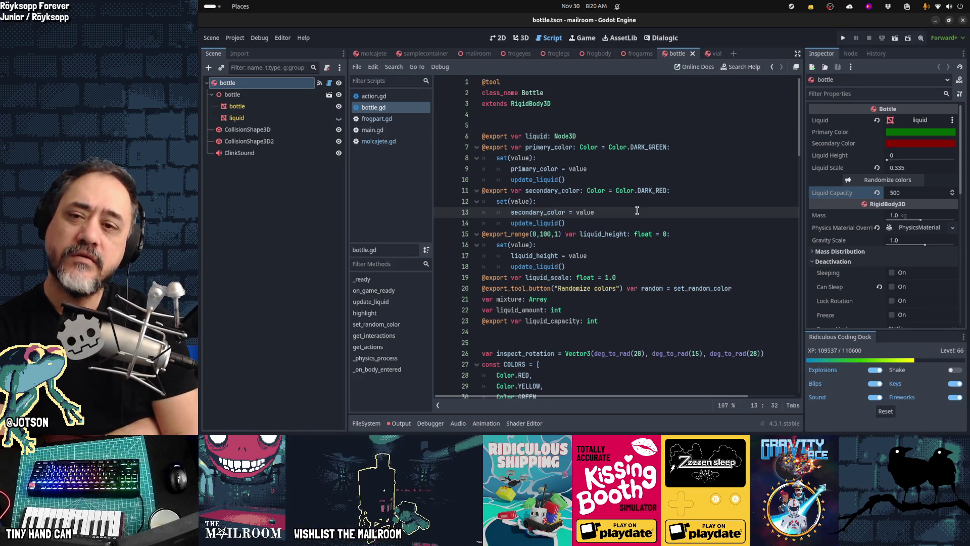
- Launch the Mailroom project from the Godot editor with F5 (Run Project)
key(F5)
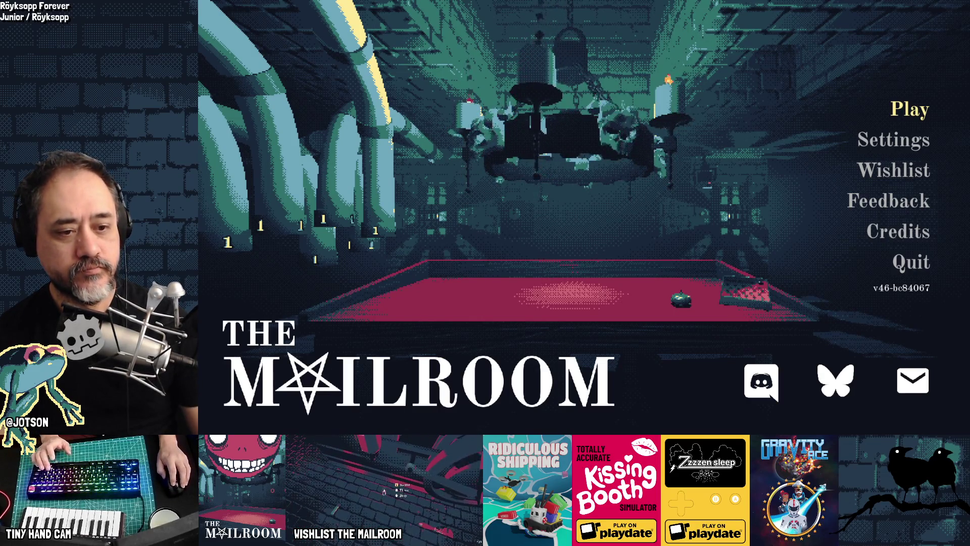
- Start a game from the main menu, then pause and continue to reach the frog table
key(Return)
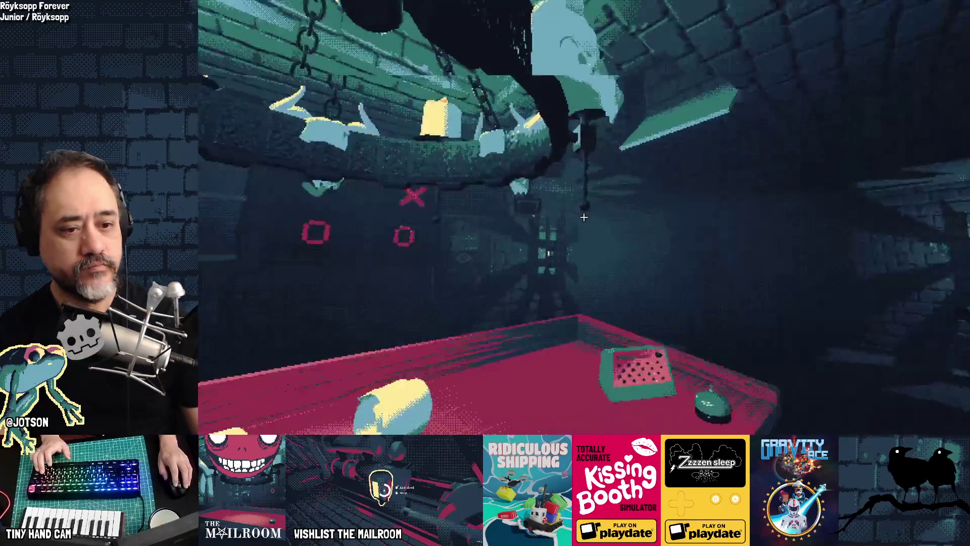
key(Escape)
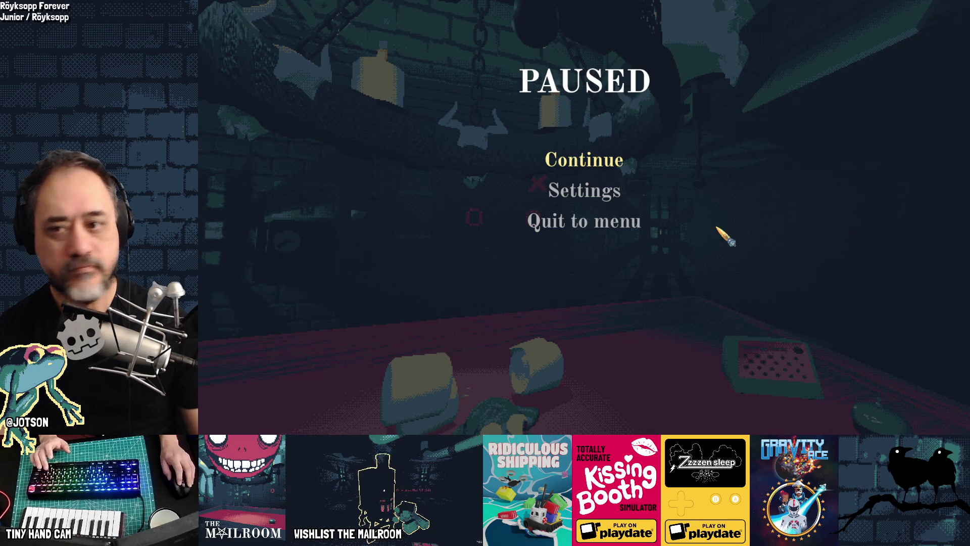
click(606, 161)
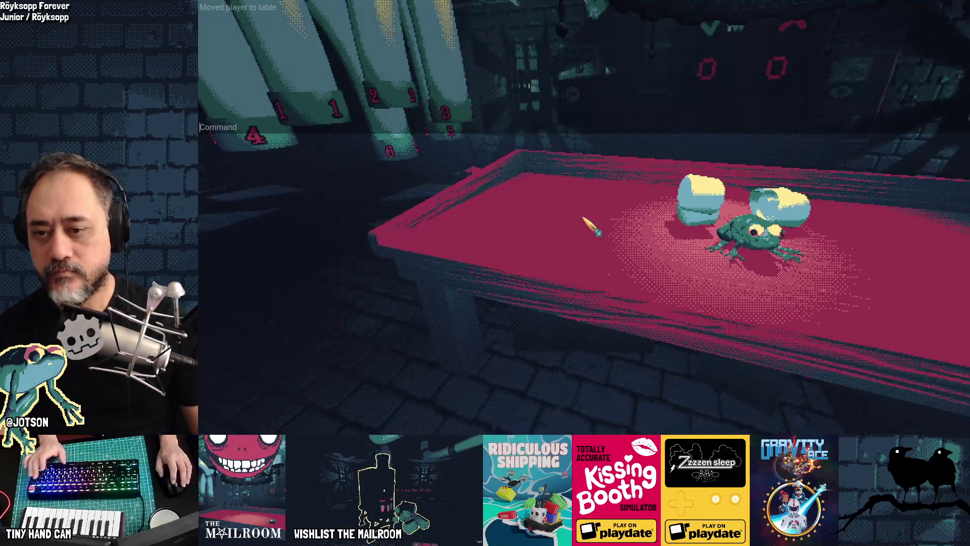
- Spawn a knife and a mortar on the table through the debug console
text(a knif)
key(Return)
text(ad)
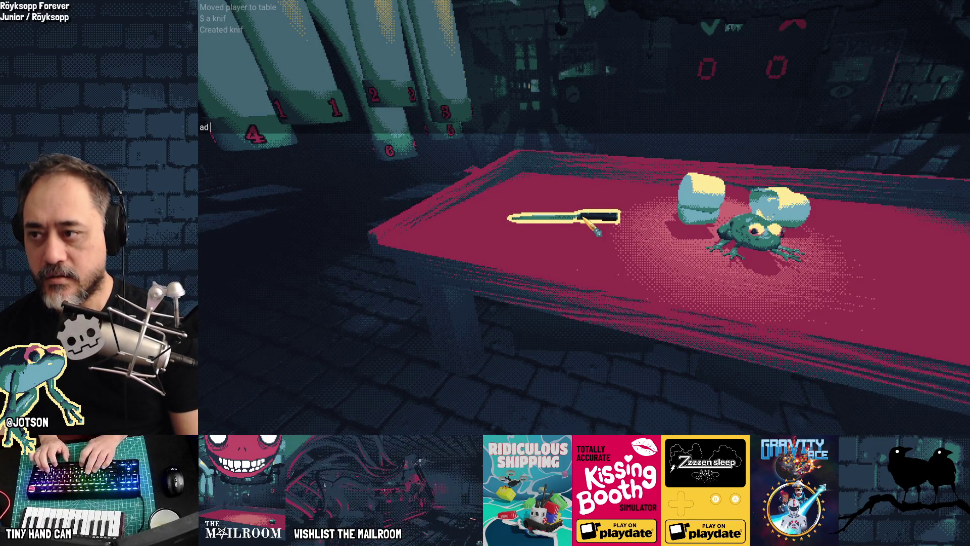
text( o)
key(Return)
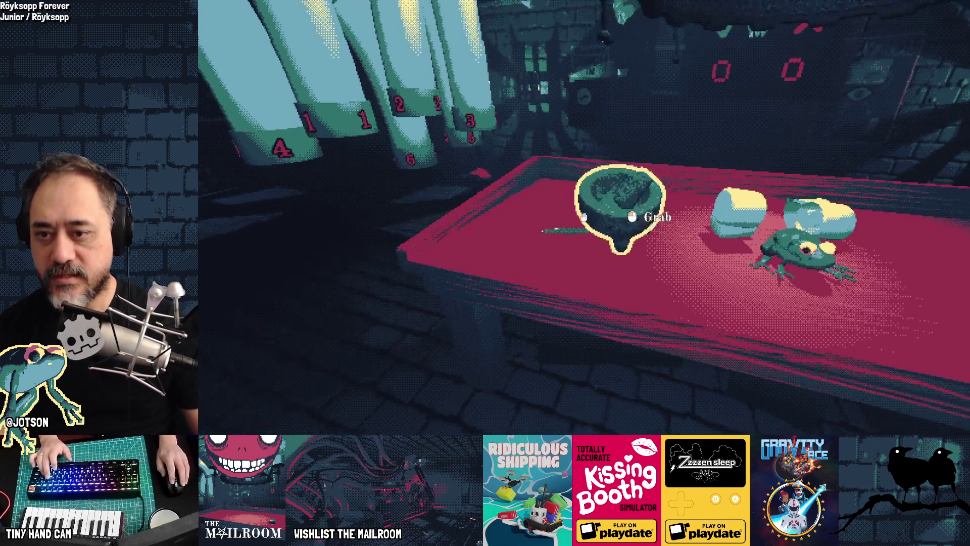
- Dissect the frog with the knife, put a frog piece in the mortar and grind it
click(583, 217)
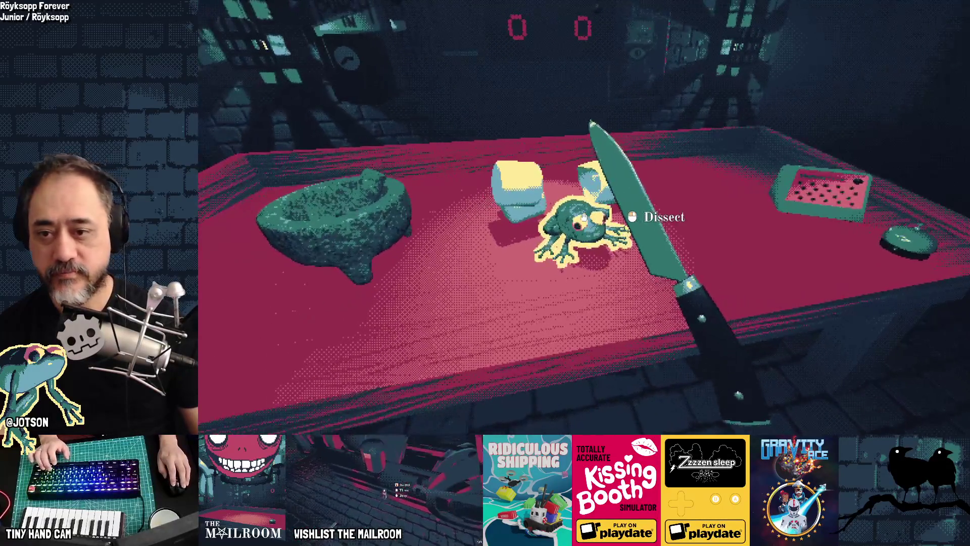
click(583, 216)
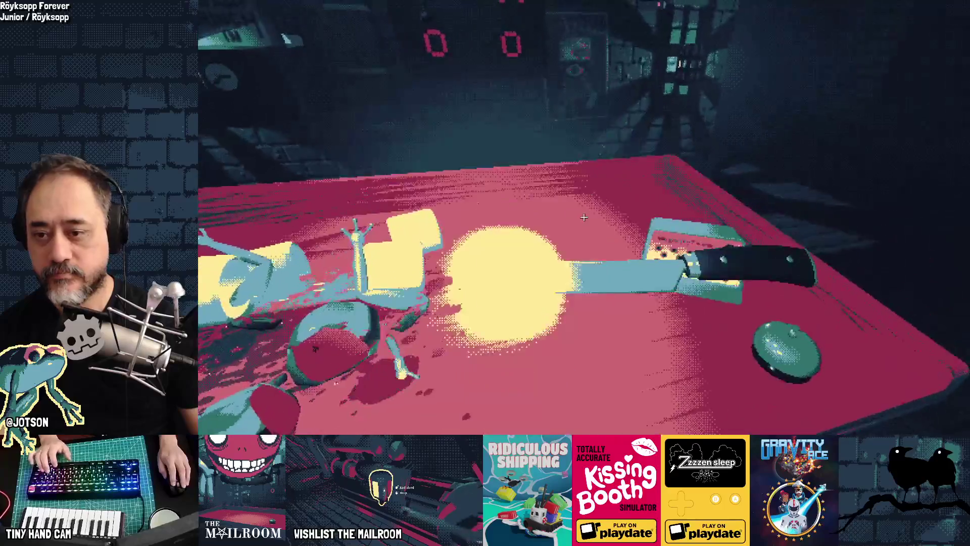
click(584, 217)
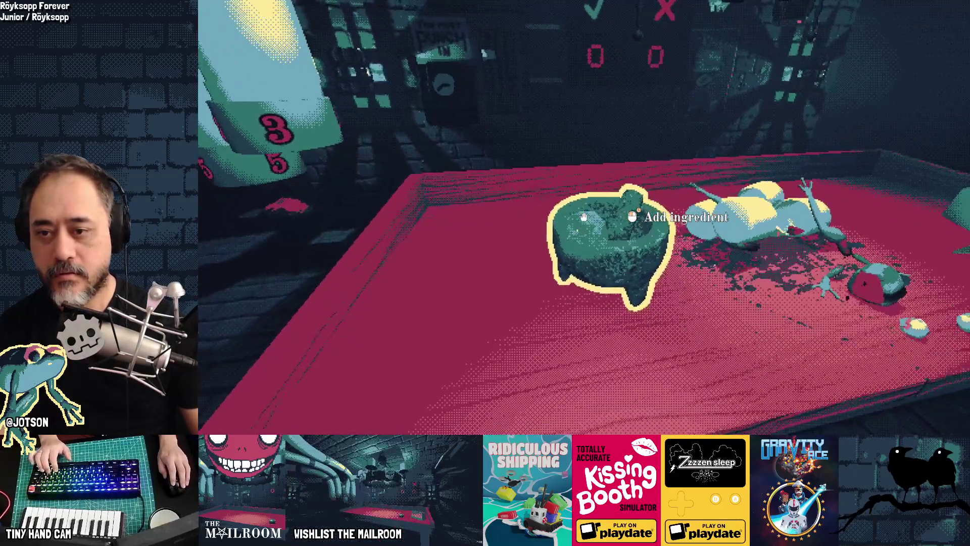
click(583, 216)
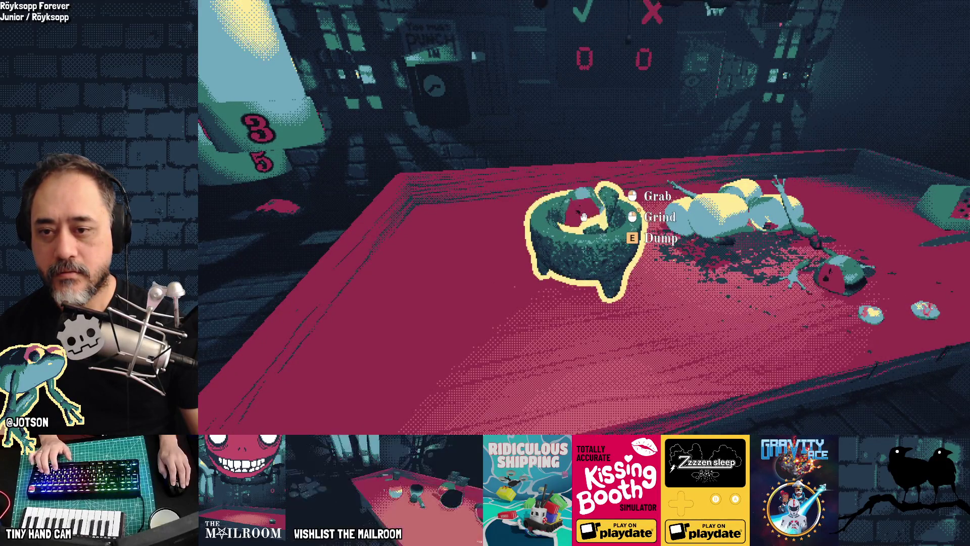
click(583, 216)
click(584, 216)
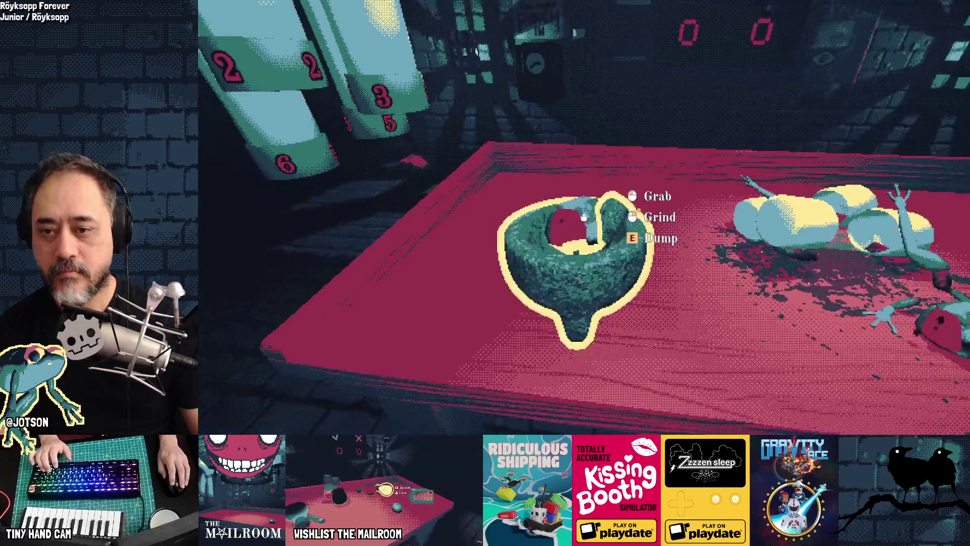
right_click(583, 217)
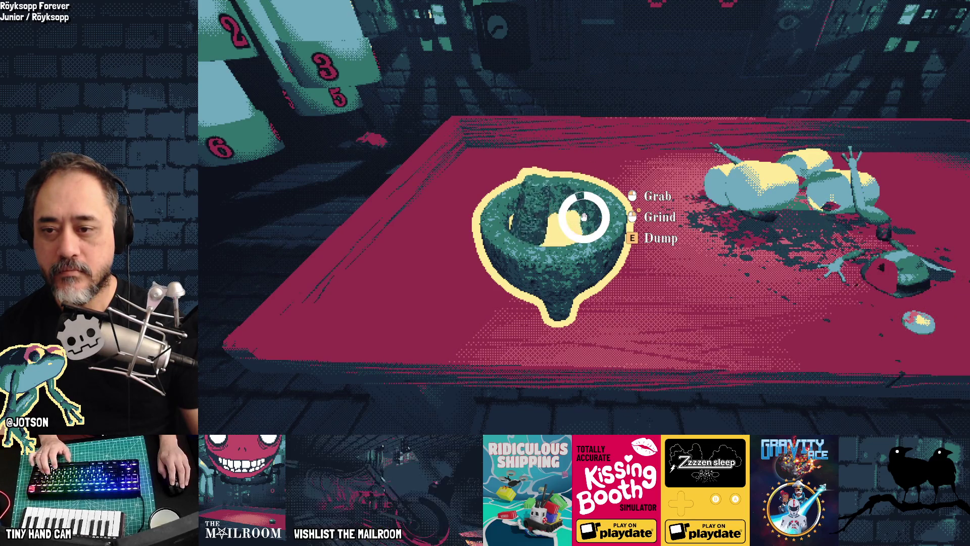
mouse_move(583, 216)
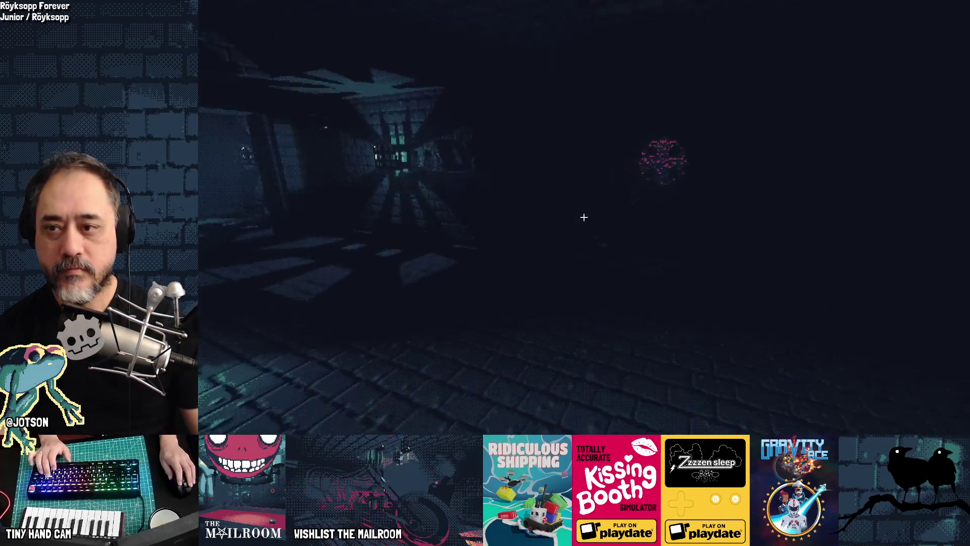
- Carry the pestle from the wall shelf and stand it upright on the mortar table
click(584, 216)
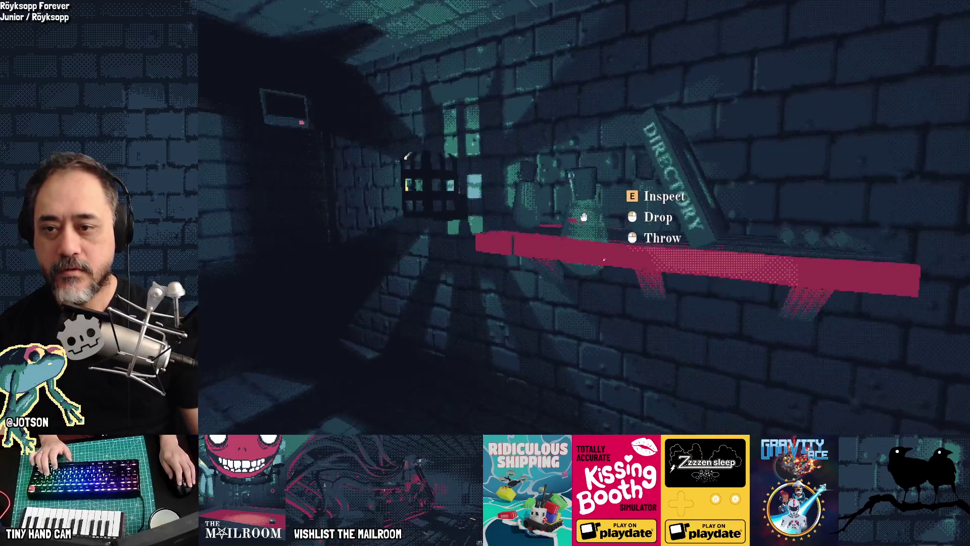
key(w)
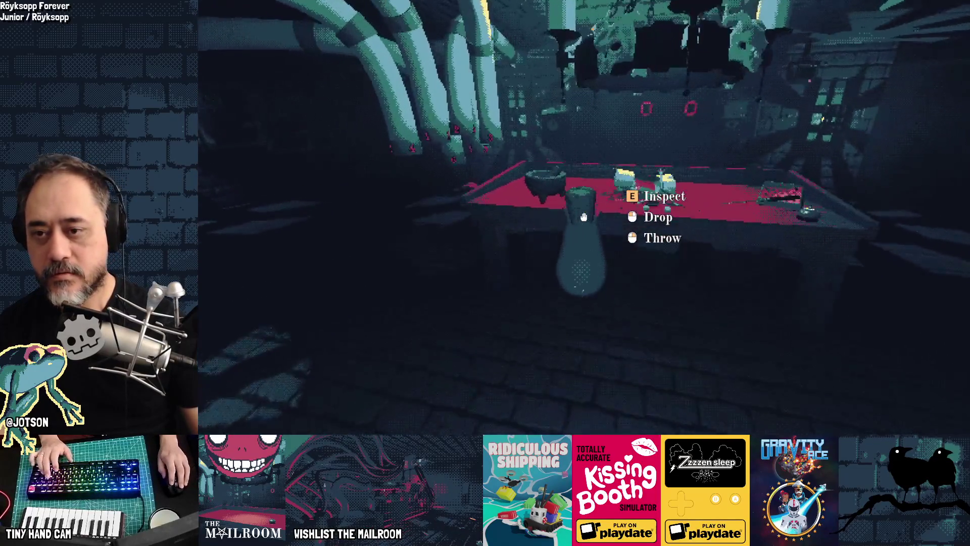
key(w)
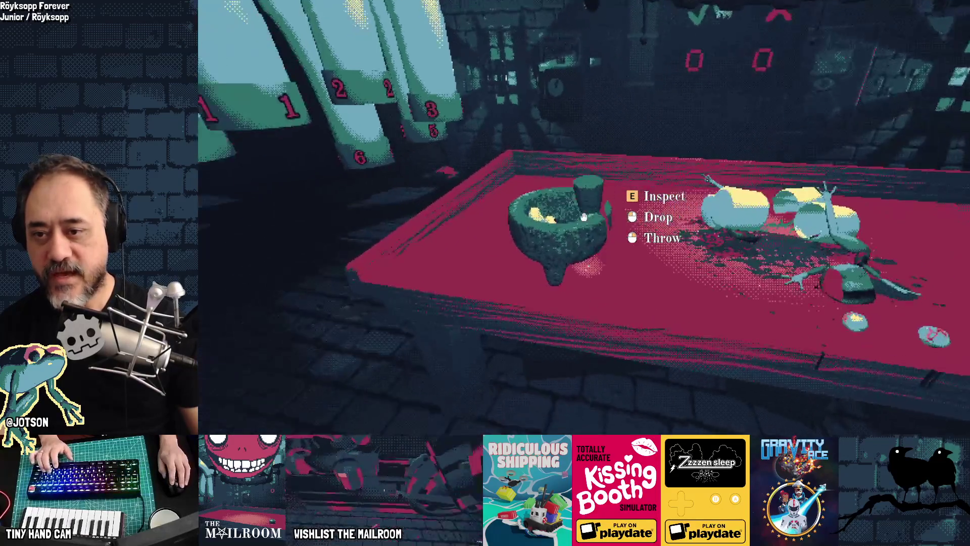
key(s)
click(583, 216)
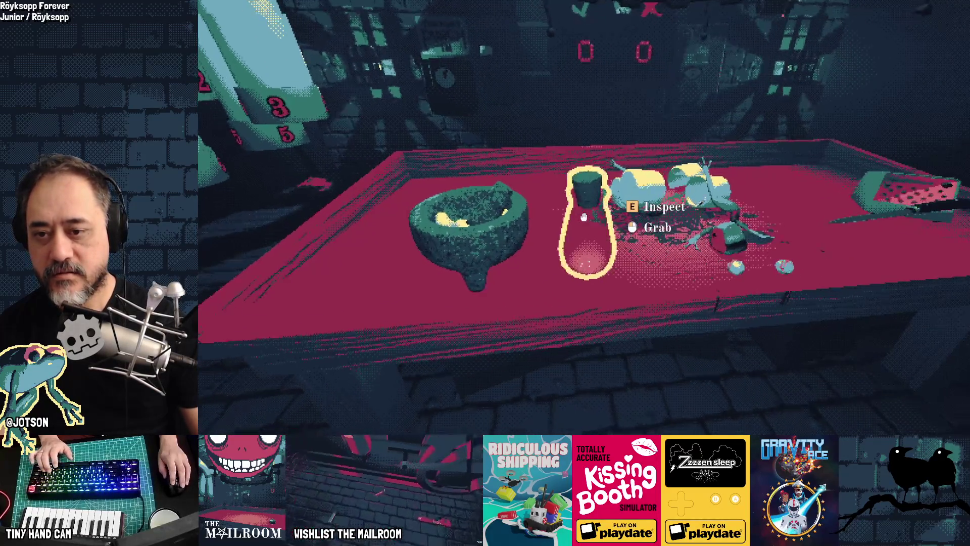
- Circle the table and re-drop the pestle beside the mortar
key(s)
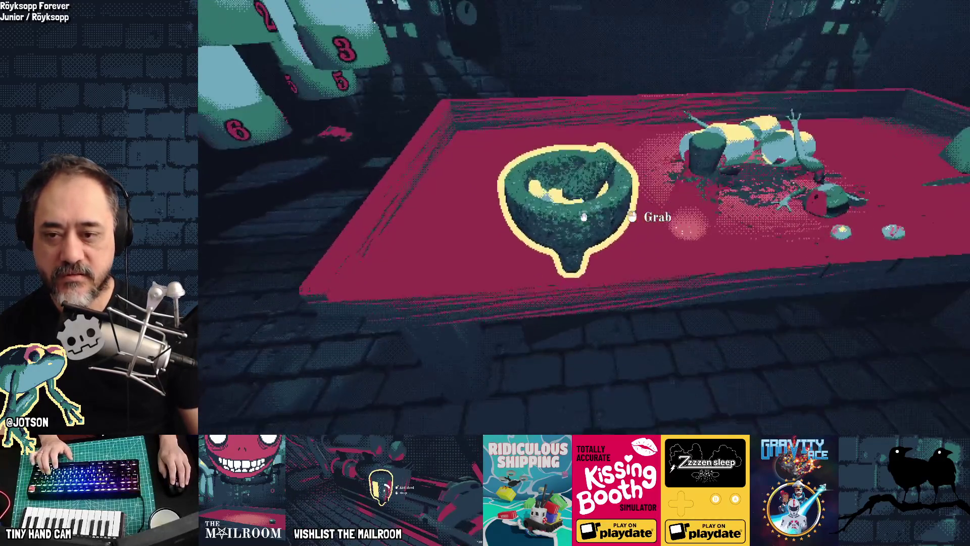
key(a)
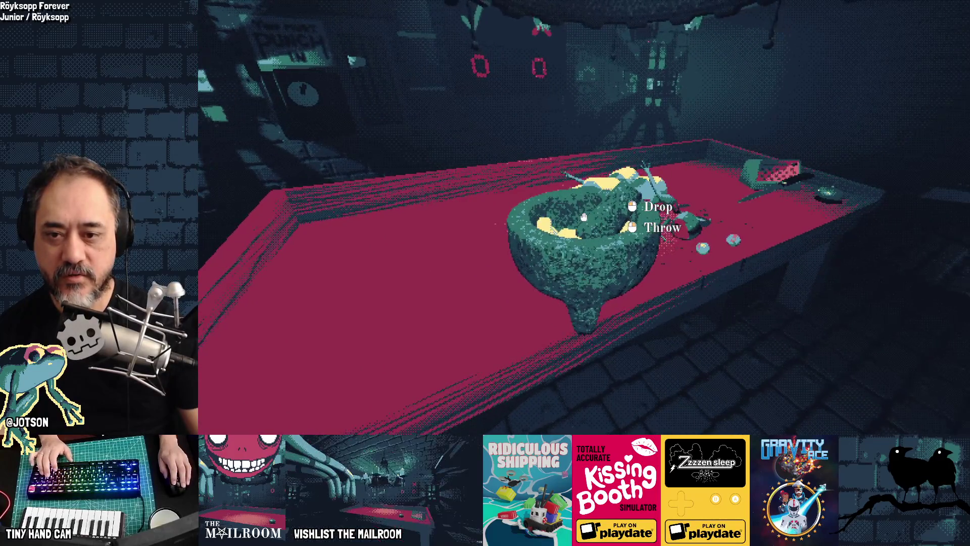
key(d)
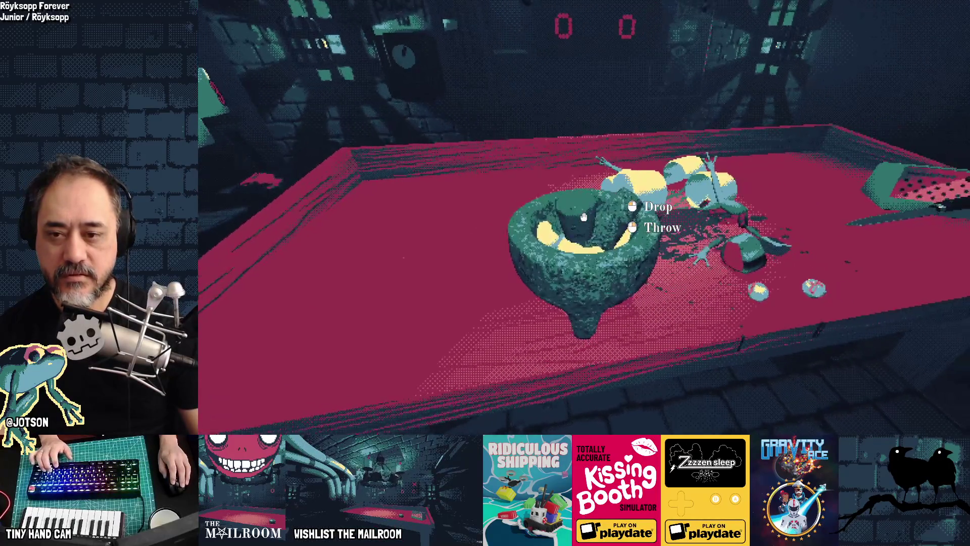
key(d)
click(583, 217)
click(584, 217)
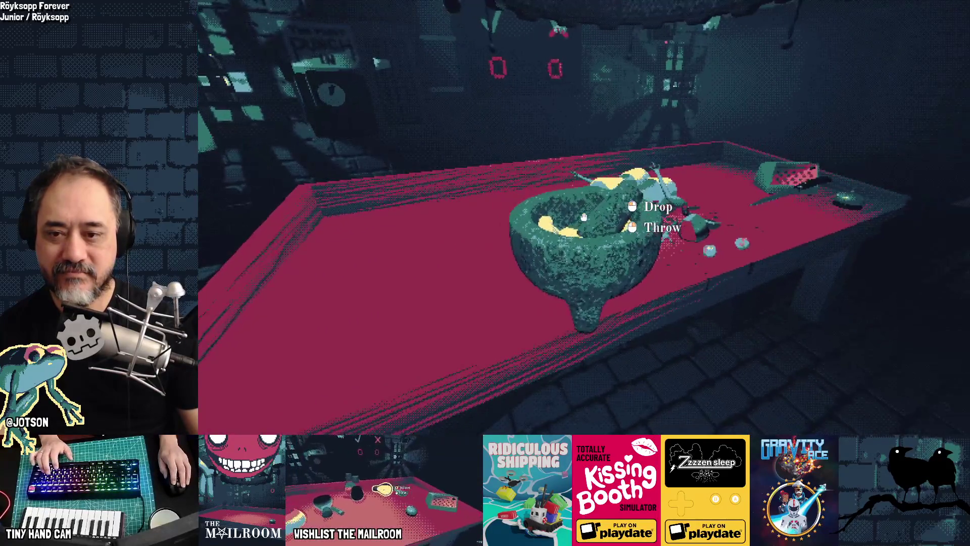
click(584, 217)
- Reposition the mortar on the table, then set the pestle down next to it
click(584, 218)
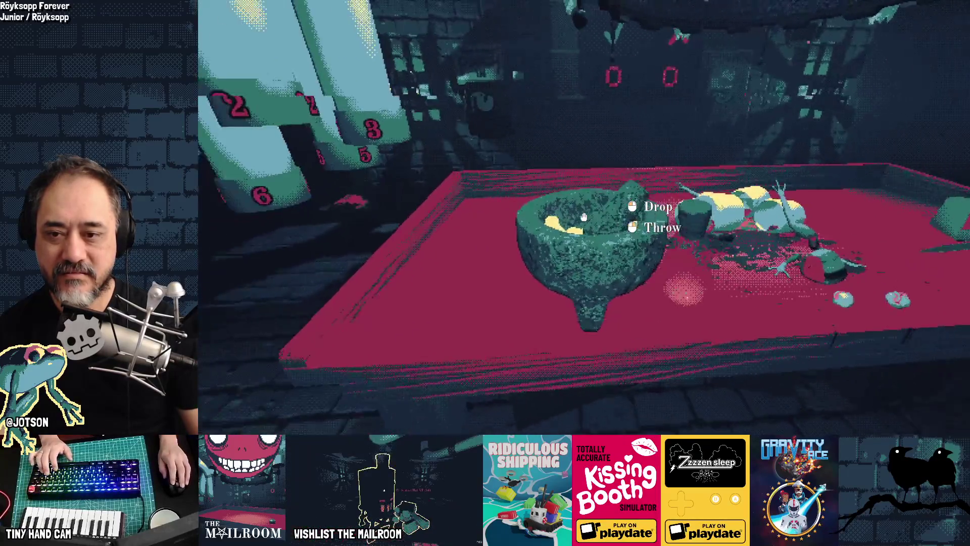
click(584, 217)
click(583, 218)
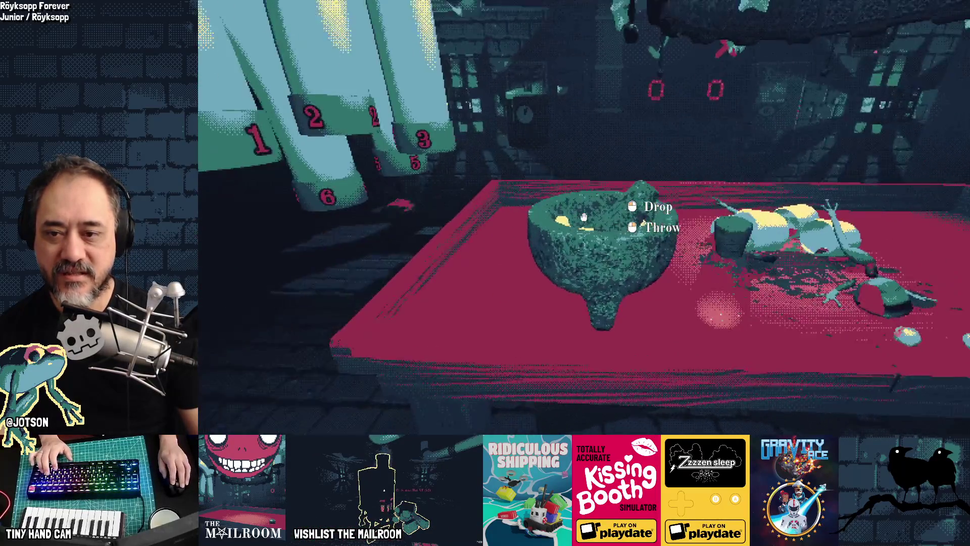
click(583, 217)
click(583, 217)
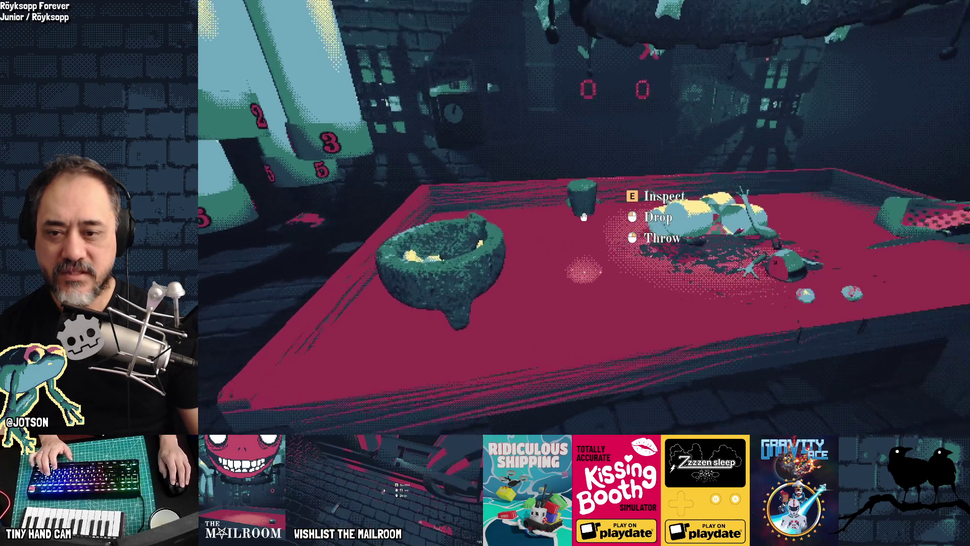
click(584, 217)
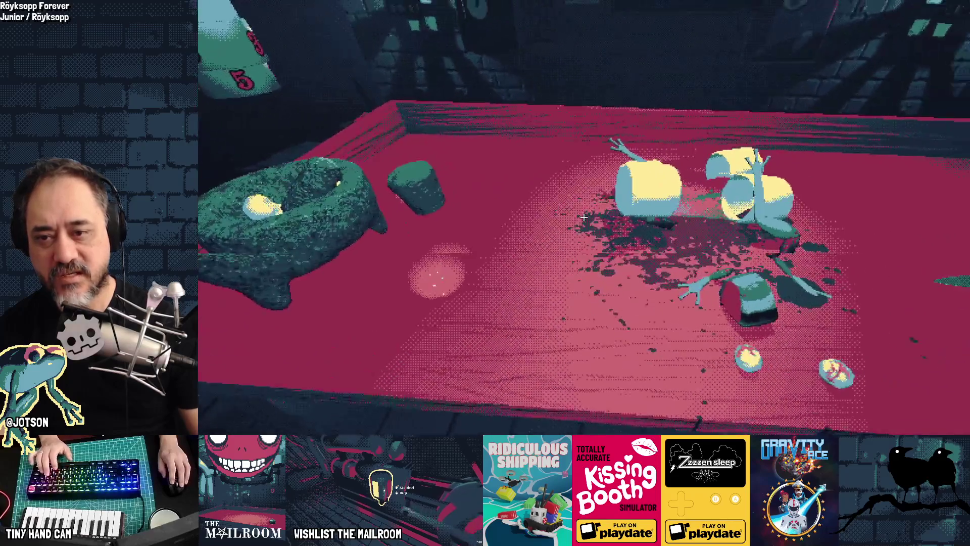
- Rearrange the pestle, empty canister and mortar on the table
click(584, 217)
click(583, 217)
key(s)
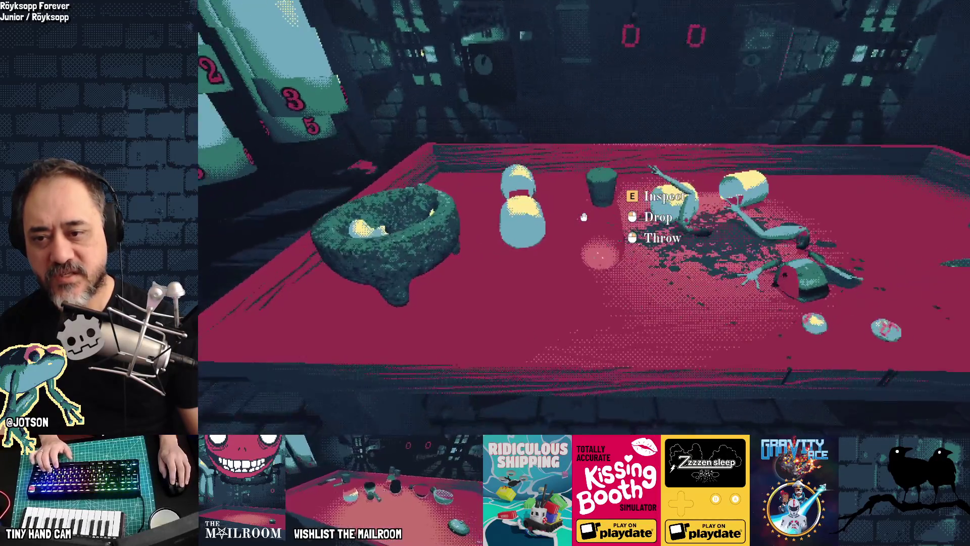
click(584, 218)
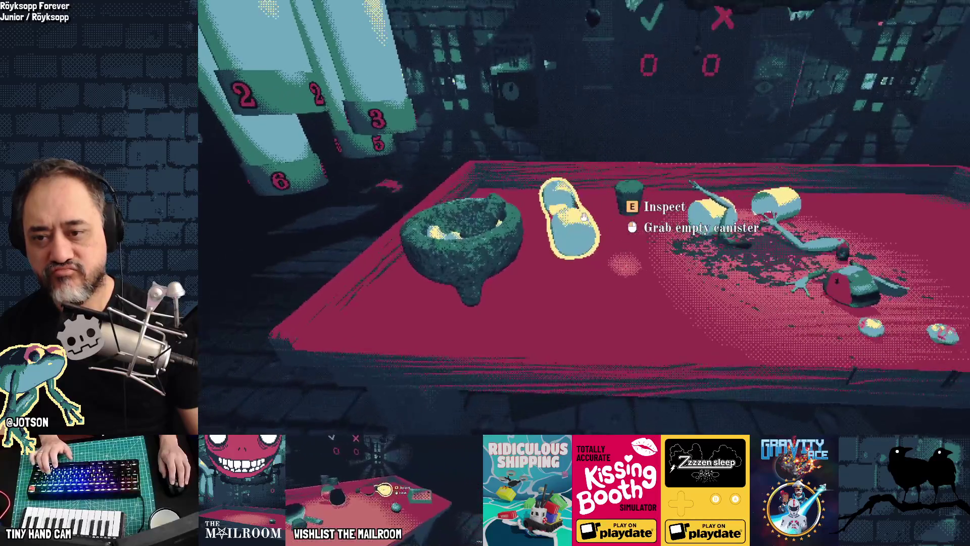
click(583, 217)
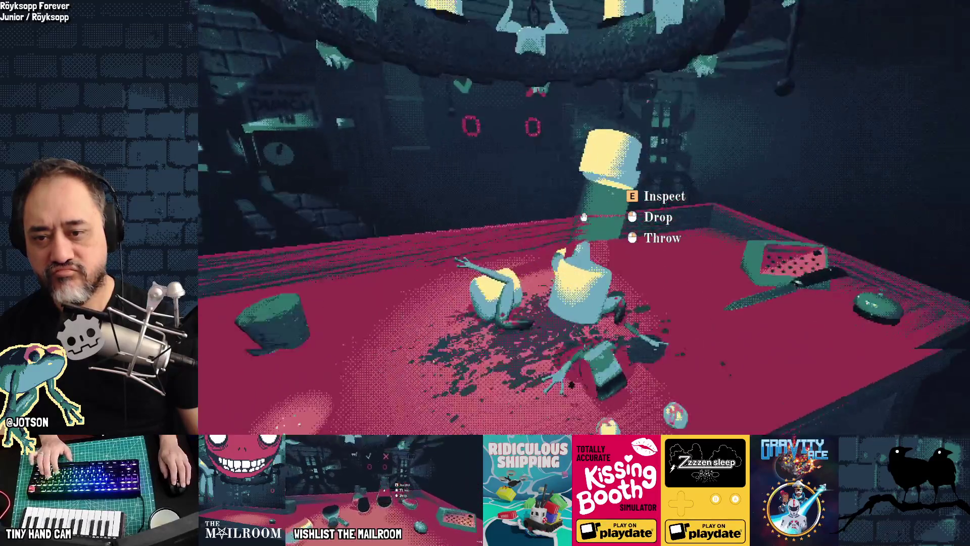
click(583, 218)
click(583, 217)
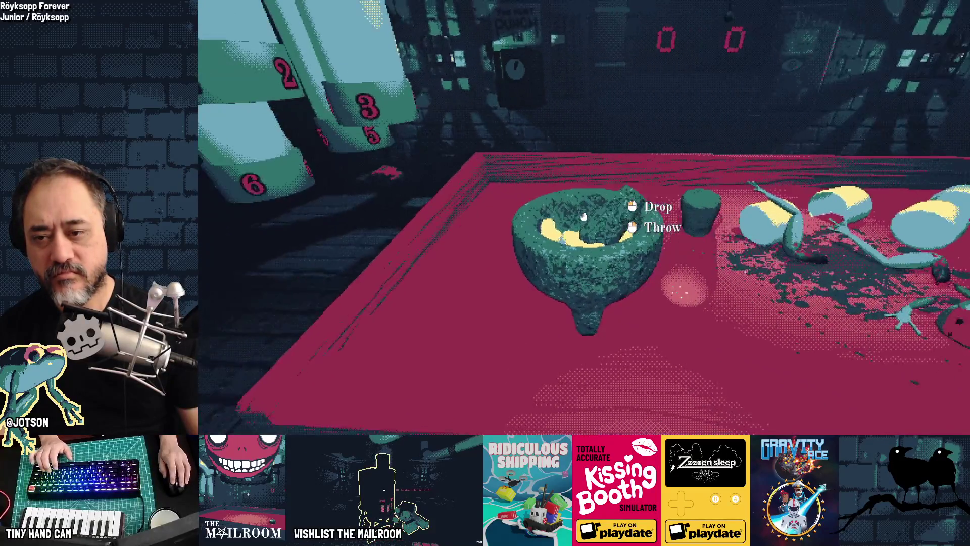
click(583, 217)
click(583, 217)
click(584, 217)
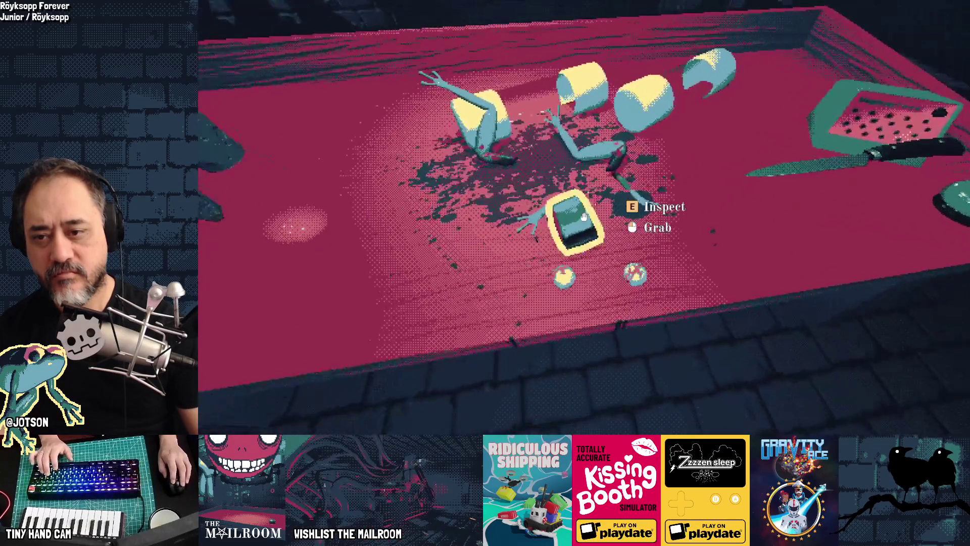
- Grind the mortar's ingredients with the pestle until the progress circle completes
click(583, 217)
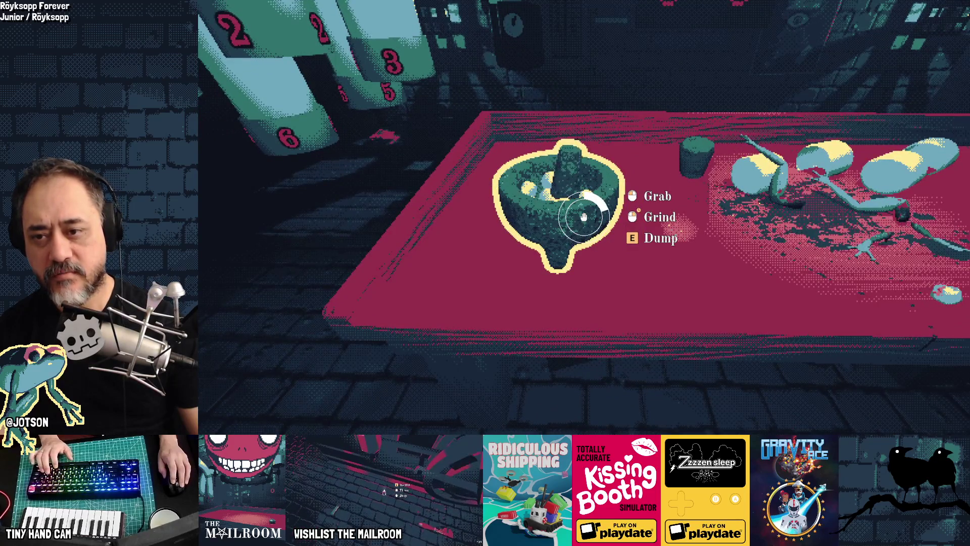
right_click(583, 217)
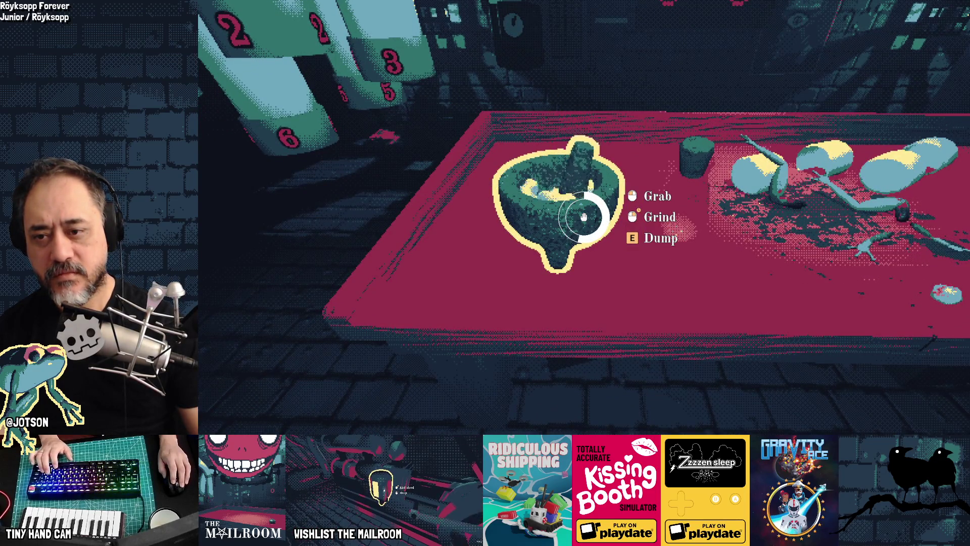
right_click(583, 217)
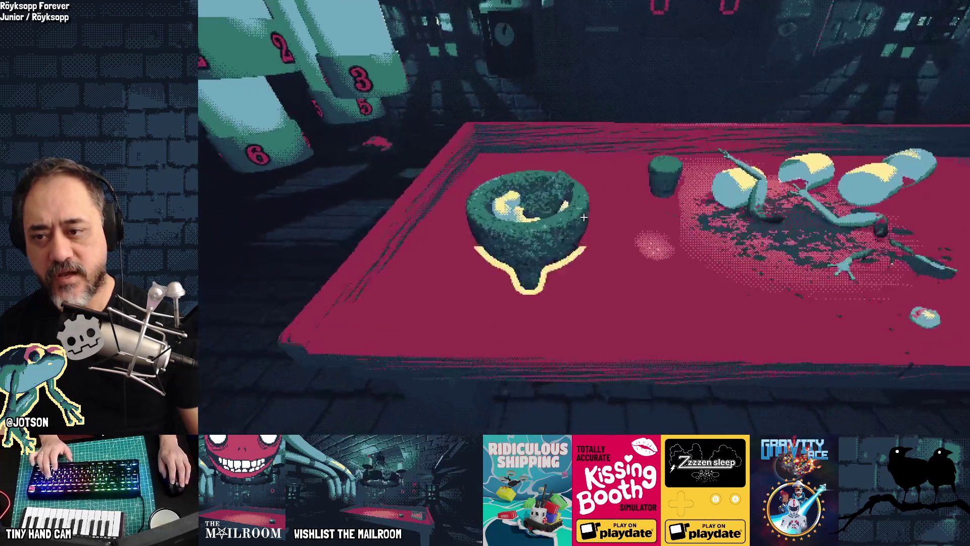
click(583, 217)
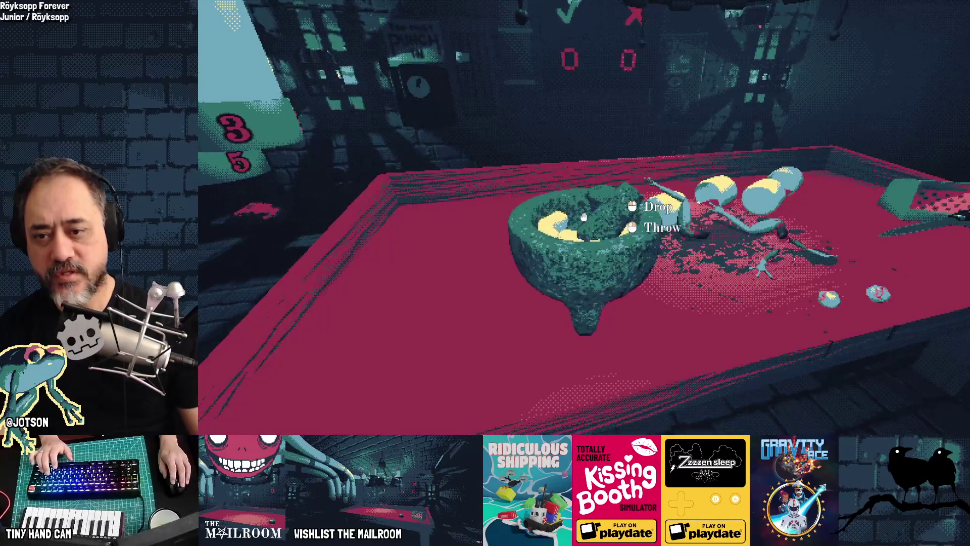
click(584, 218)
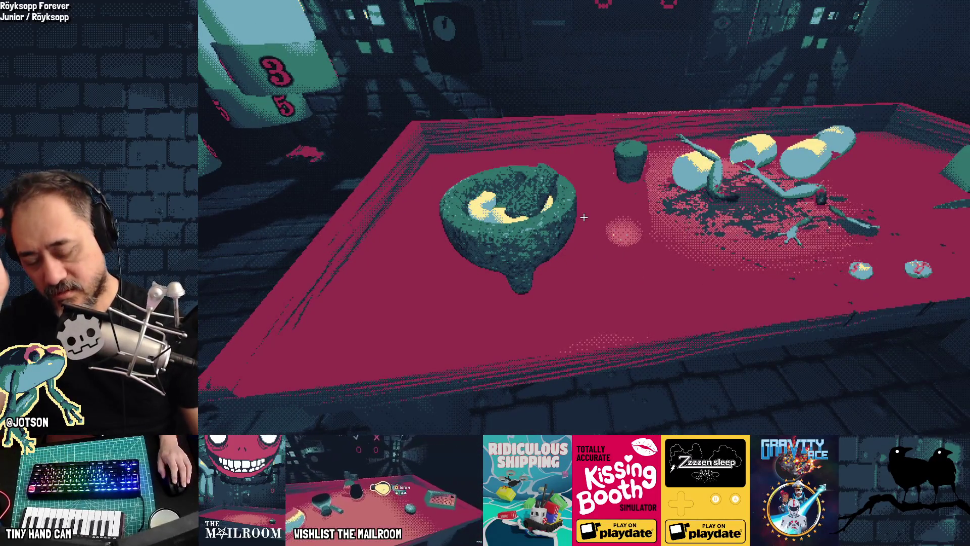
- Set the mortar back on the table and pause the game
click(583, 218)
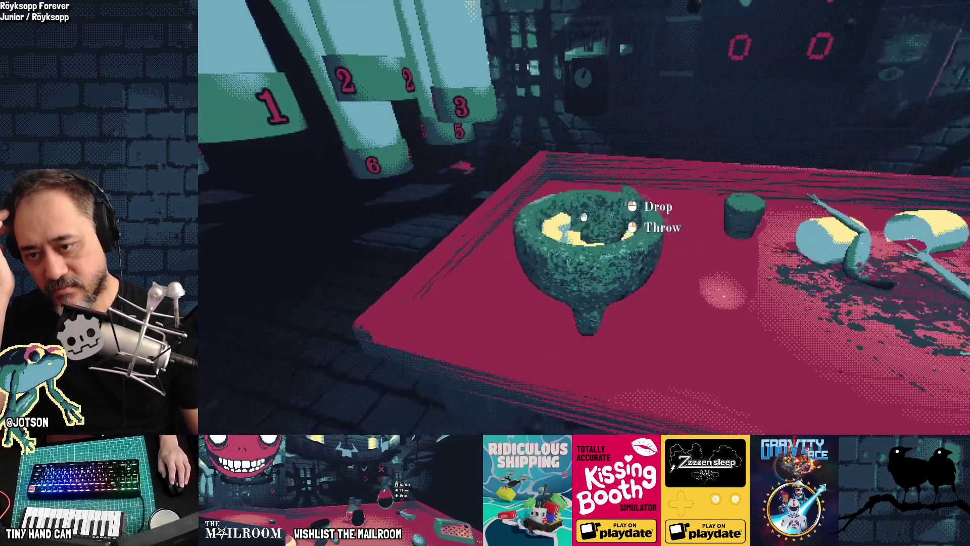
click(583, 217)
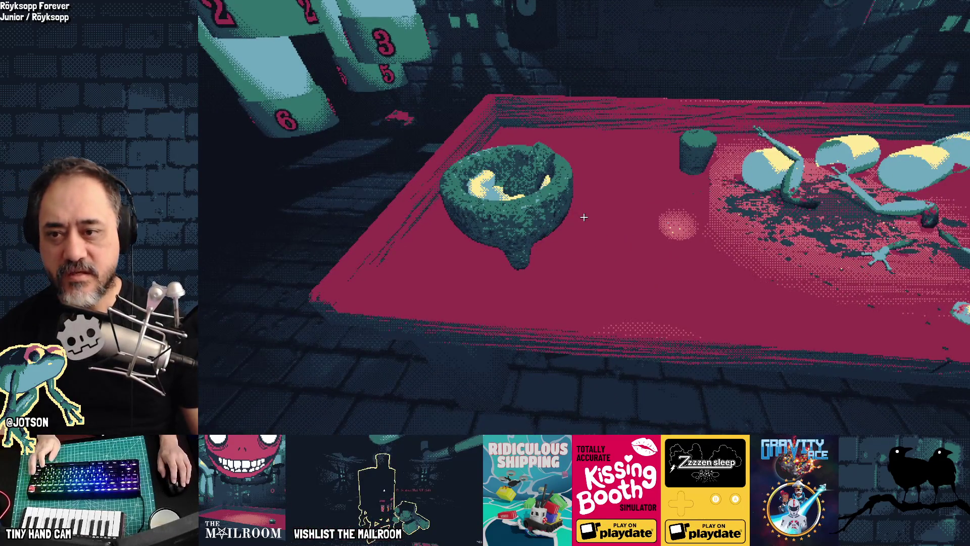
key(Escape)
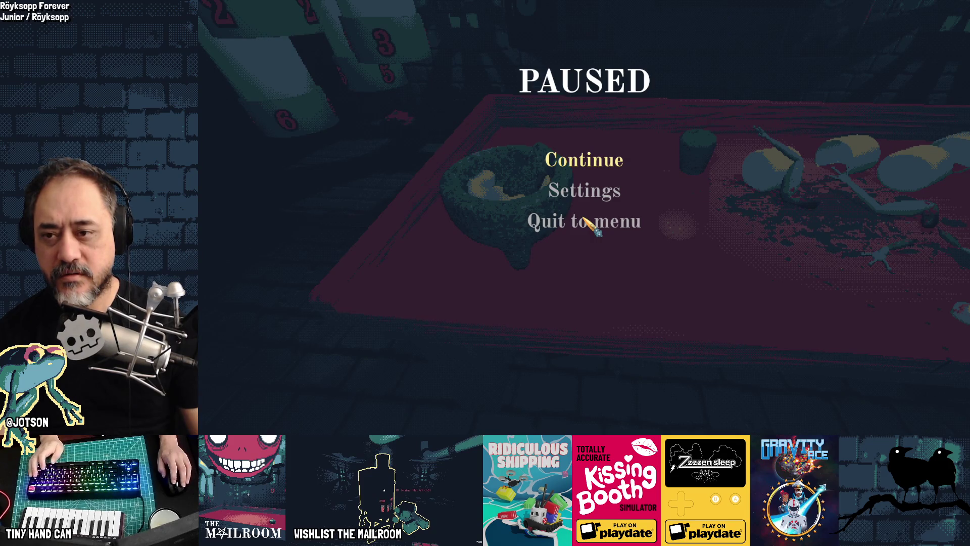
key(alt+Tab)
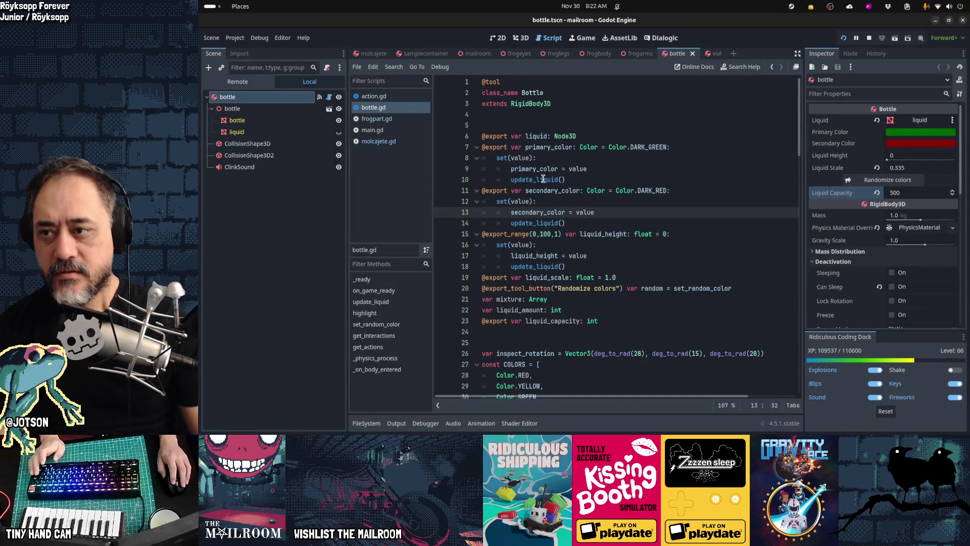
- Add 'var insertable := true' below the liquid variables in molcajete.gd
click(420, 143)
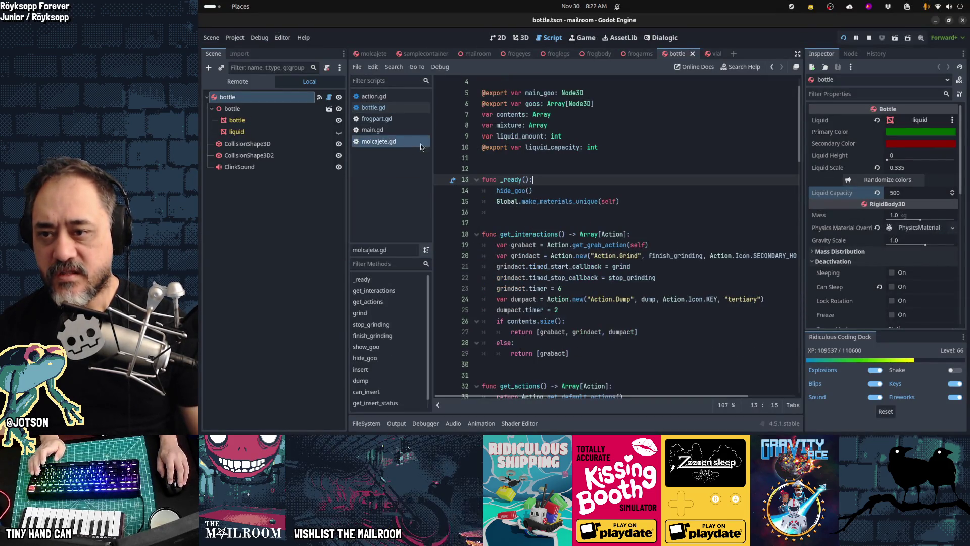
click(567, 158)
scroll(588, 182, up, 1)
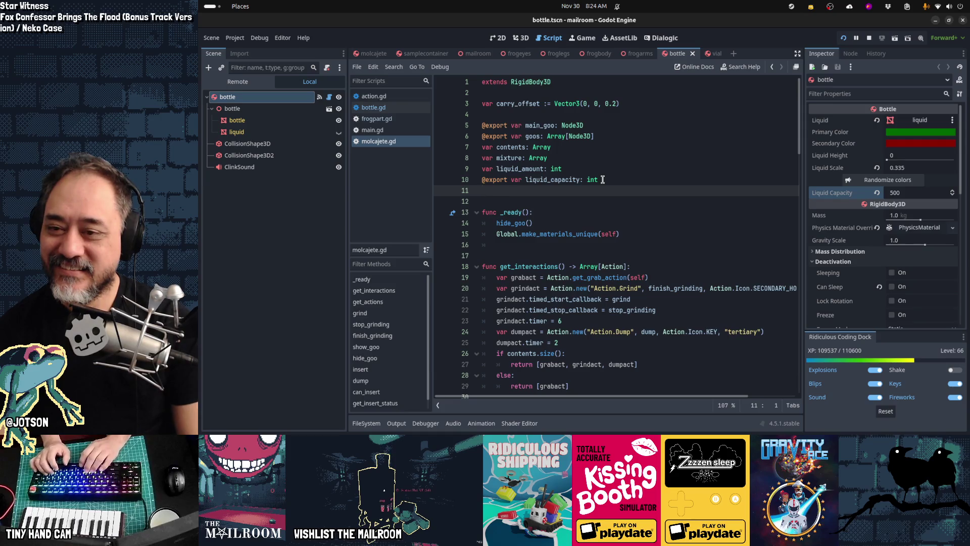
text(var insertable )
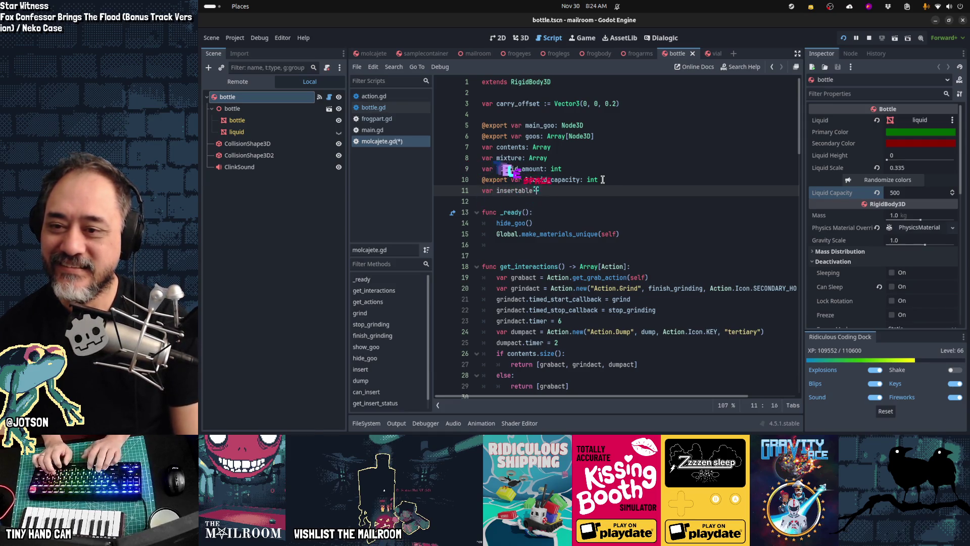
text(:= true)
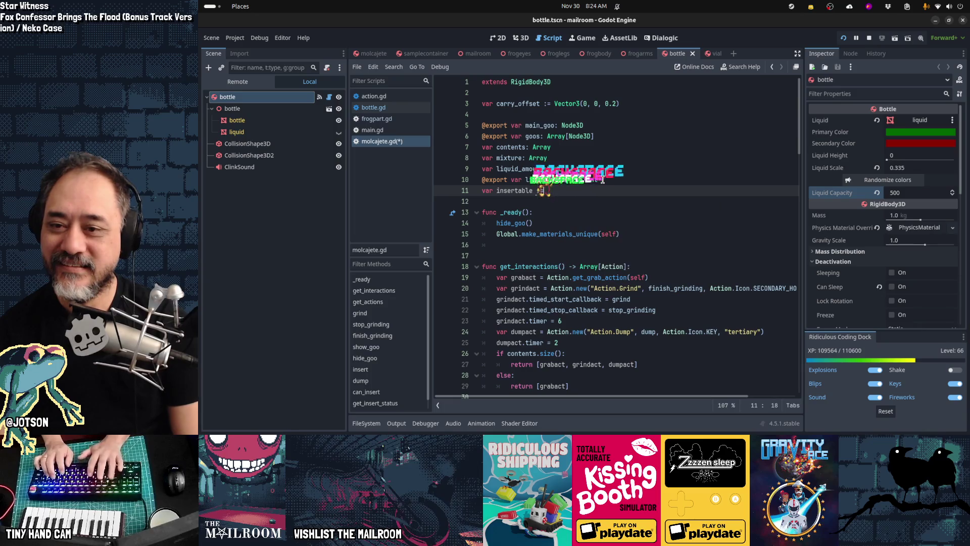
key(Return)
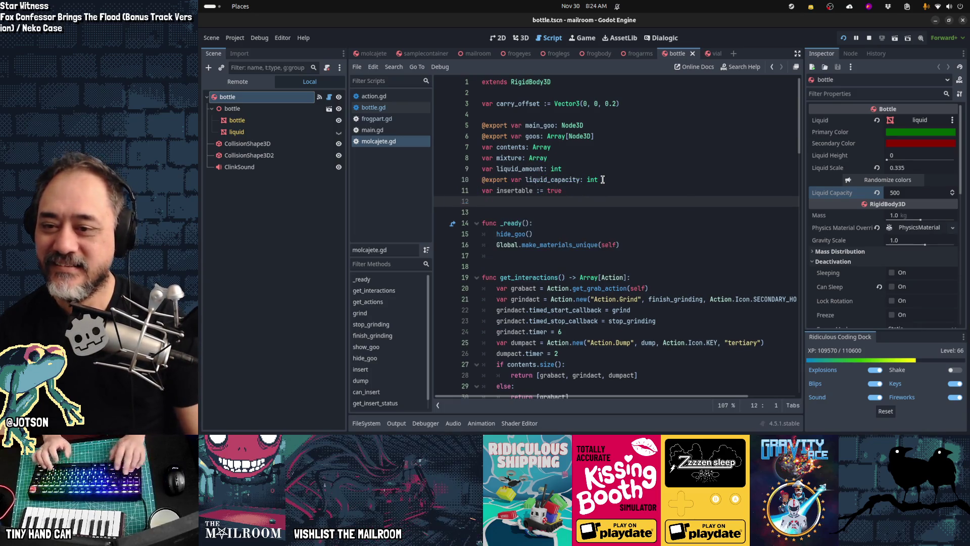
- Copy molcajete.gd's trailing insert-related functions and paste them at the end of bottle.gd
key(ctrl+End)
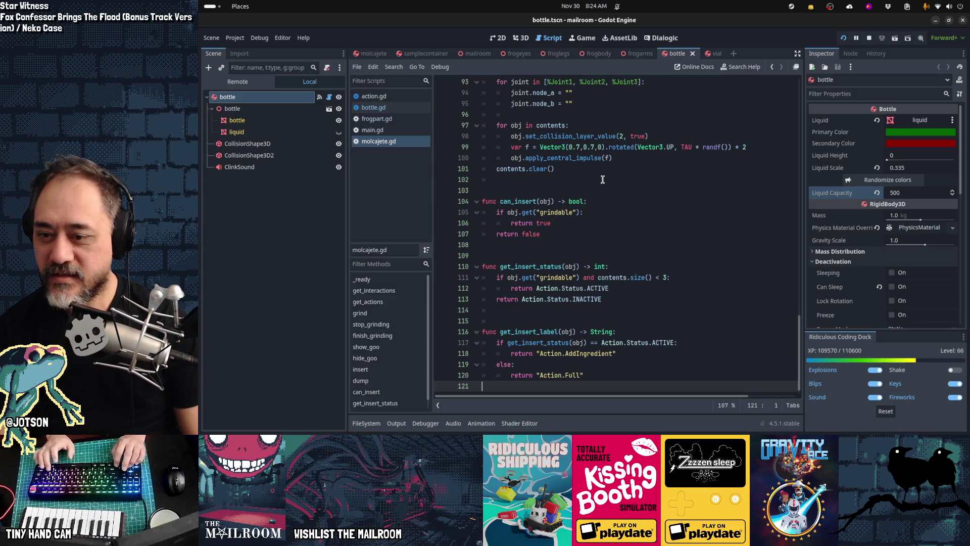
key(shift+Up)
key(shift+Up)
key(shift+Up)
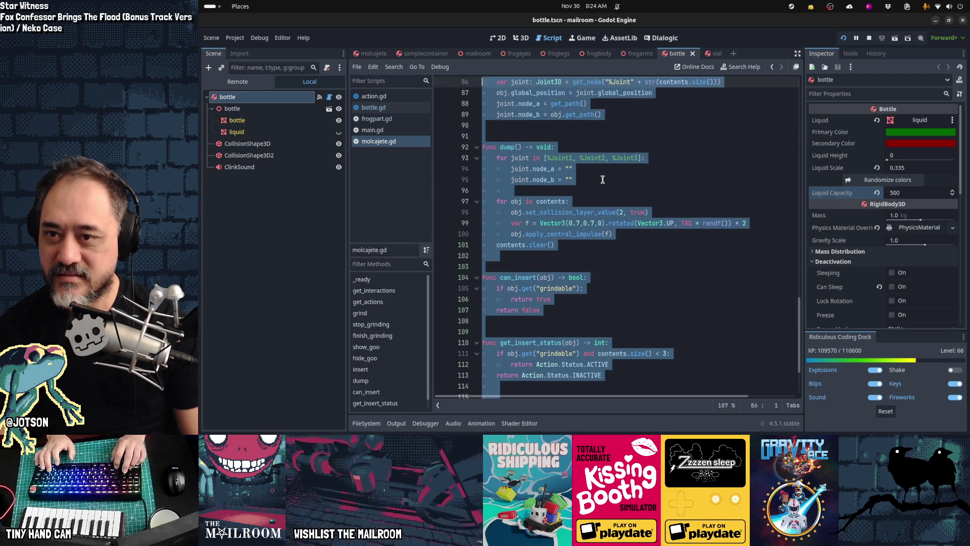
key(shift+Up)
key(shift+Up)
key(shift+Up)
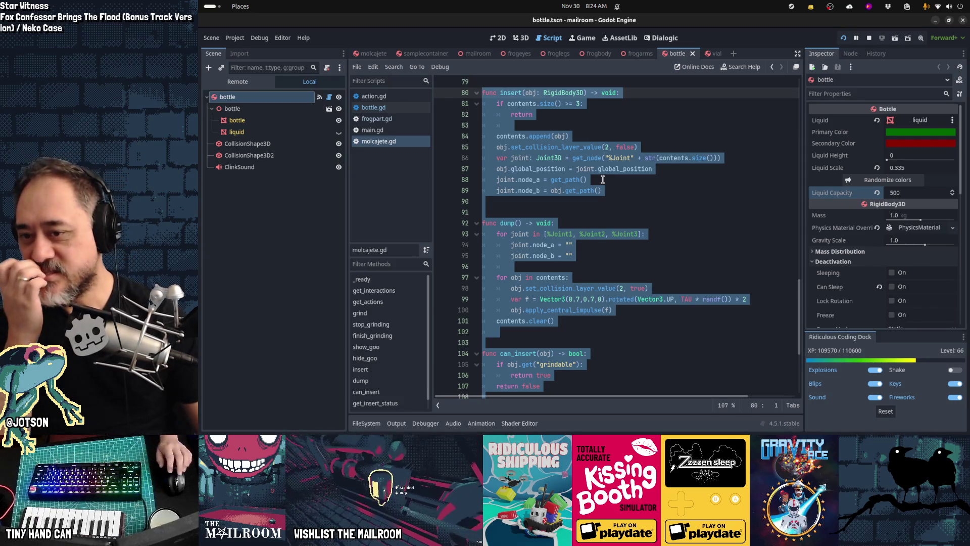
click(393, 108)
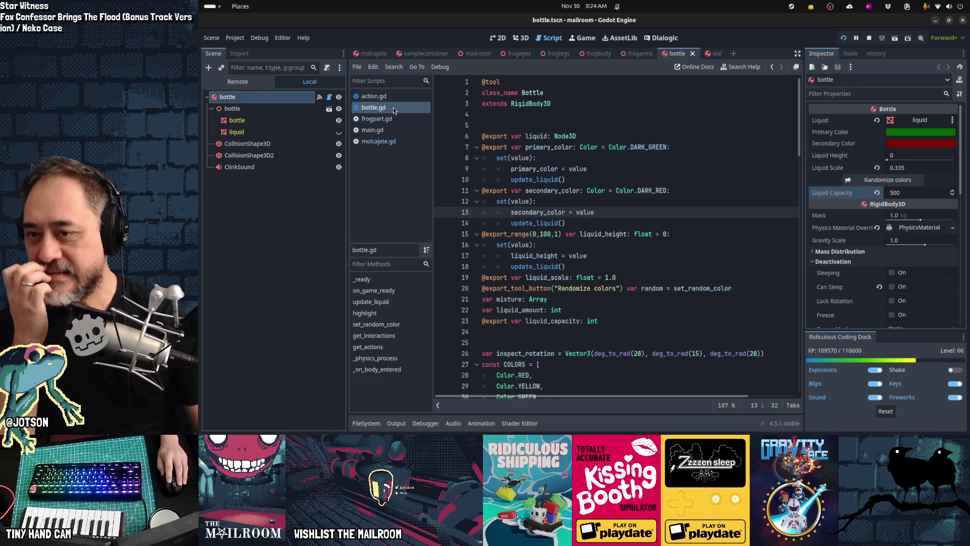
scroll(530, 216, down, 20)
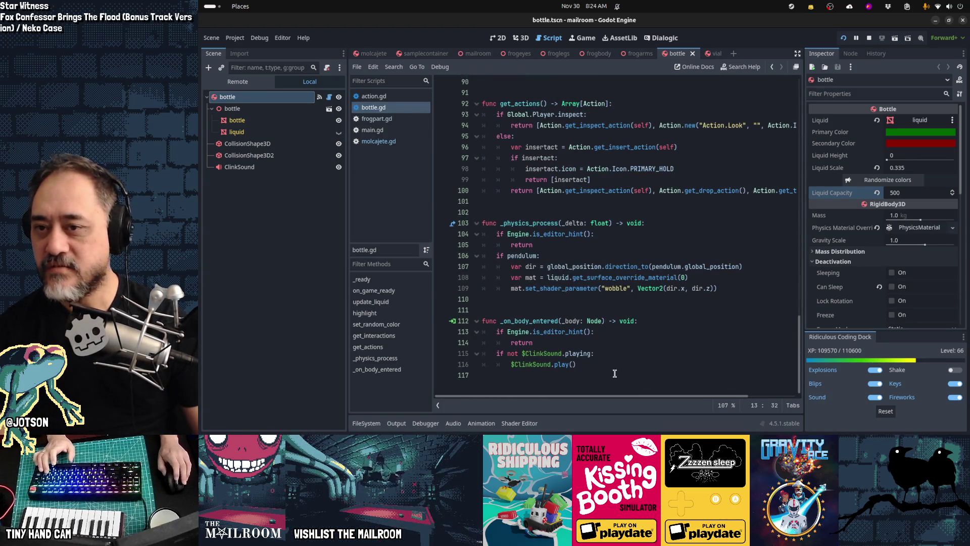
scroll(615, 374, up, 7)
scroll(605, 357, down, 7)
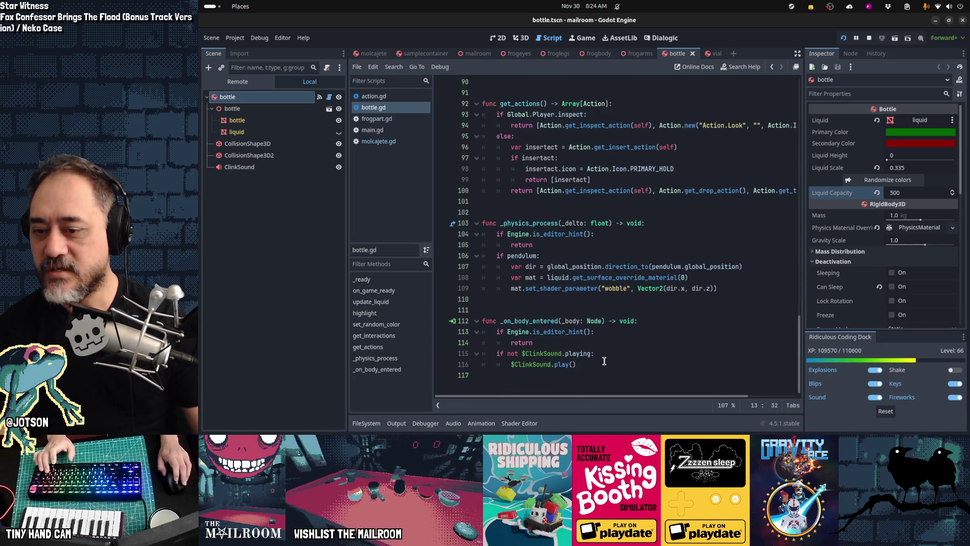
click(605, 384)
key(ctrl+v)
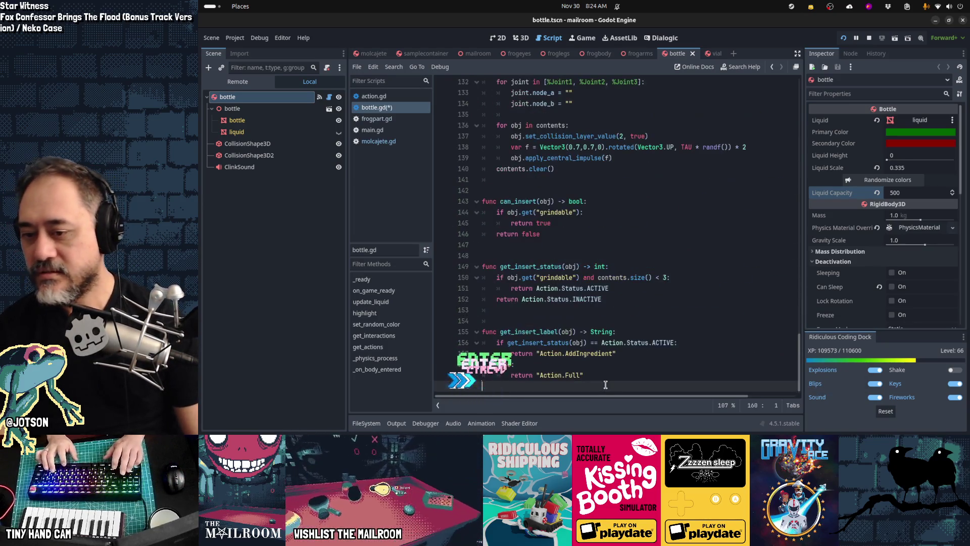
- Delete the pasted dump function from bottle.gd
key(Up)
key(Up)
key(Up)
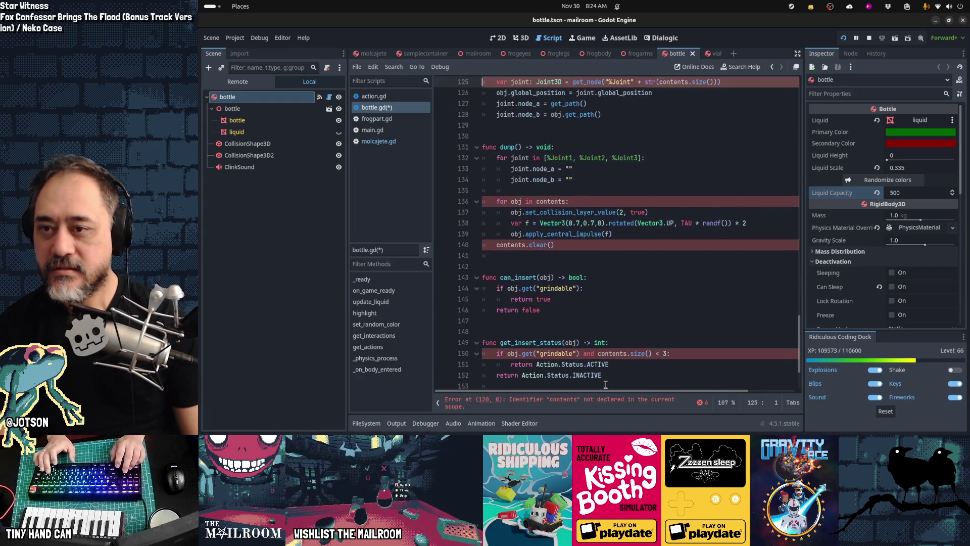
key(Down)
key(Down)
key(Down)
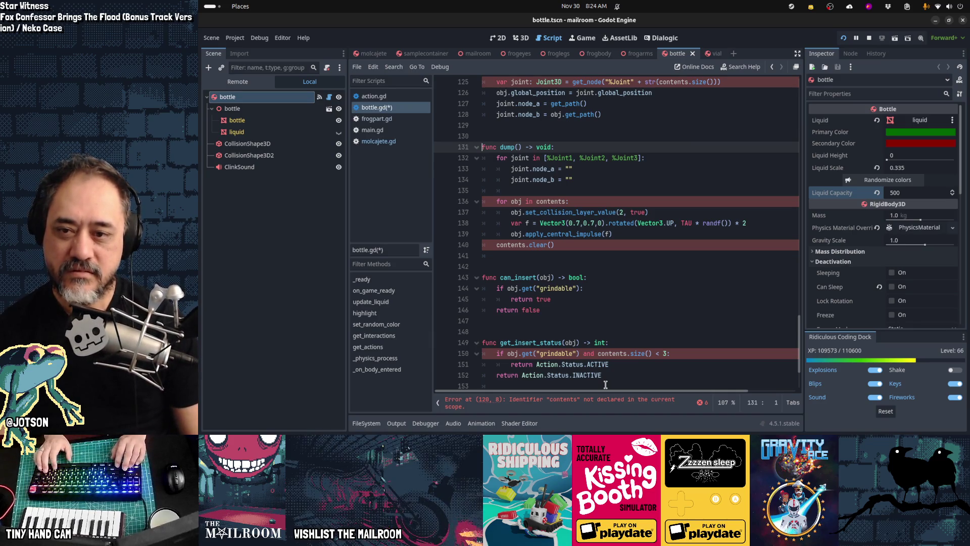
key(shift+Down)
key(shift+Down)
key(shift+Down)
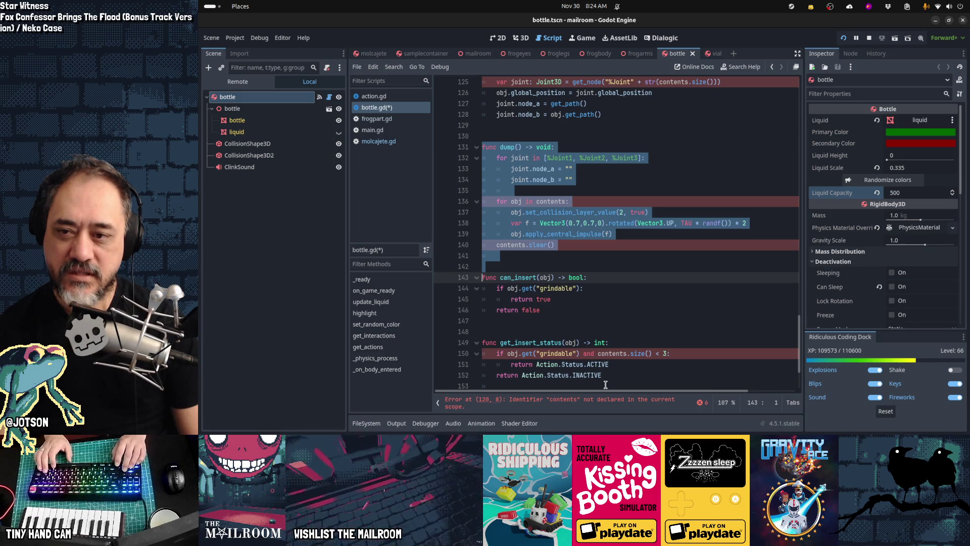
key(Right)
key(Up)
key(shift+Up)
key(shift+Up)
key(shift+Up)
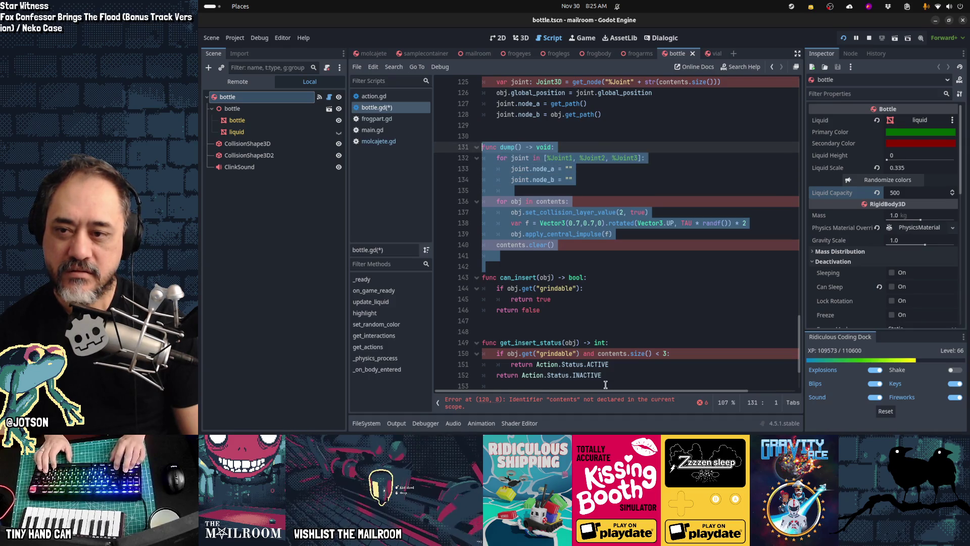
key(Delete)
key(Delete)
key(Up)
key(Up)
key(Up)
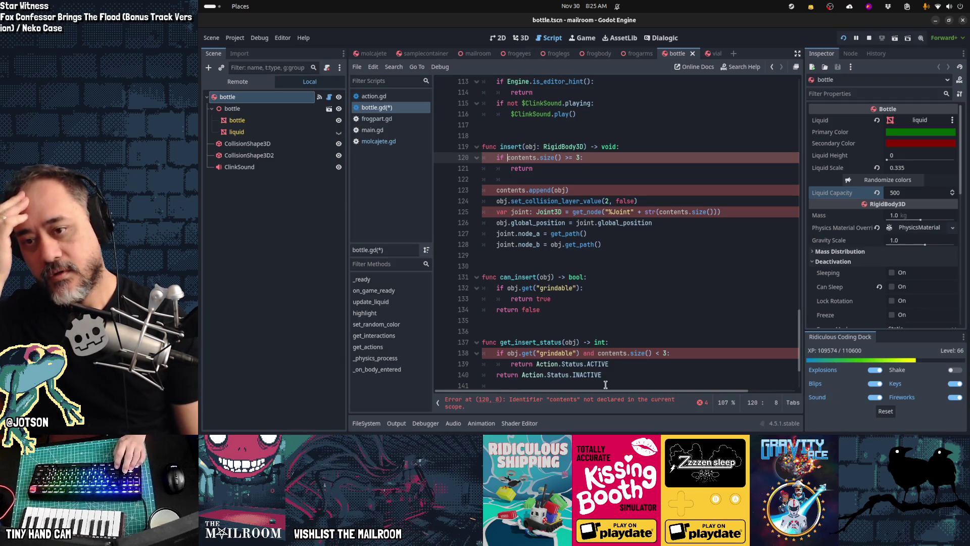
- Change the insert capacity check to 'liquid_amount >= liquid_capacity'
key(shift+End)
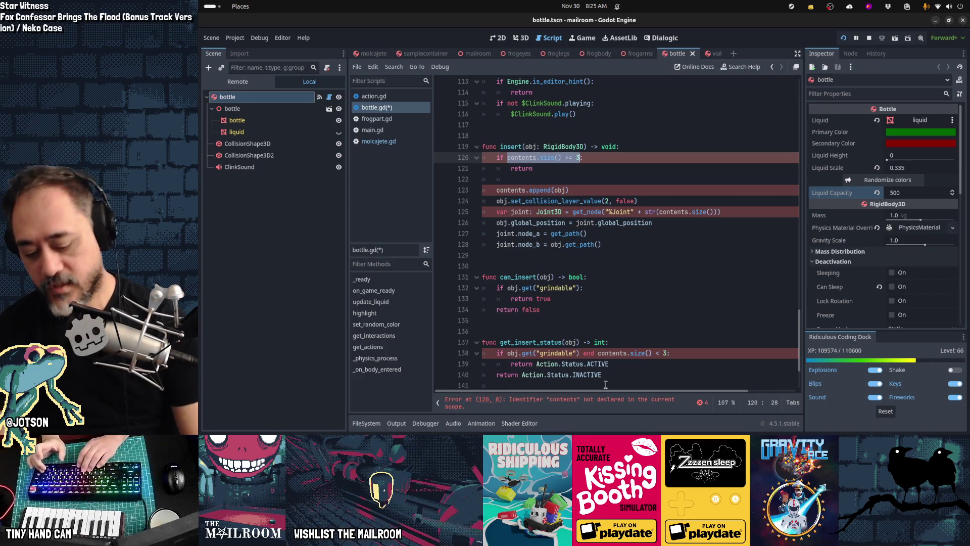
text(liqui:)
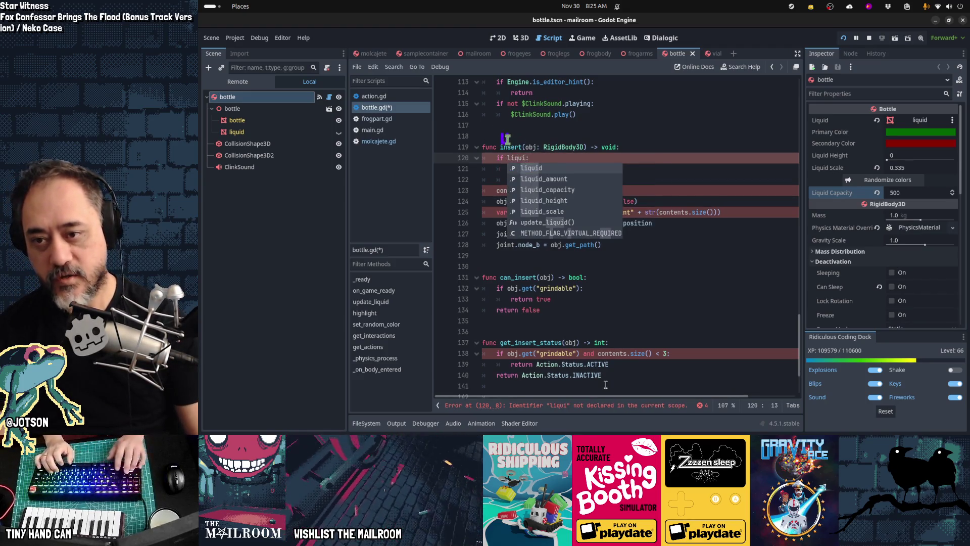
key(Down)
key(Return)
text(>= )
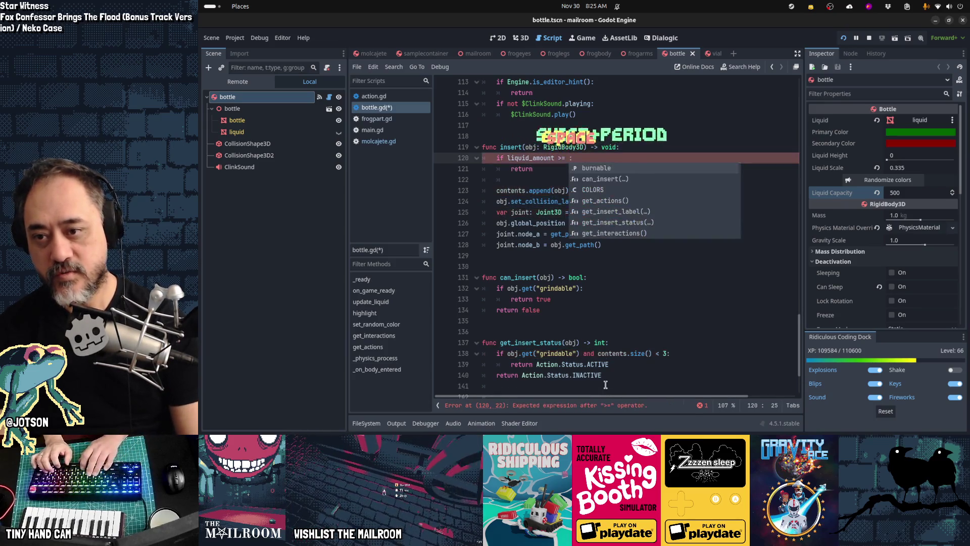
text(liquid_capac)
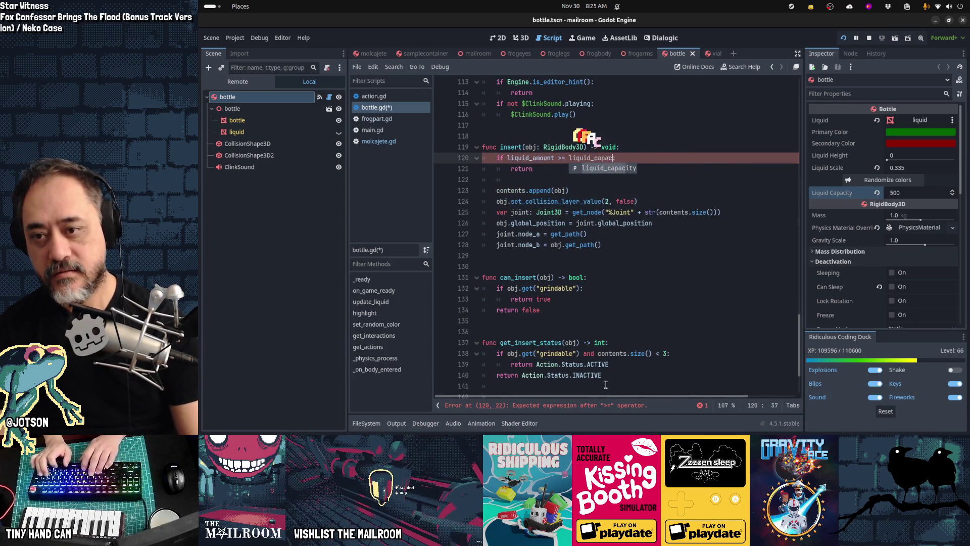
key(Tab)
key(Down)
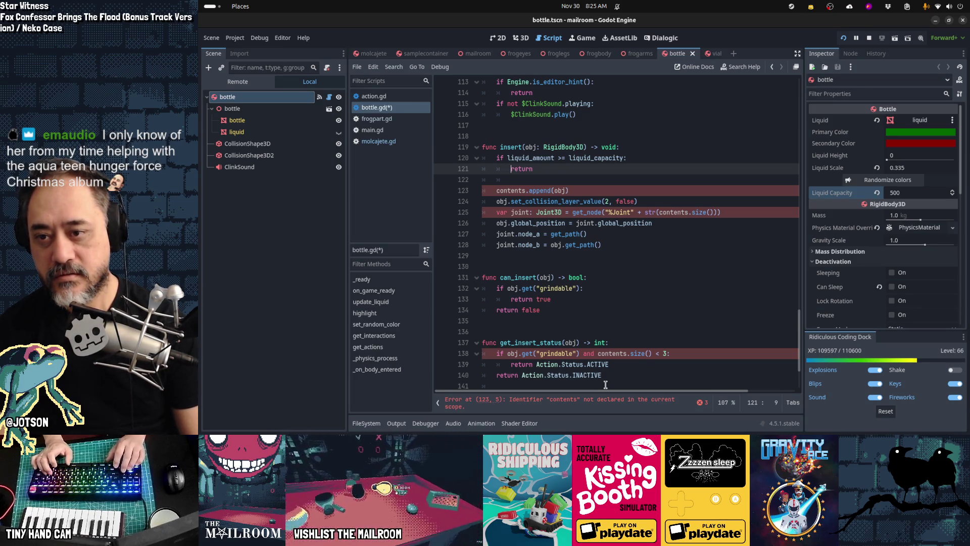
- Cut the insert function and paste it at the end of bottle.gd
key(Up)
key(Up)
key(Home)
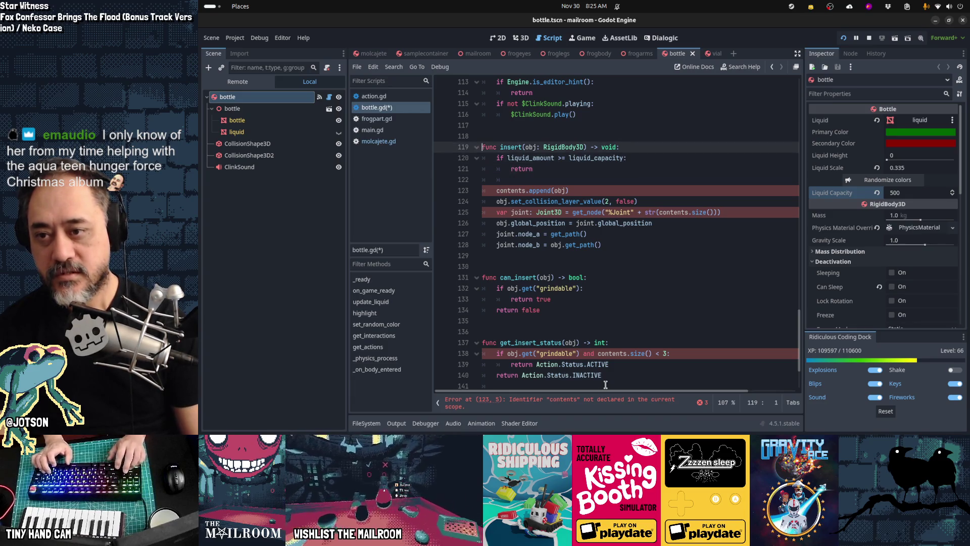
key(shift+Down)
key(shift+Down)
key(shift+Down)
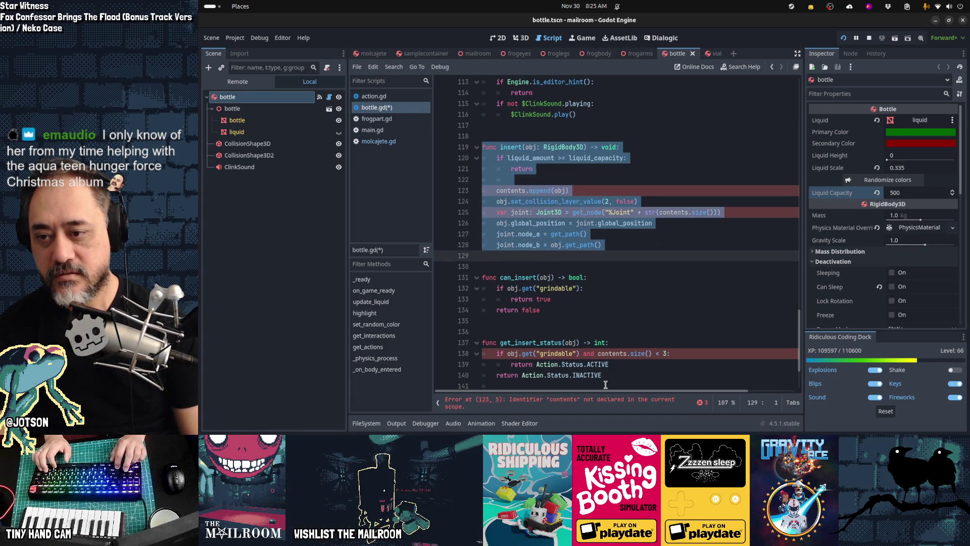
key(shift+Down)
key(shift+Down)
key(ctrl+x)
key(Down)
key(Down)
key(Down)
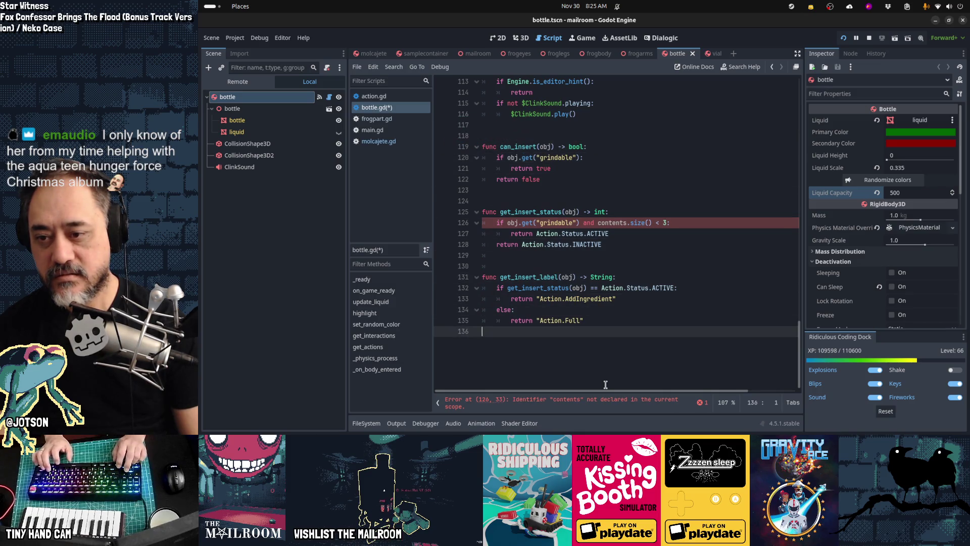
key(Return)
key(Return)
key(ctrl+v)
- Replace can_insert's .get("grindable") lookup with an 'is' type test
key(Up)
key(Up)
key(Up)
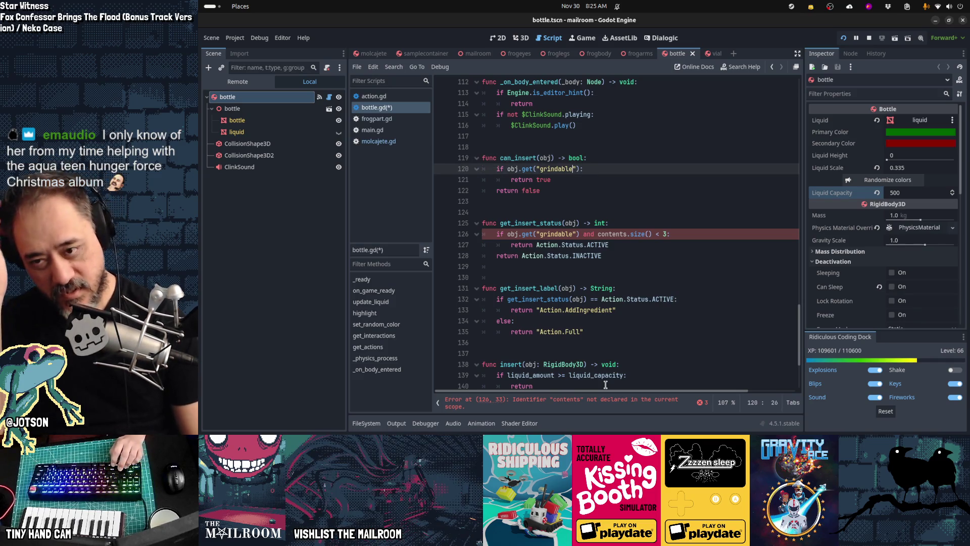
key(ctrl+shift+Left)
key(ctrl+shift+Left)
key(ctrl+shift+Left)
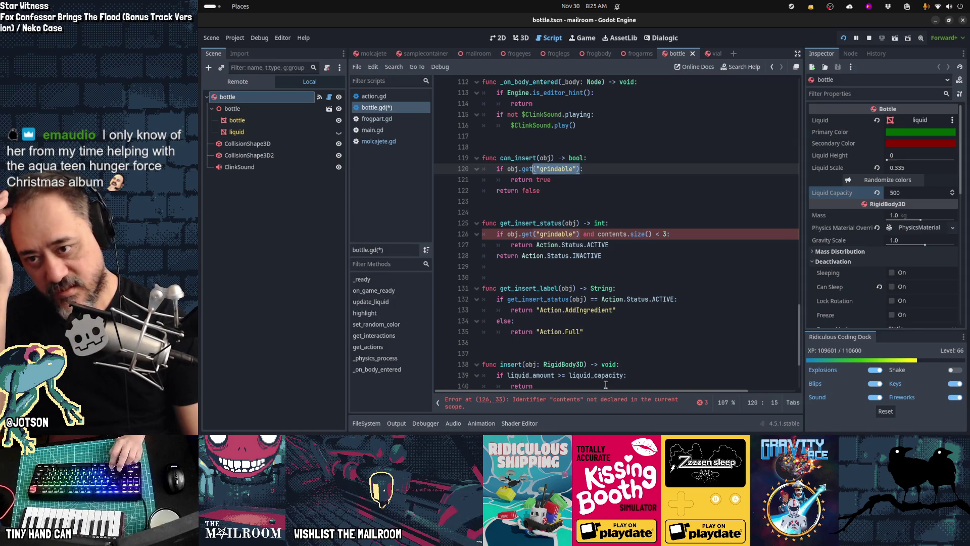
key(ctrl+shift+Left)
key(ctrl+shift+Left)
text(is :)
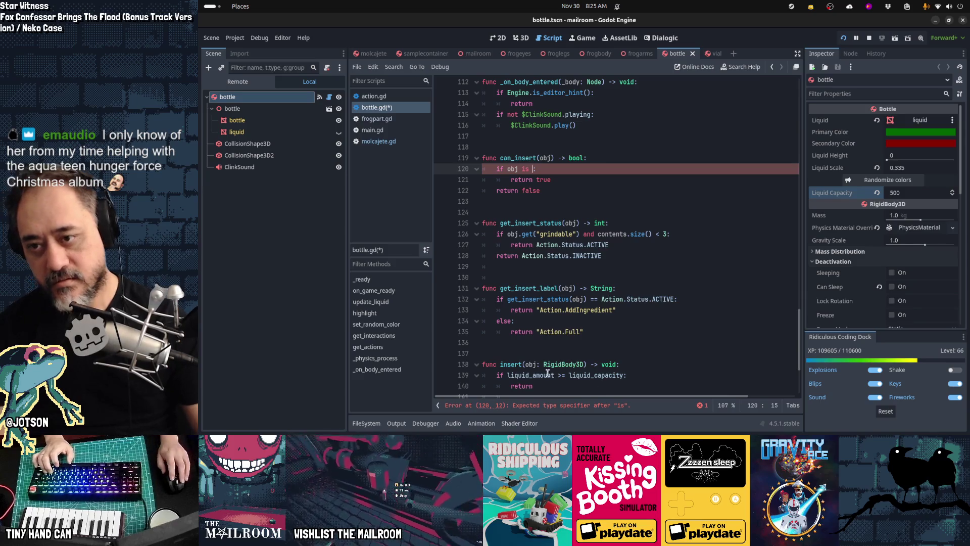
- Declare 'class_name Mortar' in molcajete.gd, save, and complete the 'is Mortar' check
click(385, 146)
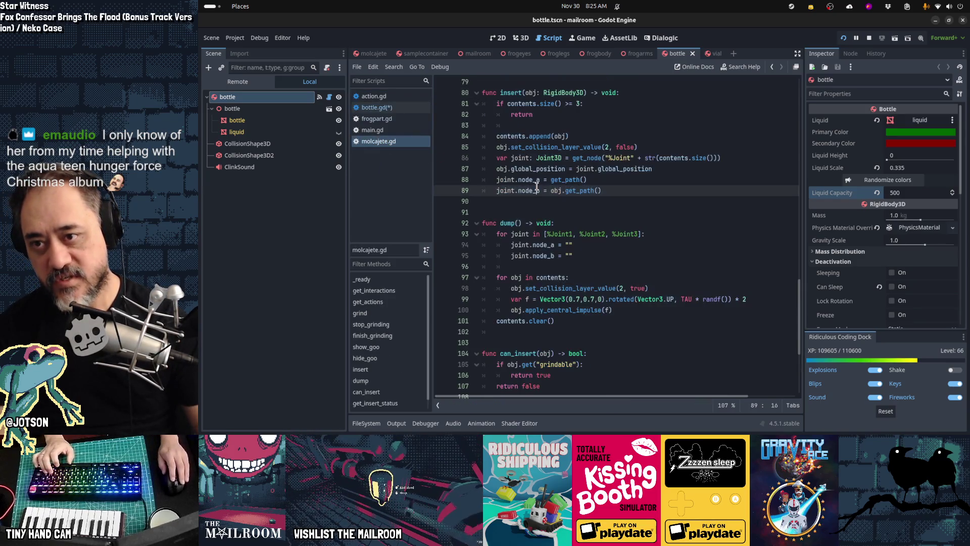
text(_name Mortar)
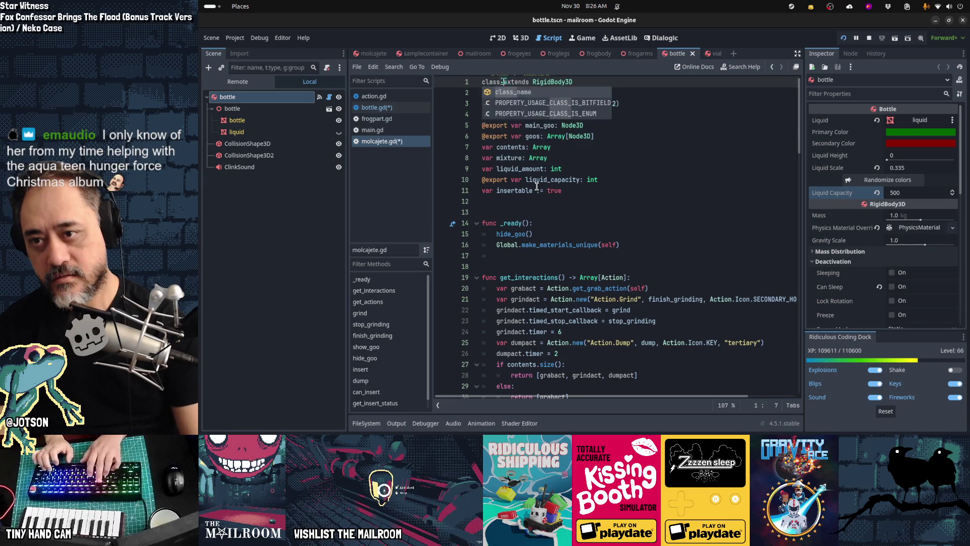
key(Return)
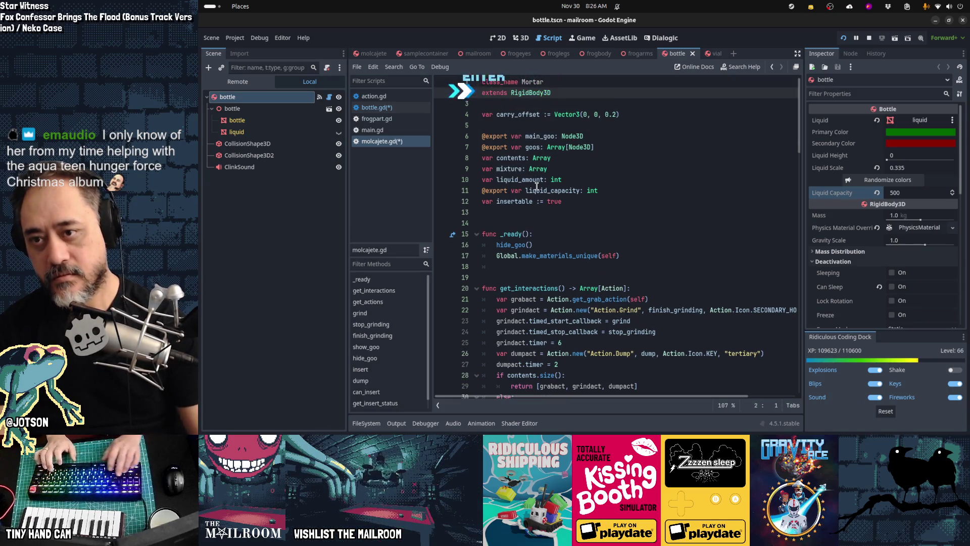
key(BackSpace)
key(ctrl+s)
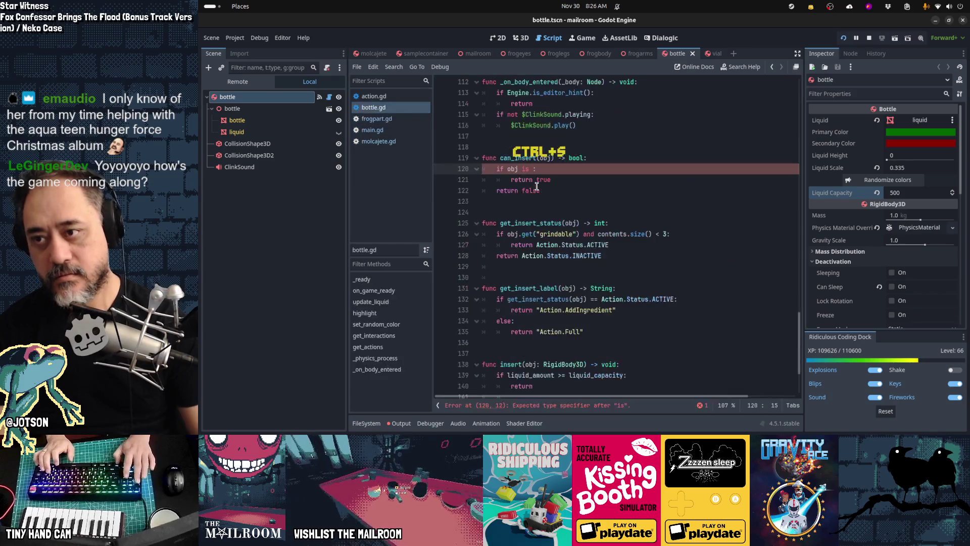
text(Mortar)
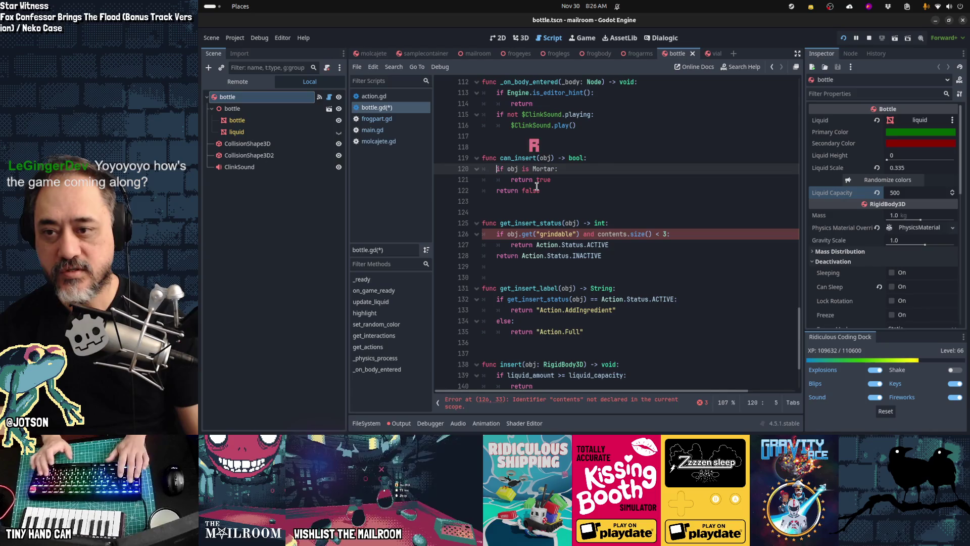
- Change get_insert_status's condition on line 126 to test 'obj is Mortar'
key(Home)
key(Down)
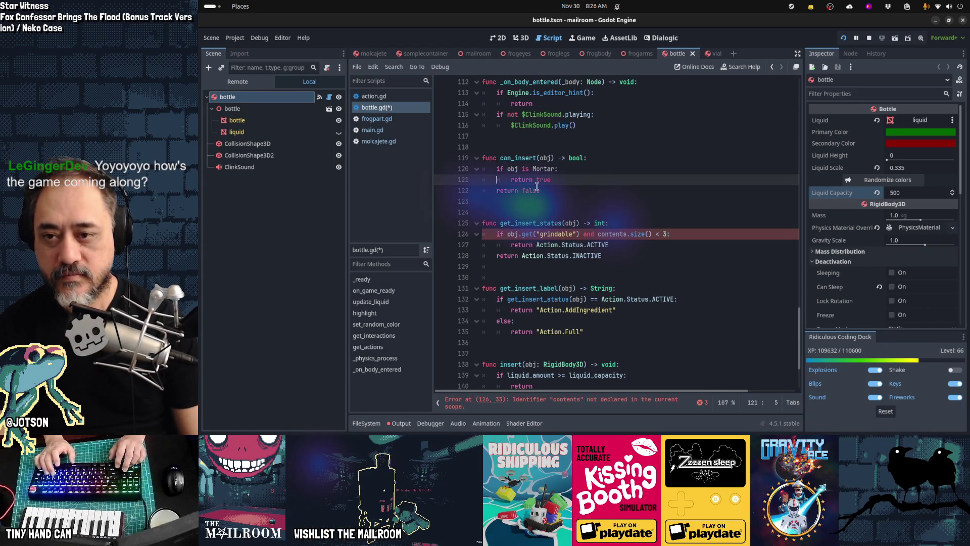
key(Down)
key(Down)
key(Down)
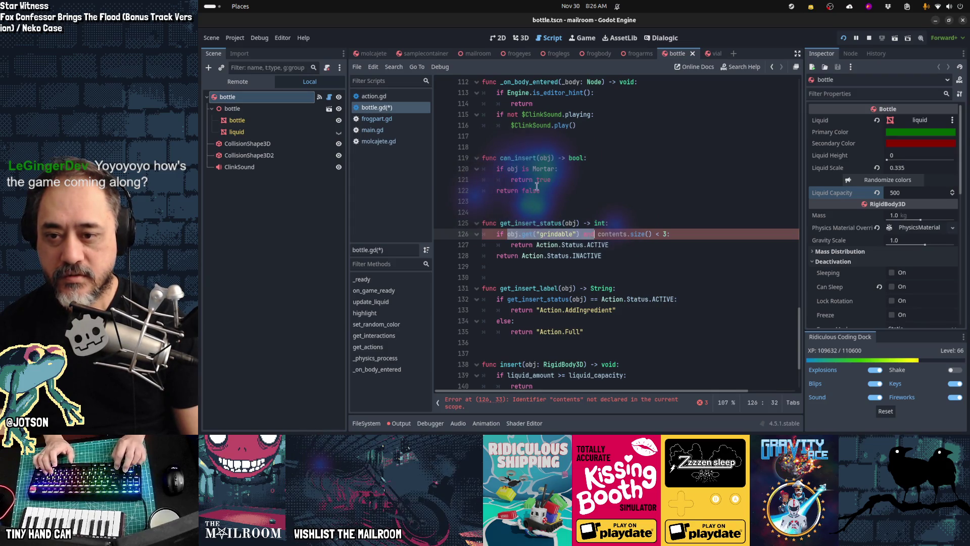
key(Left)
key(Left)
key(Left)
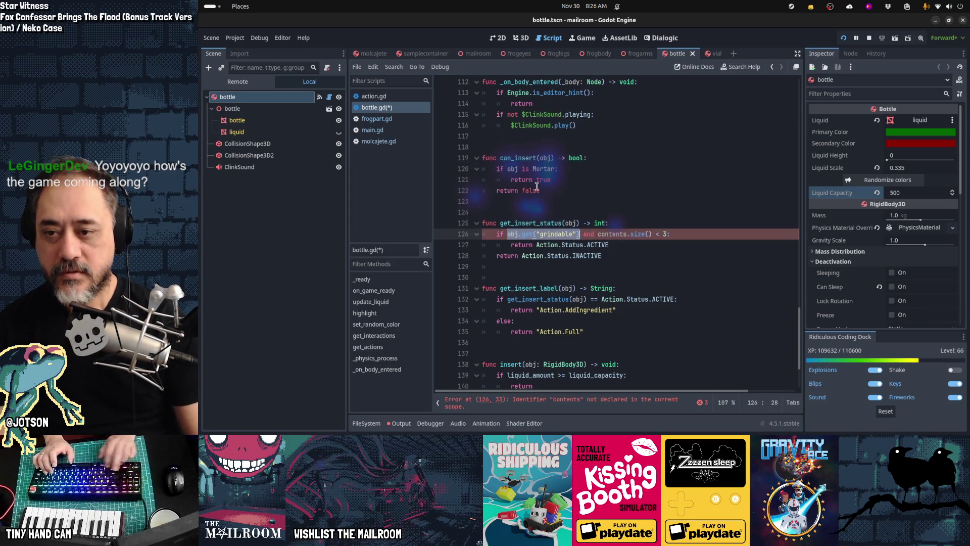
text(obj)
text( is Mortar)
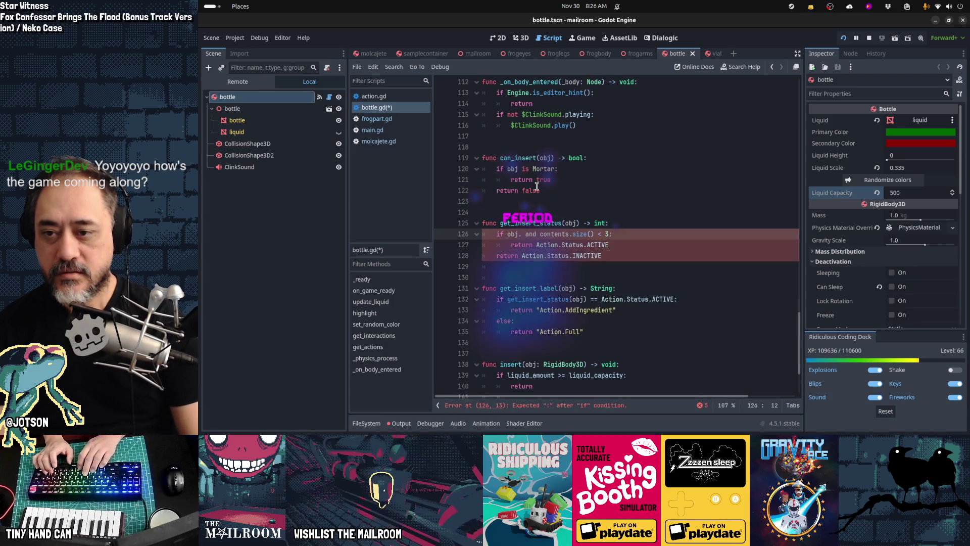
key(Right)
key(Right)
key(Right)
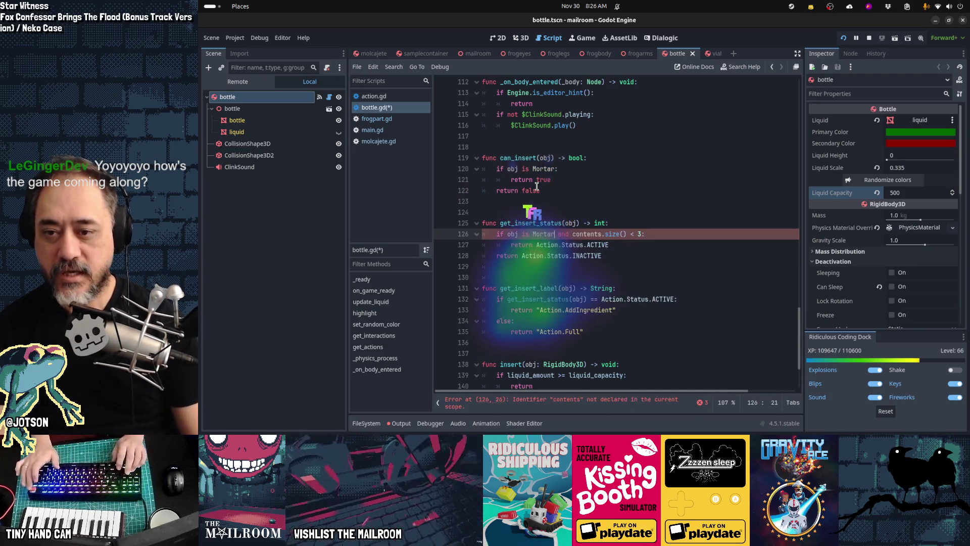
text(obj.)
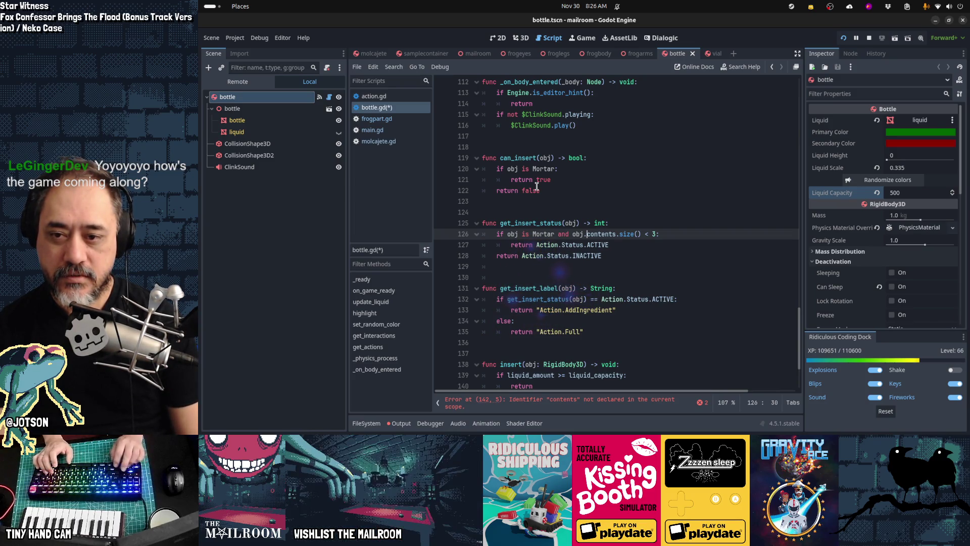
- Replace the contents size comparison with 'obj.liquid_amount > 0'
key(shift+End)
key(shift+Left)
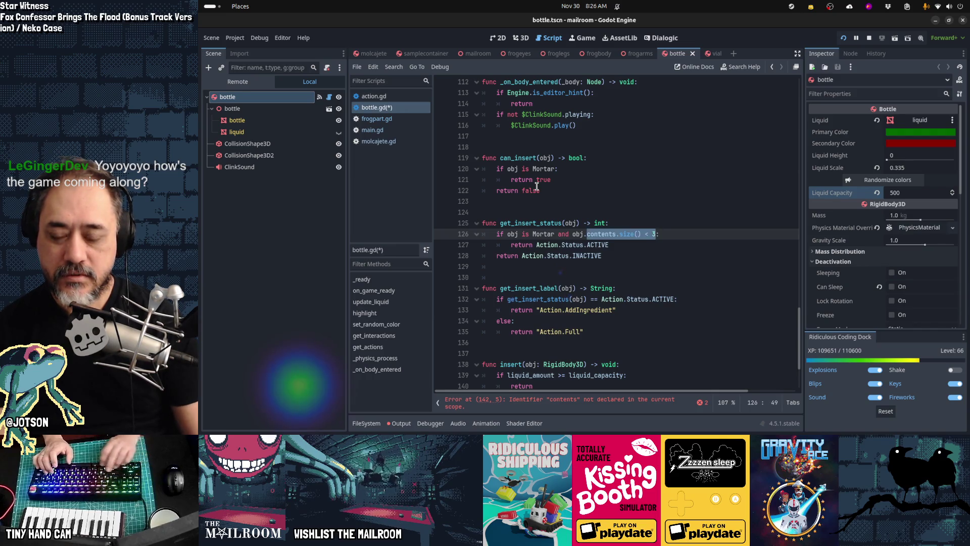
text(mixture)
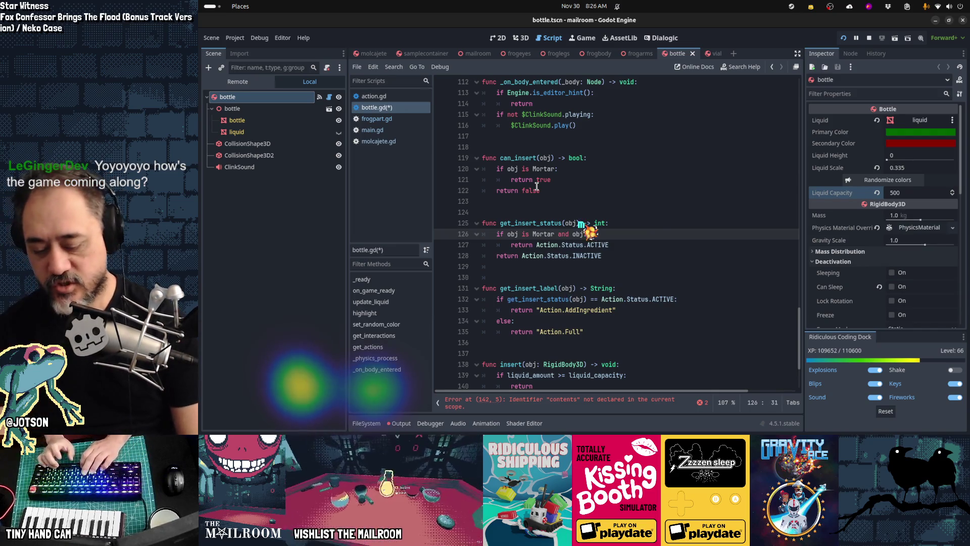
key(ctrl+BackSpace)
text(liquid_am)
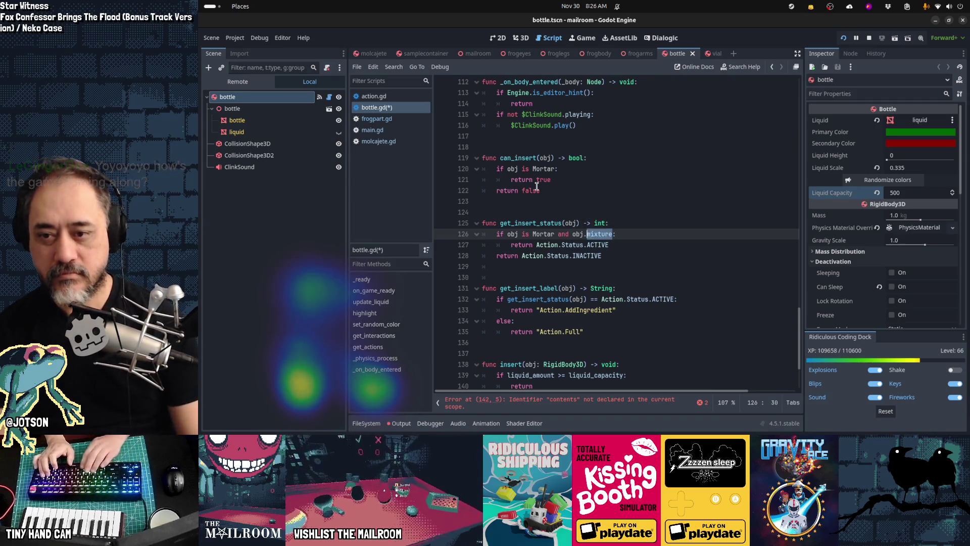
text(ount)
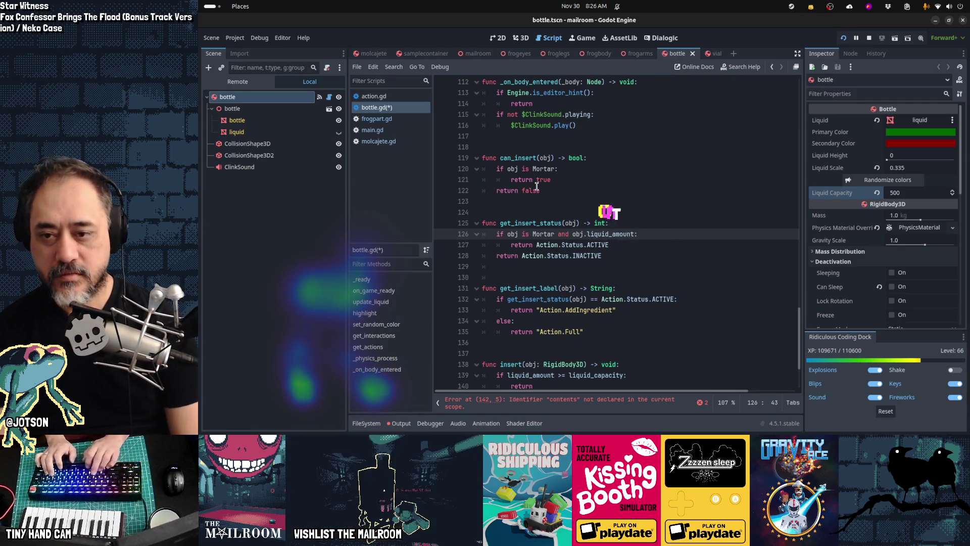
text( > 0)
key(Down)
key(Home)
key(Home)
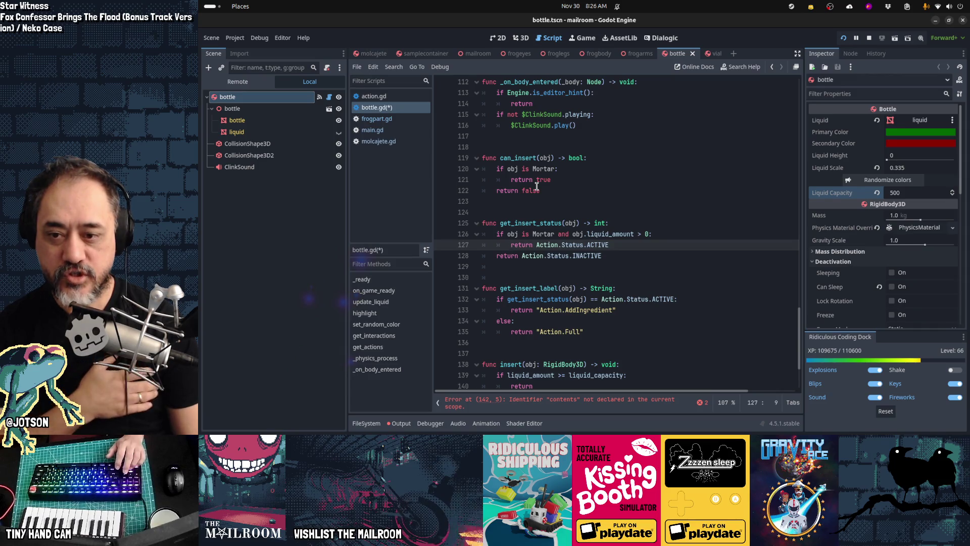
key(Up)
key(End)
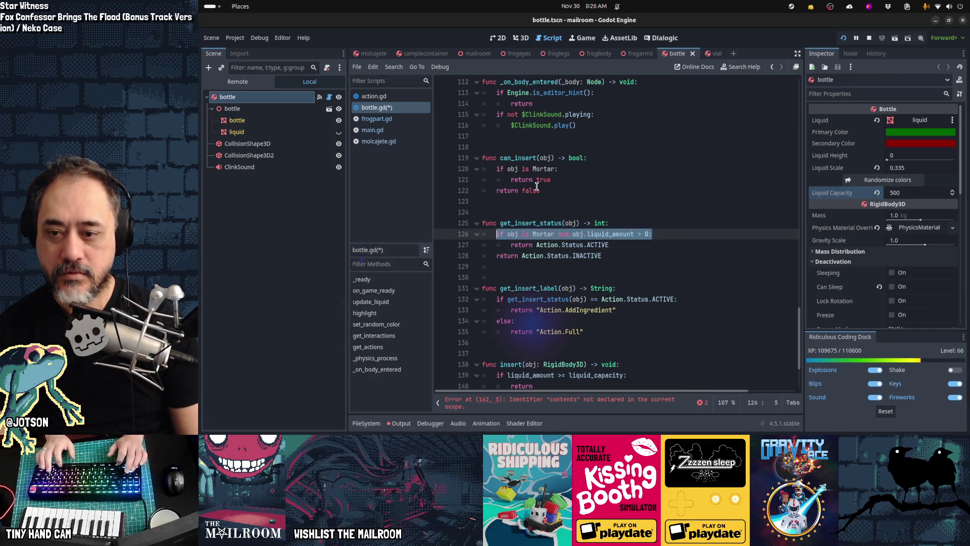
- Rename get_insert_label's Action.AddIngredient label to Action.Pour
key(Down)
key(Down)
key(Down)
key(Home)
key(Down)
key(End)
key(Left)
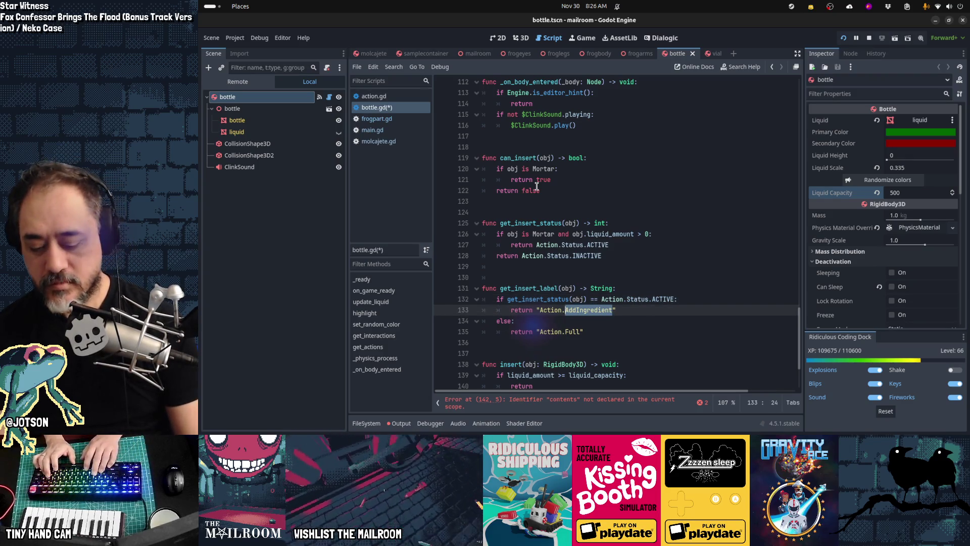
text(Pour)
key(Down)
key(Down)
key(Down)
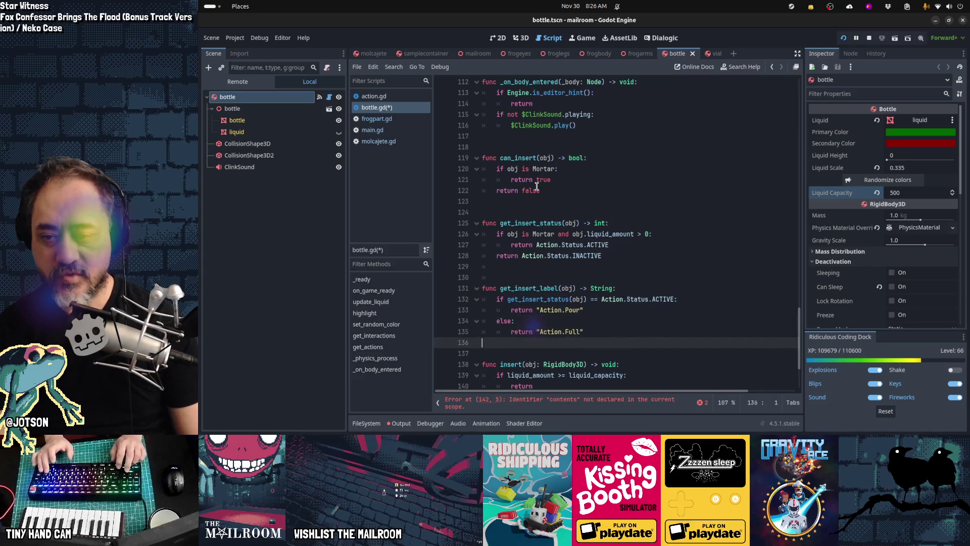
key(Up)
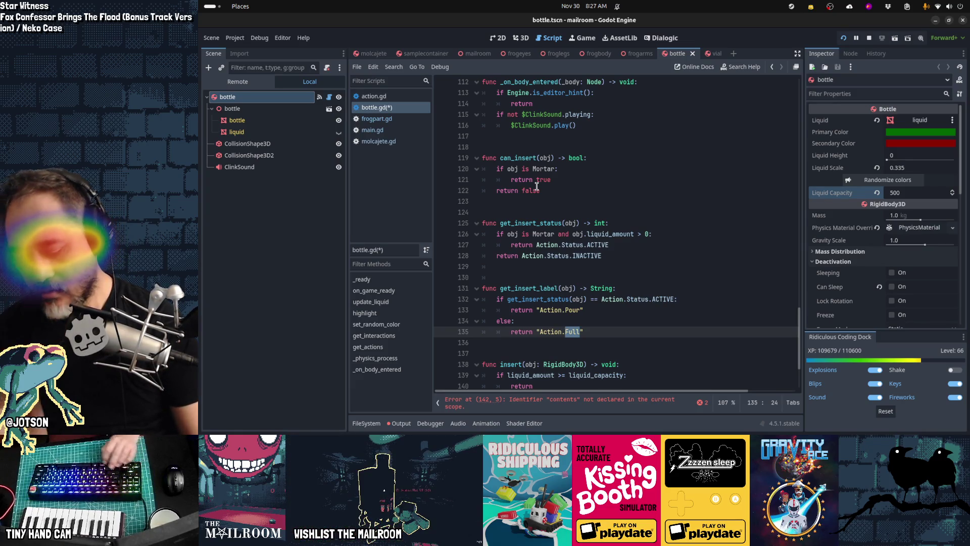
- Load the Mailroom localization sheet in a new Firefox tab
text(mpty)
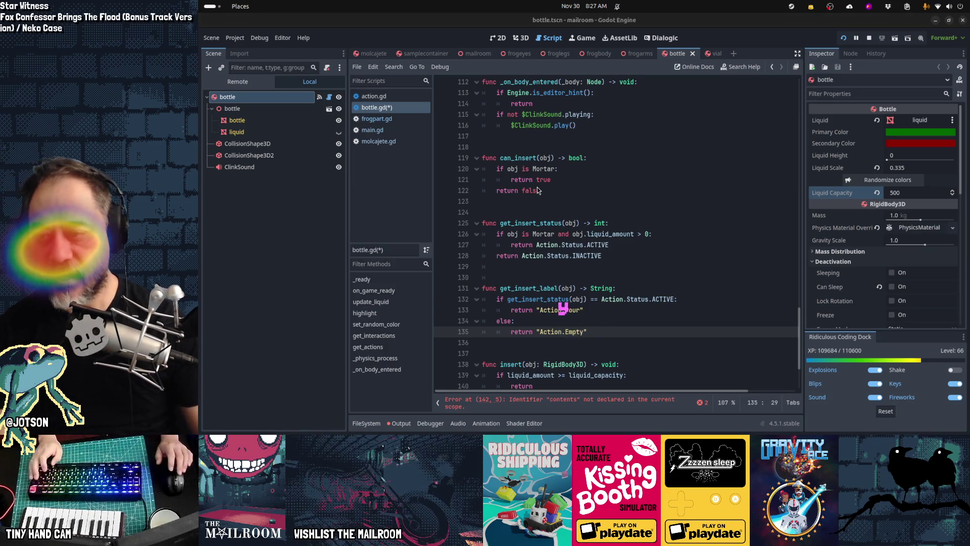
key(alt+Tab)
key(Tab)
key(Tab)
key(Tab)
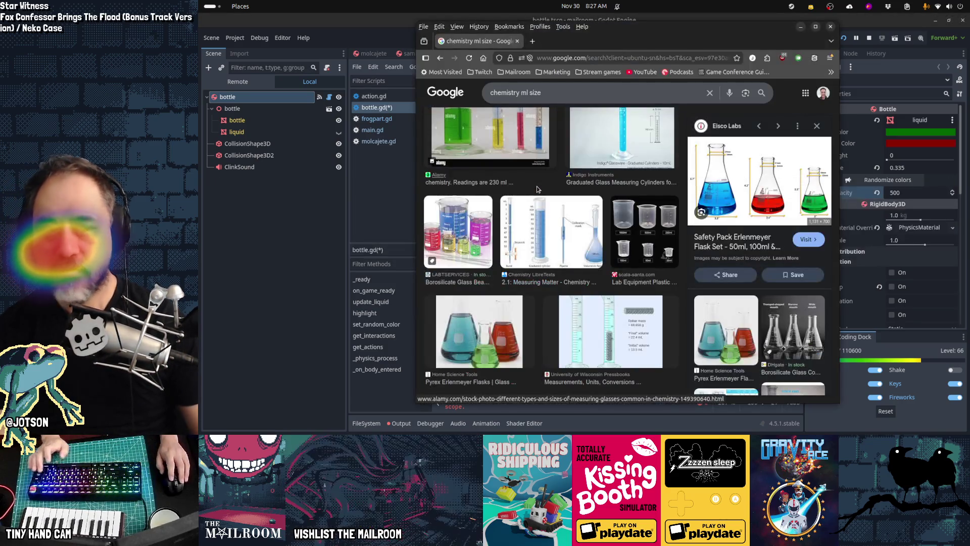
key(ctrl+t)
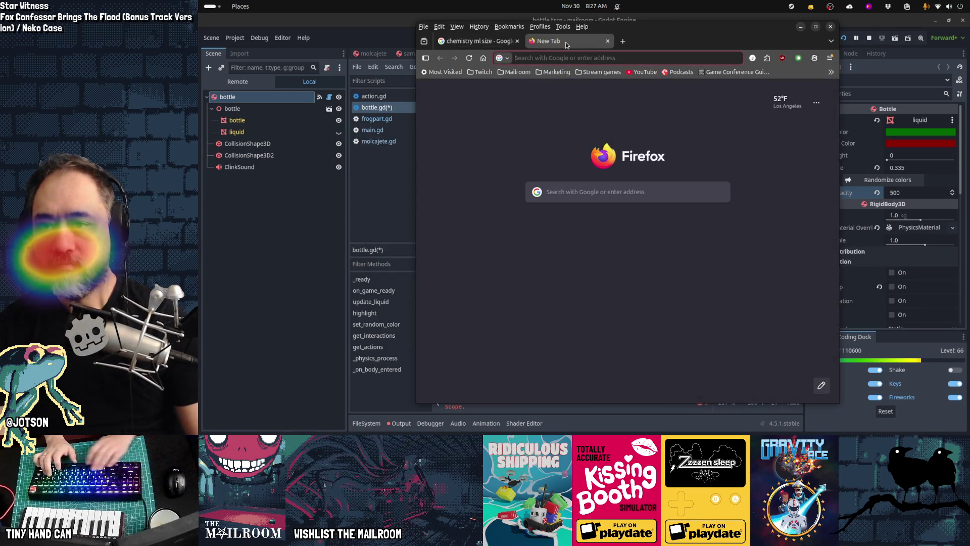
text(localiz)
key(Down)
key(Down)
key(Down)
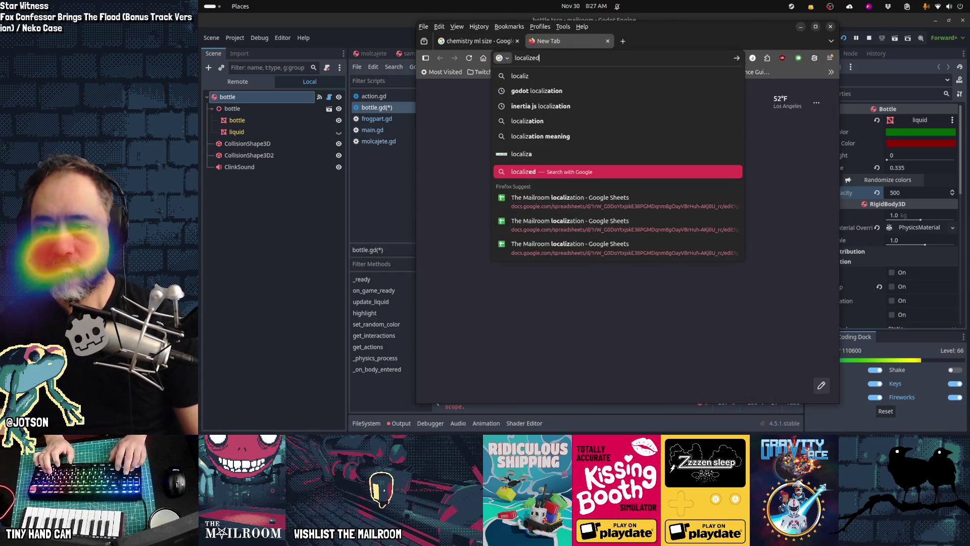
key(Return)
- Search the sheet for an existing action.empty key
text(ac)
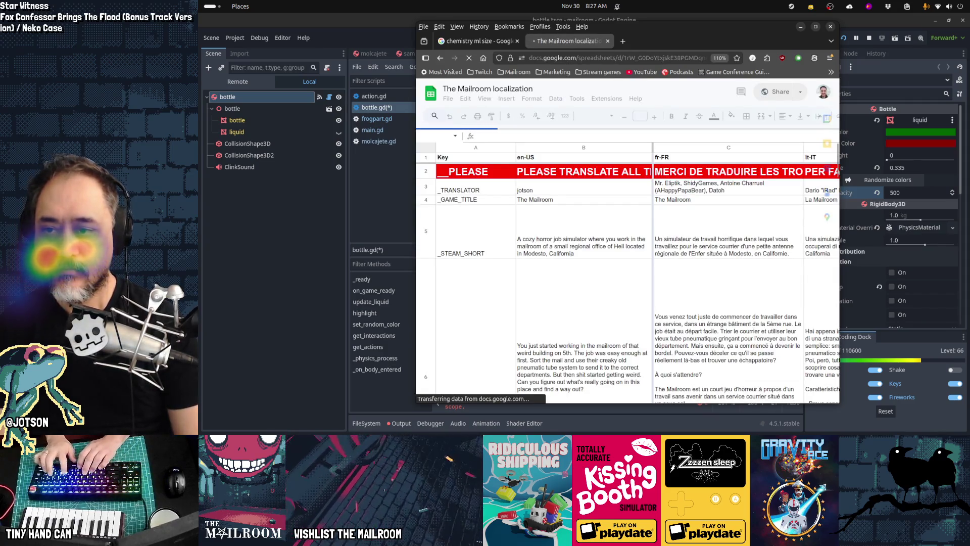
key(ctrl+f)
text(tion)
key(Home)
text(ac)
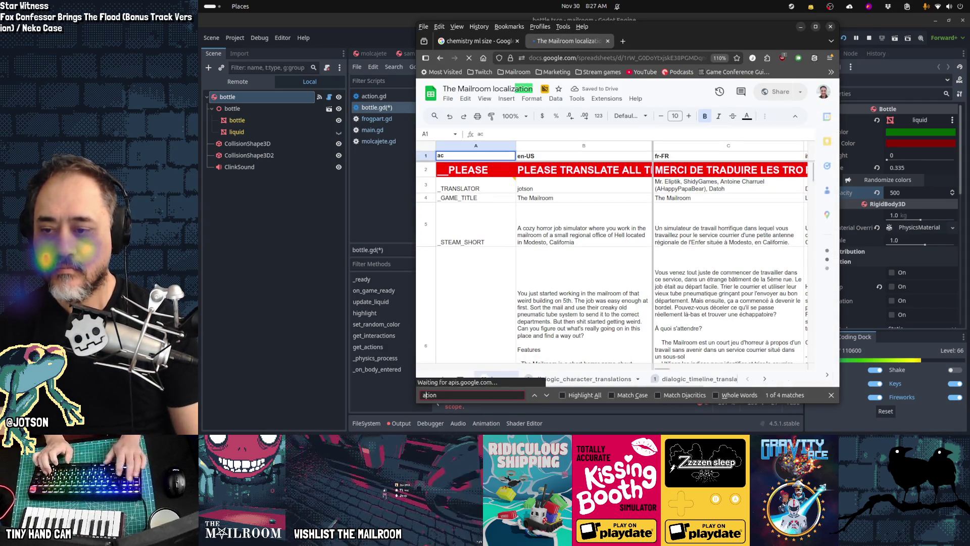
key(End)
text(.e)
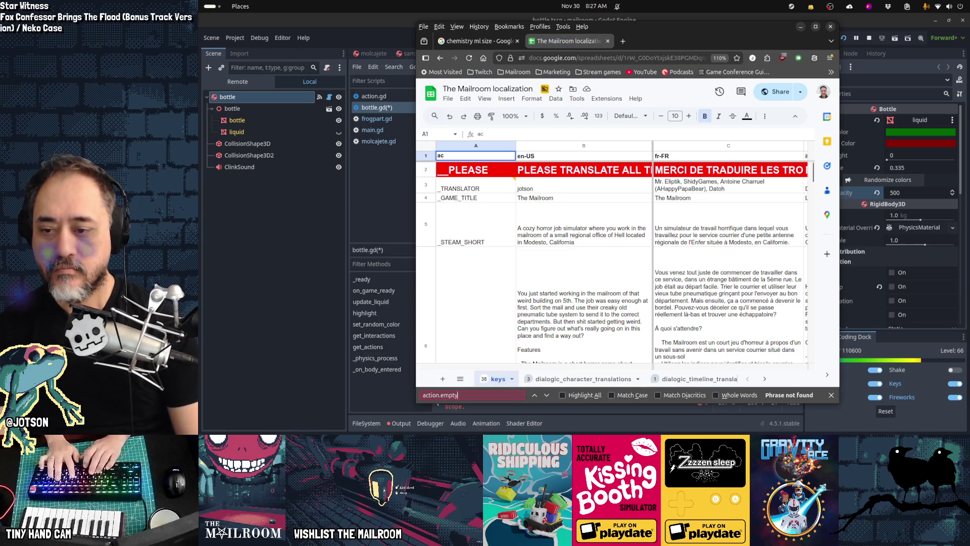
key(Escape)
key(Escape)
key(ctrl+f)
text(ac)
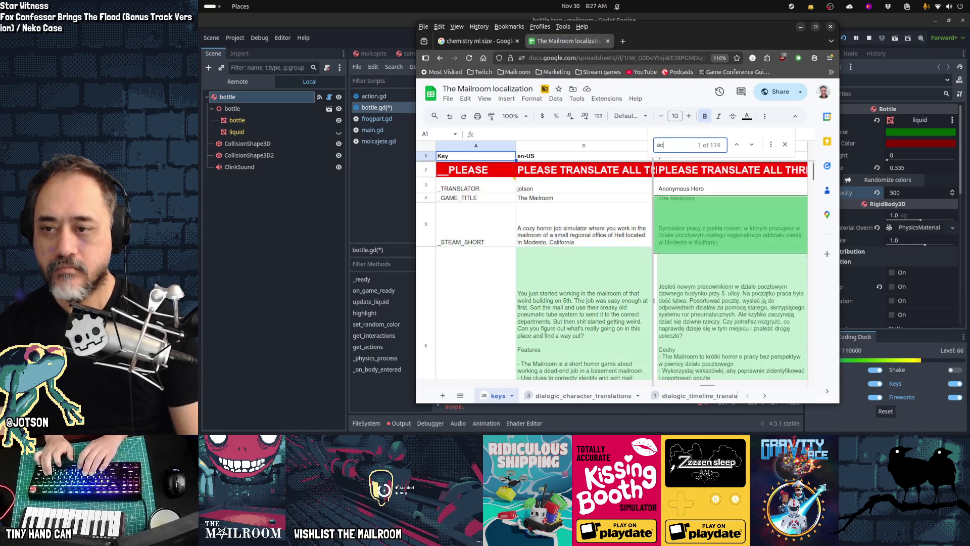
text(tion.emp)
key(Escape)
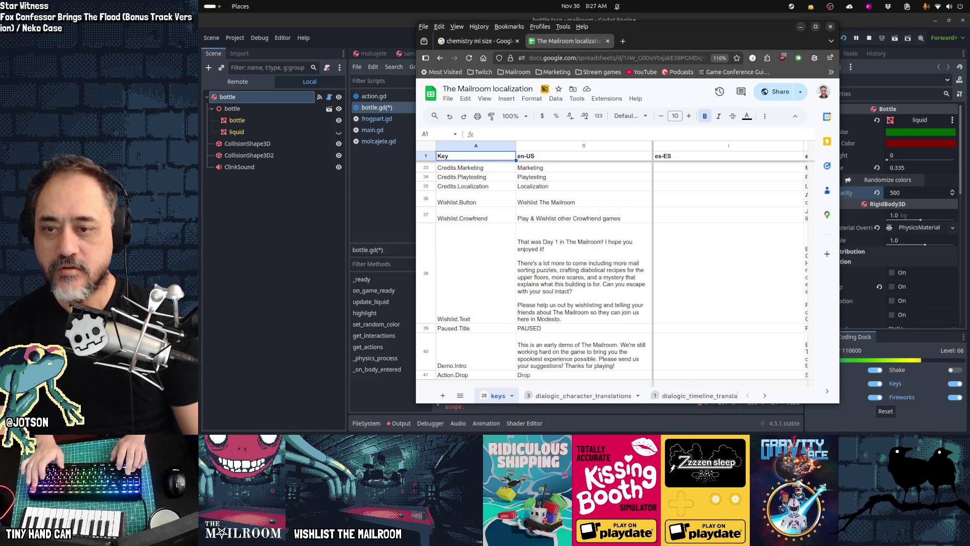
- Add row 163 with key Action.Empty and English text 'Empty slot'
key(ctrl+End)
key(Up)
key(Up)
key(Up)
key(Left)
key(Left)
key(Home)
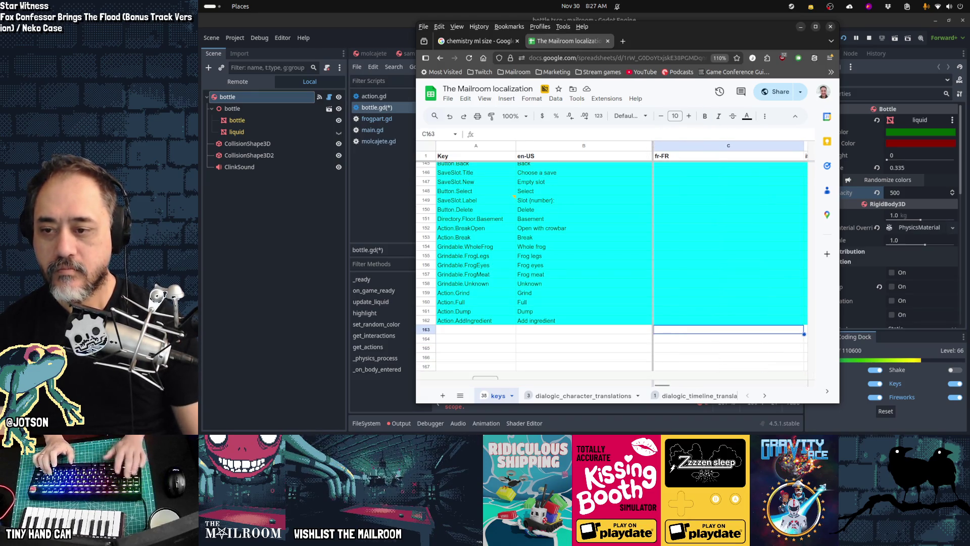
text(Action.Empty)
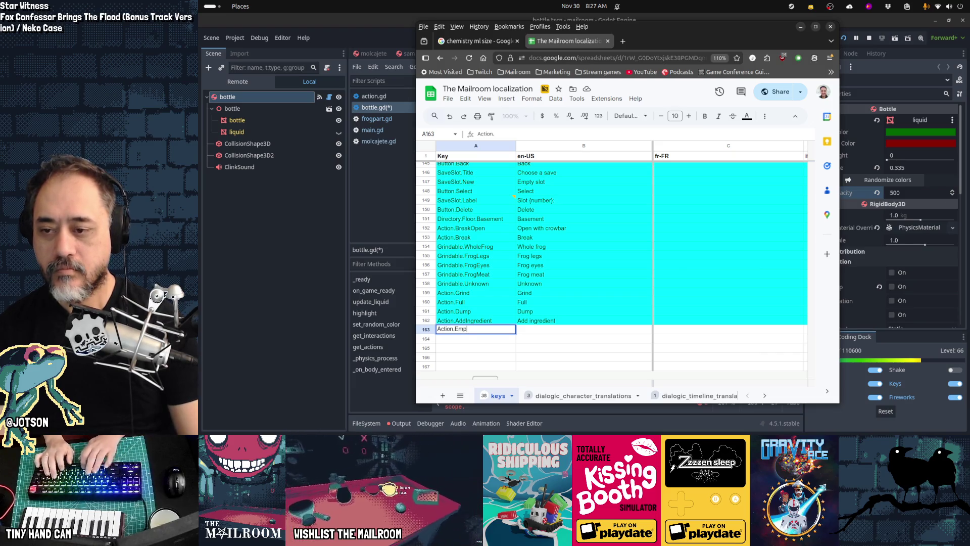
key(Tab)
text(Empty slot)
key(Return)
- Shorten Action.Empty's English text to 'Empty'
key(Up)
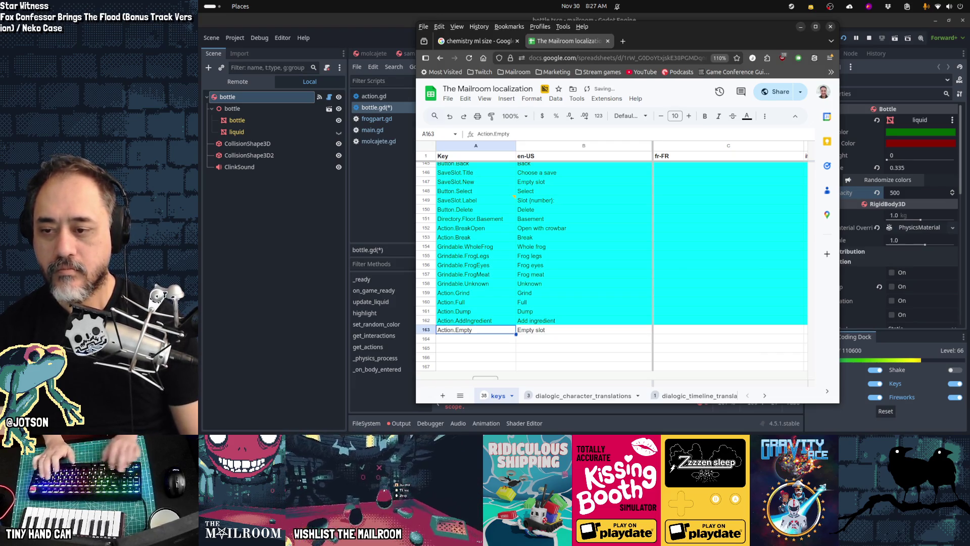
key(Right)
key(Return)
key(BackSpace)
key(BackSpace)
key(Return)
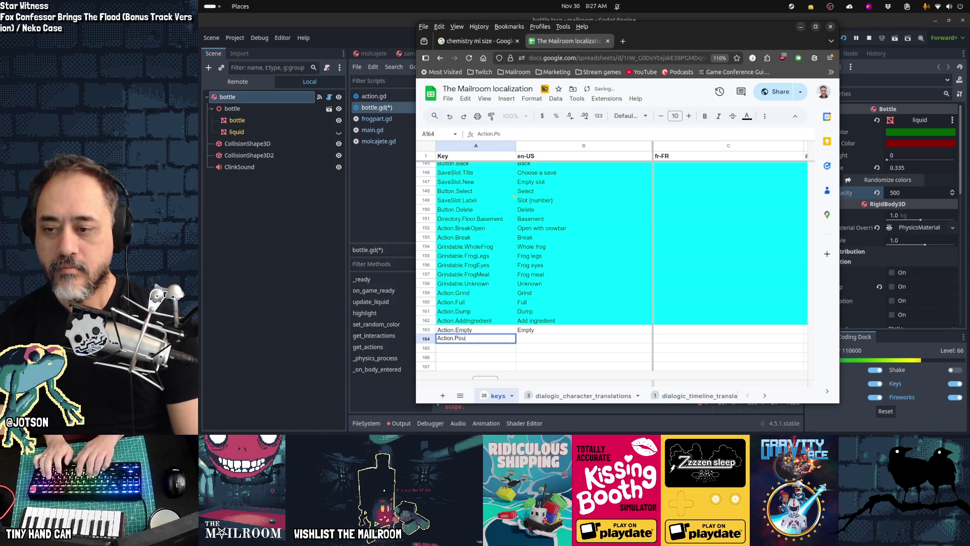
- Add the Action.Pour key with English text 'Pour', then return to Godot
text(r)
key(Tab)
key(Return)
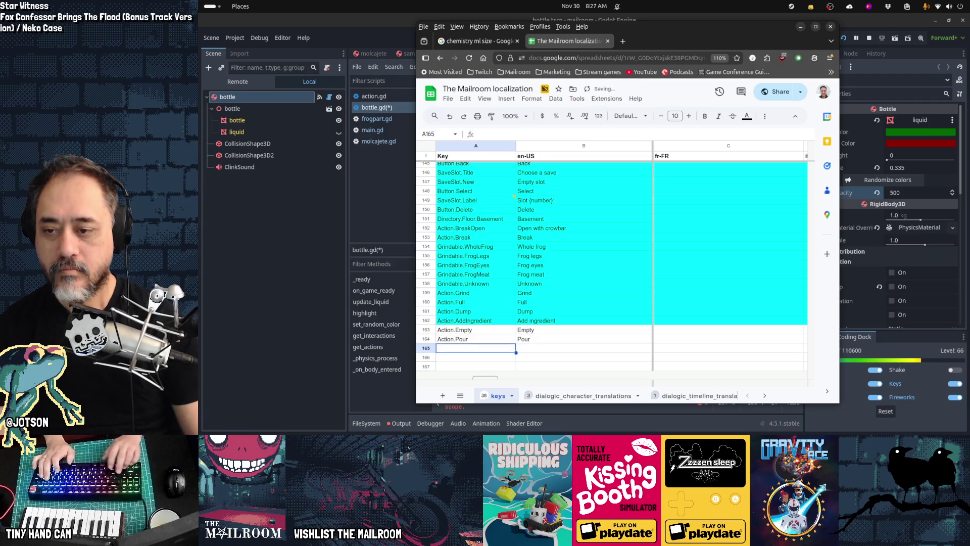
key(alt+Tab)
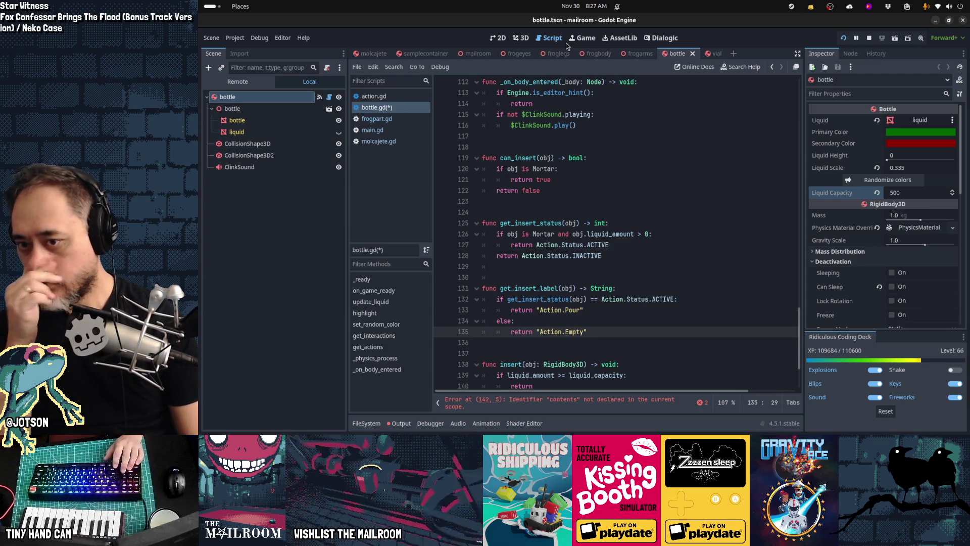
- Add 'and obj.liquid_amount > 0' to can_insert's Mortar condition
key(Up)
key(Up)
key(Up)
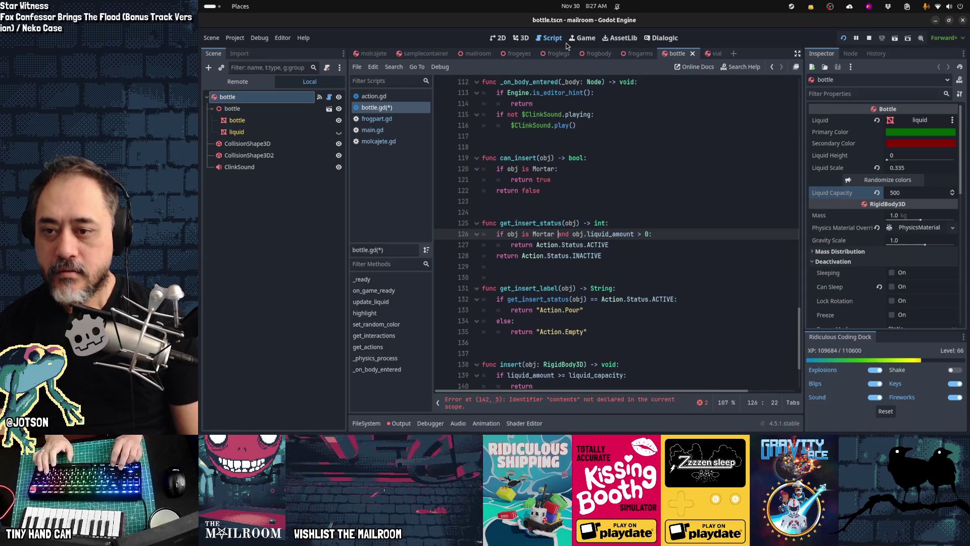
key(shift+End)
key(ctrl+c)
key(Up)
key(Up)
key(Up)
key(Up)
key(Left)
key(ctrl+v)
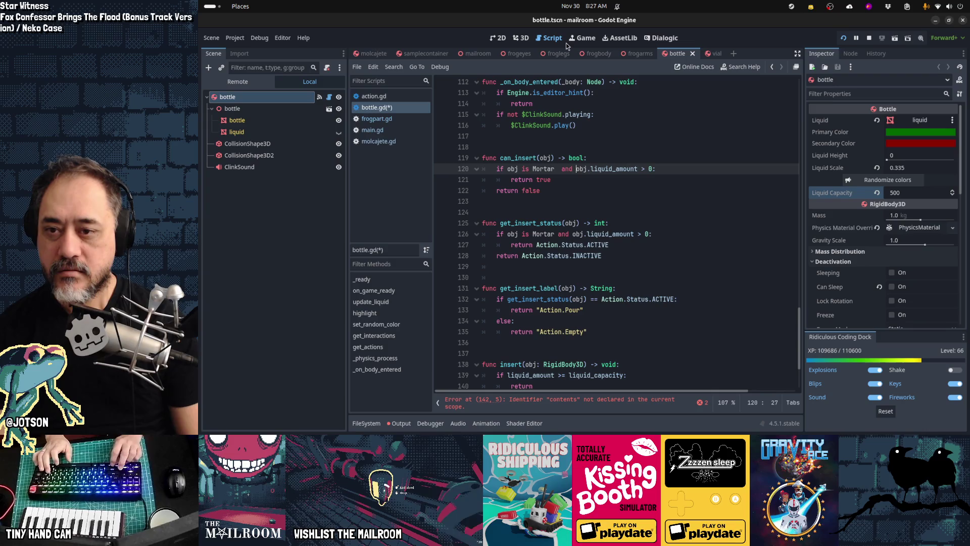
key(ctrl+Left)
key(ctrl+Left)
key(ctrl+Left)
key(BackSpace)
- Replace get_insert_status's condition with can_insert(obj)
key(Down)
key(Down)
key(Down)
key(Down)
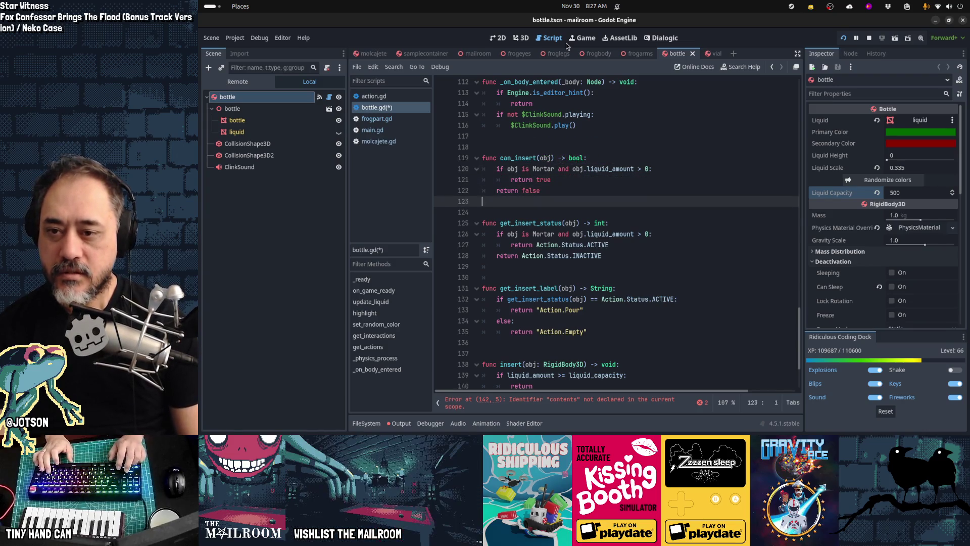
key(Right)
key(Right)
key(shift+End)
key(shift+Left)
text(can_)
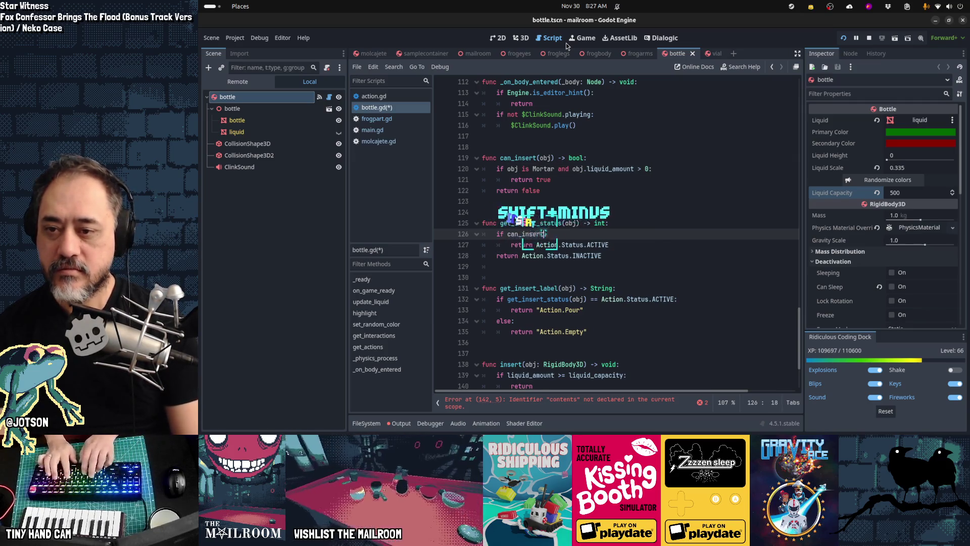
text(insert():)
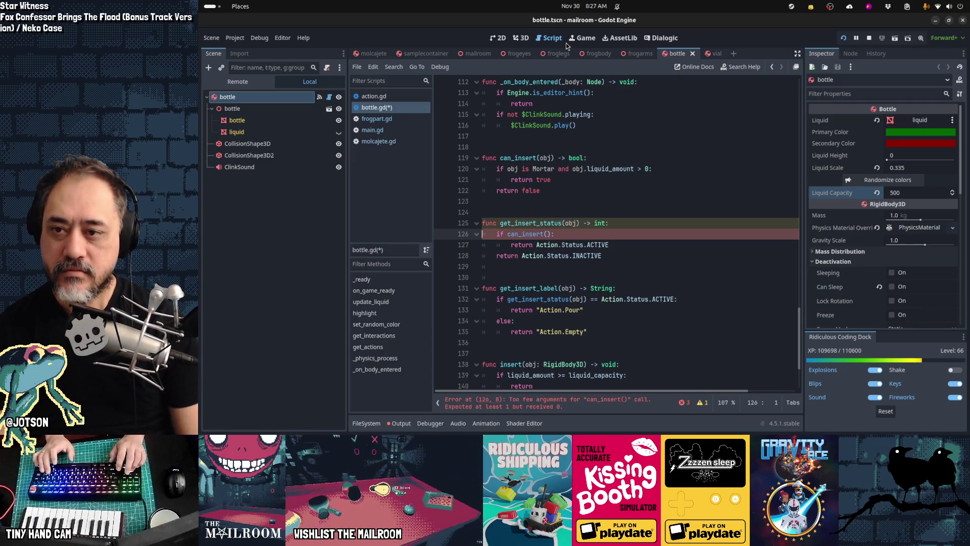
text(obj)
key(Escape)
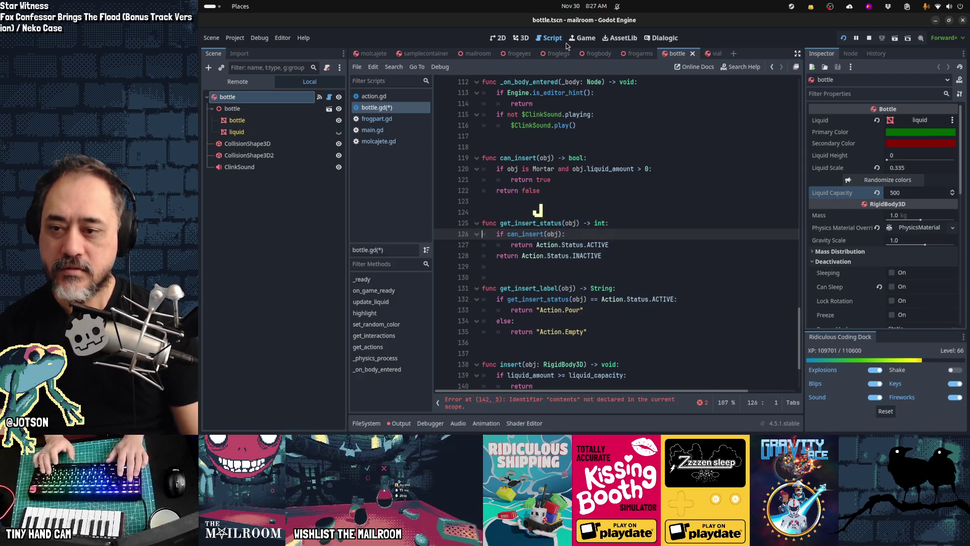
- Review the insert functions and move up to get_insert_label
key(Down)
key(Down)
key(Down)
key(ctrl+Down)
key(ctrl+Down)
key(ctrl+Down)
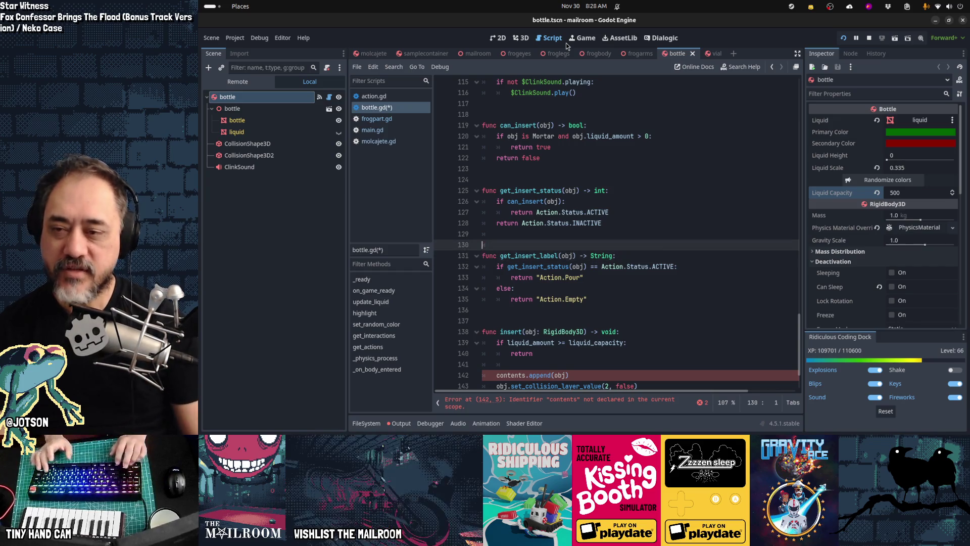
key(Up)
key(Up)
key(Up)
key(shift+Down)
key(shift+Down)
key(shift+Down)
key(shift+Down)
key(shift+Down)
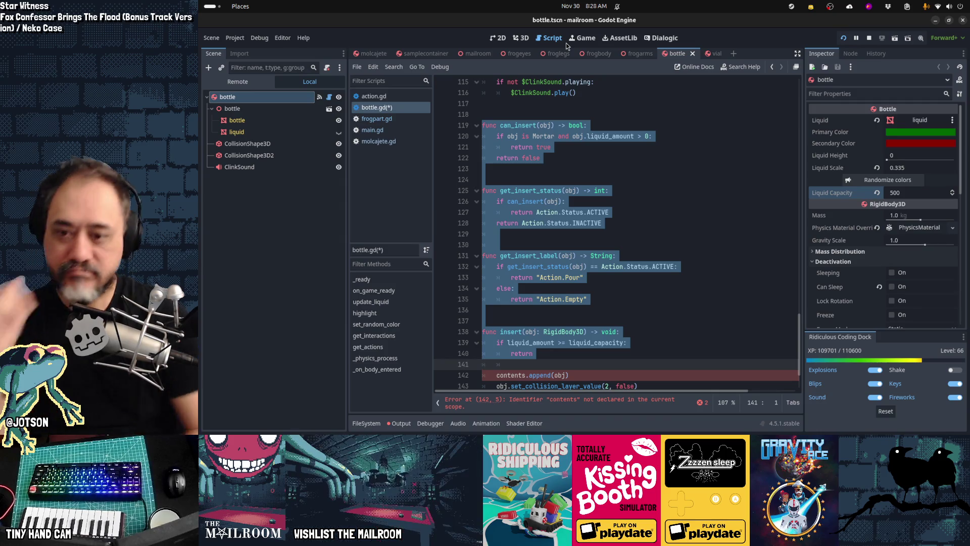
key(Up)
key(Down)
key(Down)
key(Down)
key(Up)
key(Up)
key(Up)
key(Up)
key(Up)
key(ctrl+Up)
key(ctrl+Up)
key(ctrl+Up)
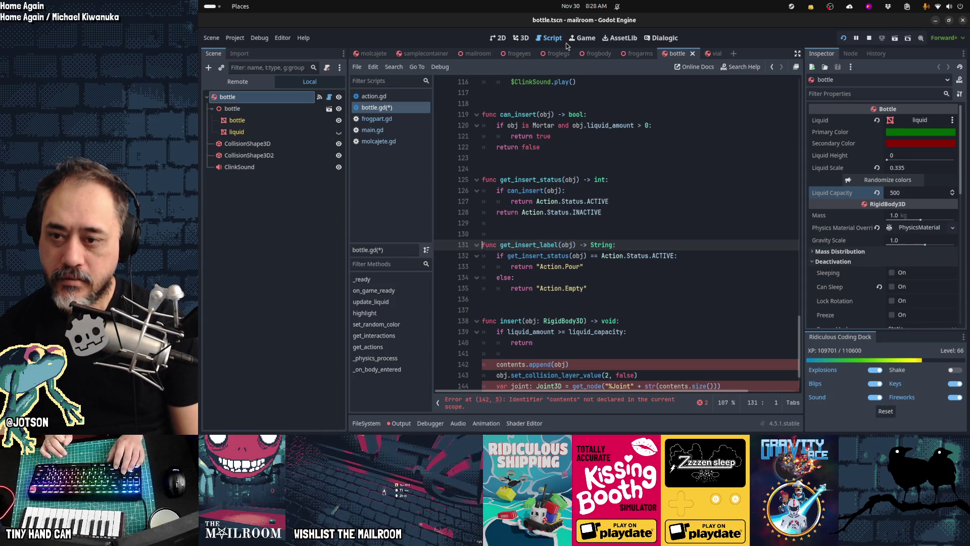
key(Up)
key(Up)
key(Up)
key(Up)
key(Up)
key(Up)
key(shift+Down)
key(shift+Down)
key(shift+Down)
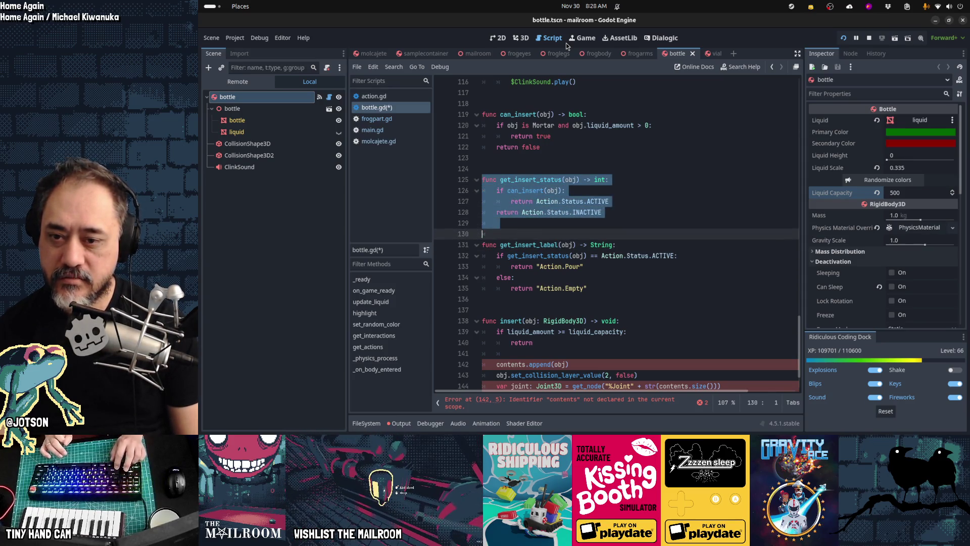
key(shift+Down)
key(shift+Down)
key(shift+Down)
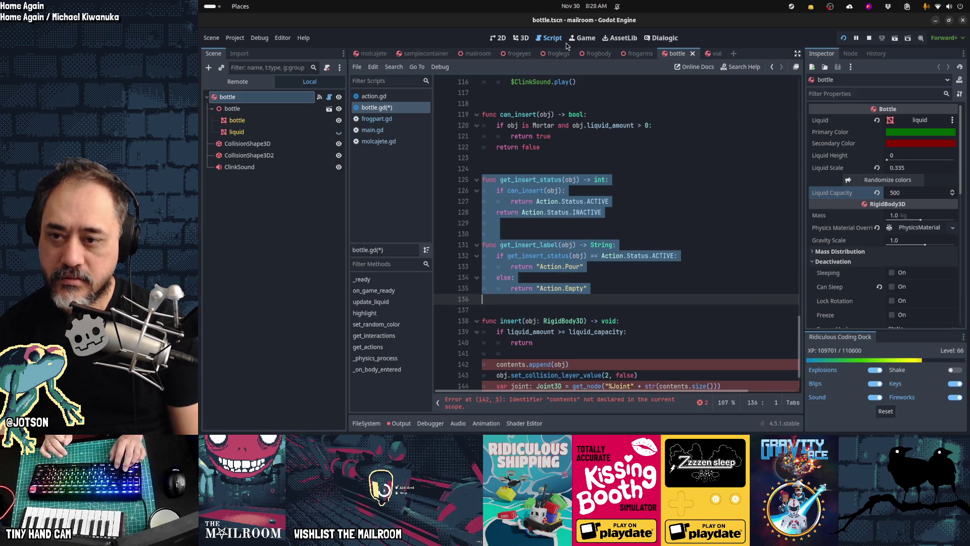
key(Down)
key(Down)
key(Down)
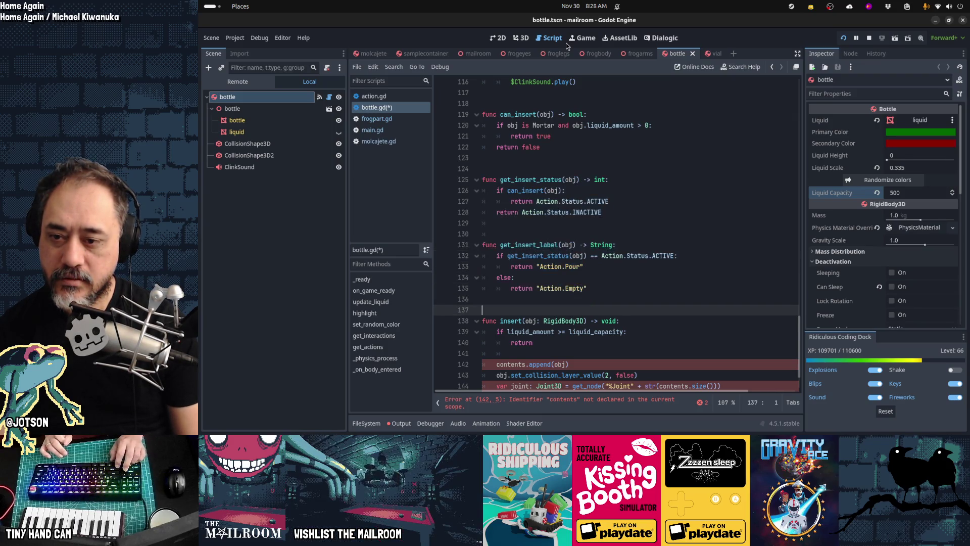
key(Up)
key(Up)
key(Up)
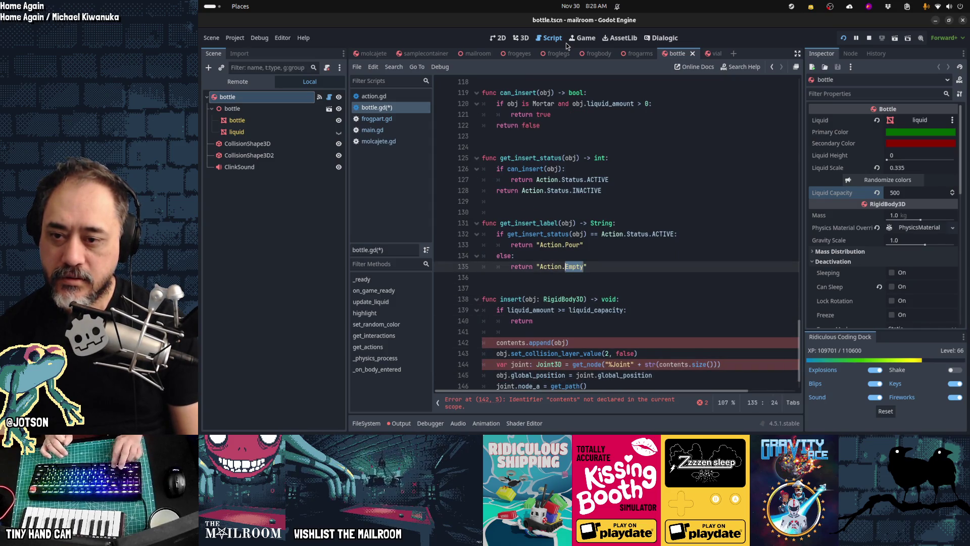
key(ctrl+shift+Left)
key(ctrl+shift+Left)
key(ctrl+shift+Left)
key(Delete)
key(Home)
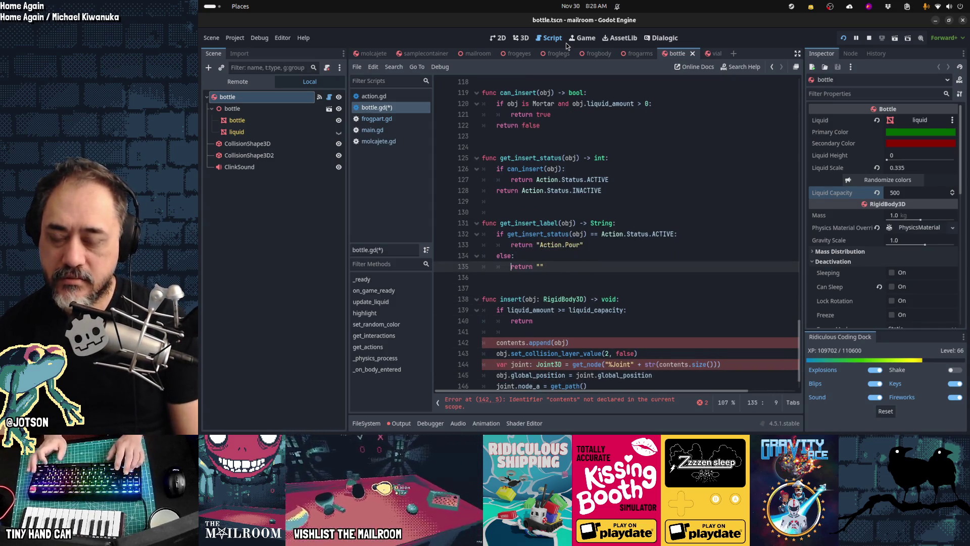
key(shift+Up)
key(shift+Home)
key(Delete)
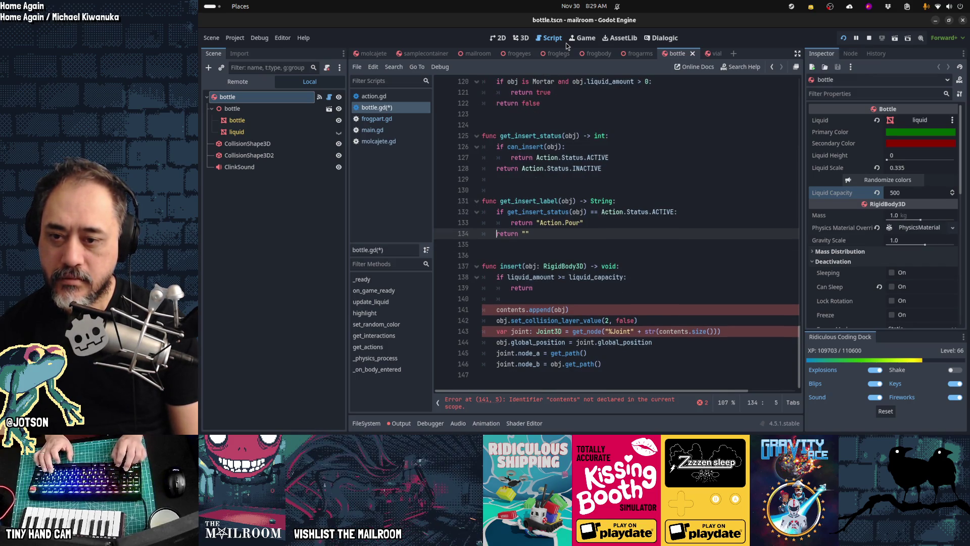
key(Down)
key(Down)
key(Down)
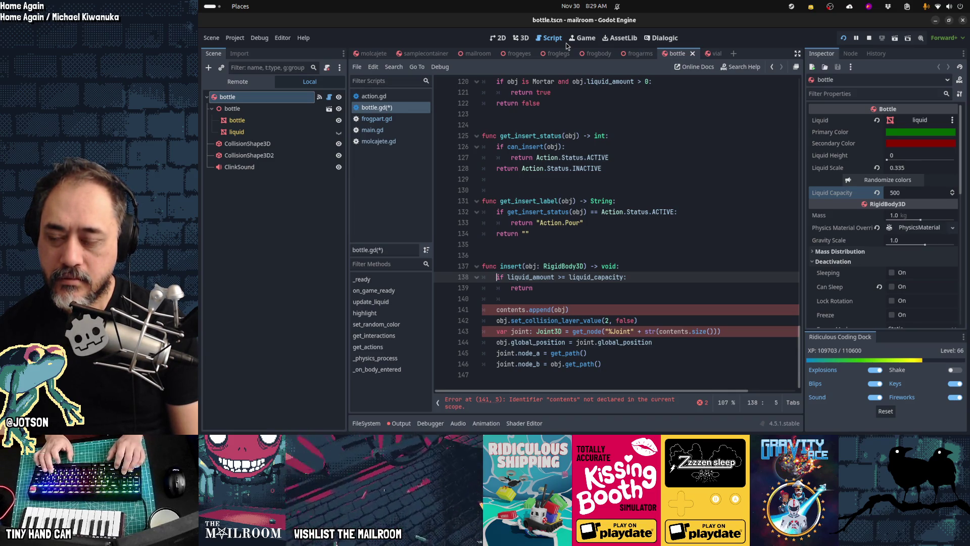
key(Up)
key(Up)
key(Up)
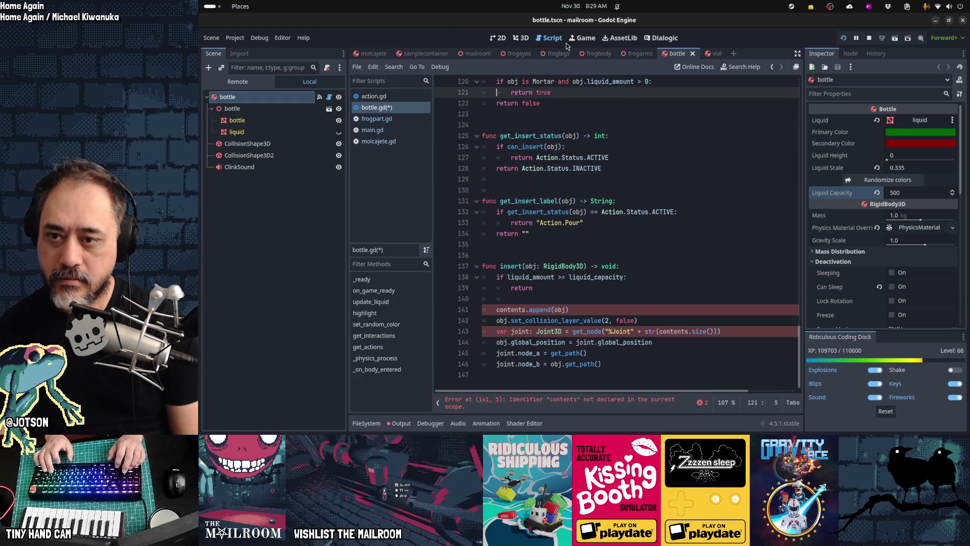
key(Up)
key(Up)
key(Up)
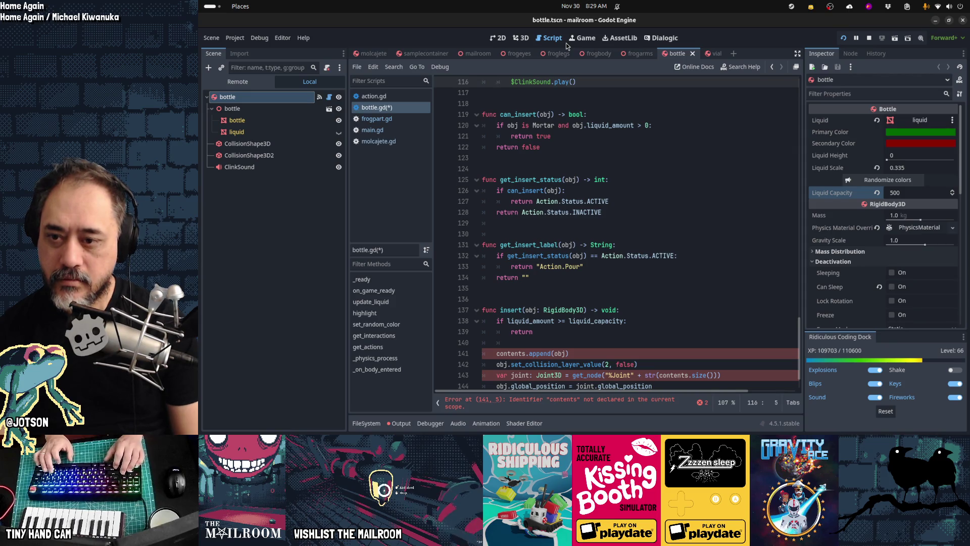
key(Down)
key(Down)
key(Down)
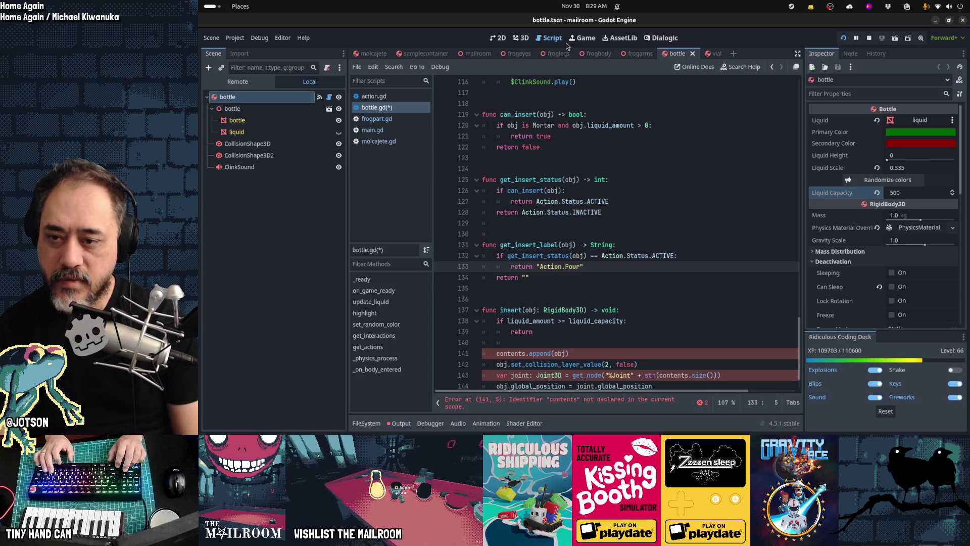
key(Down)
key(Up)
key(Up)
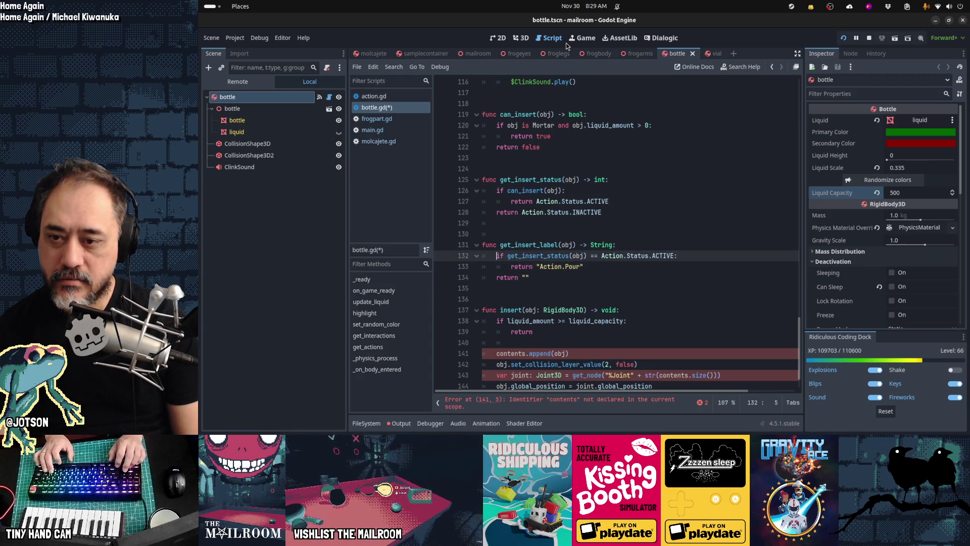
key(End)
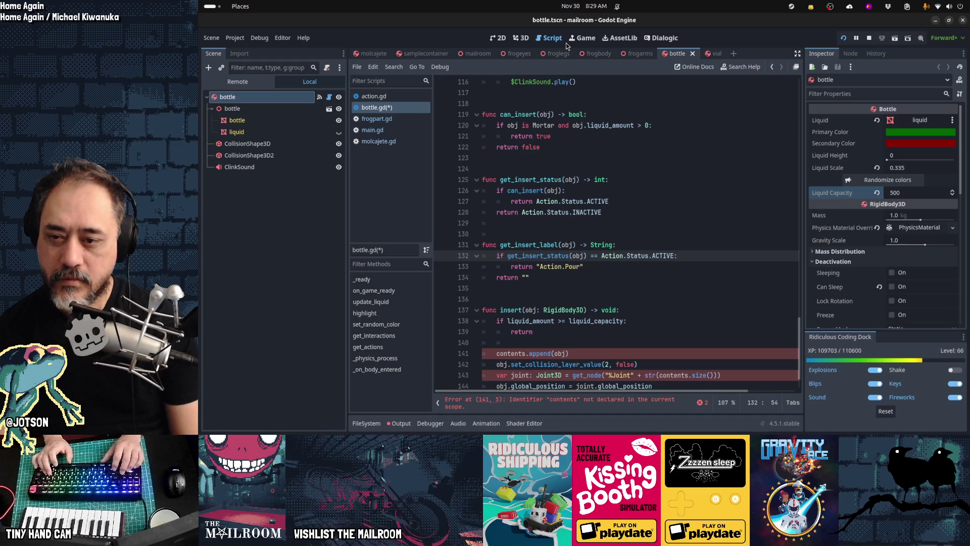
- Add the liquid_amount < liquid_capacity check, then remove it from the label condition on line 132
text(liquid_amo)
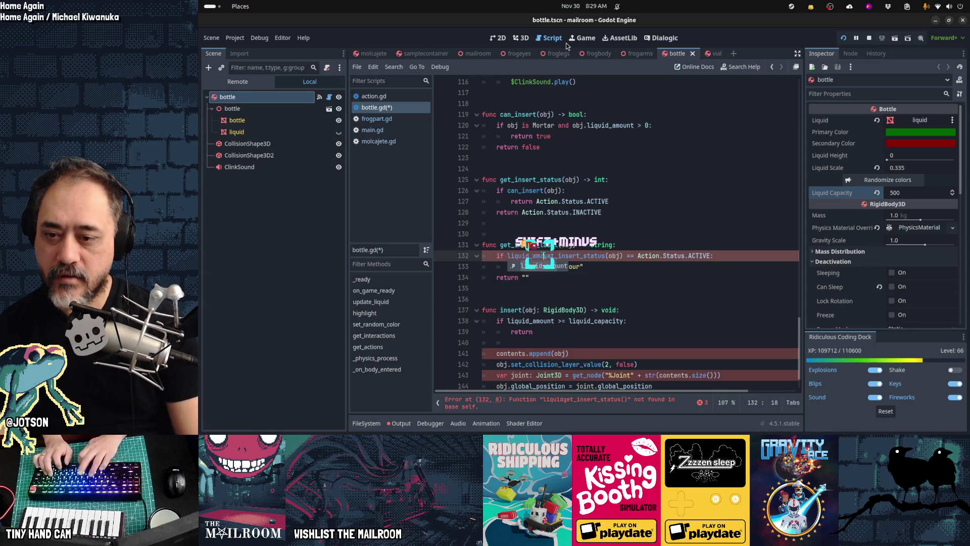
text(unt < liquid_capacity and)
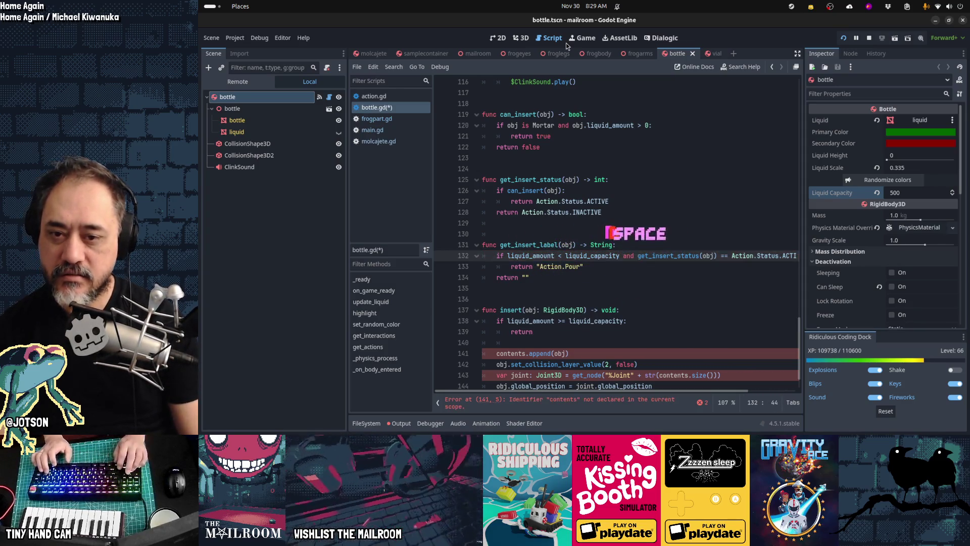
key(End)
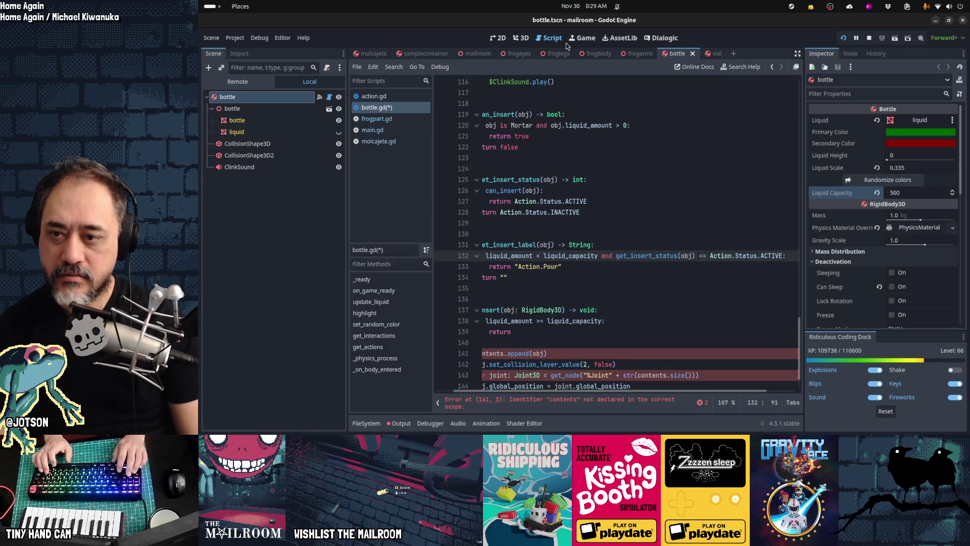
key(Home)
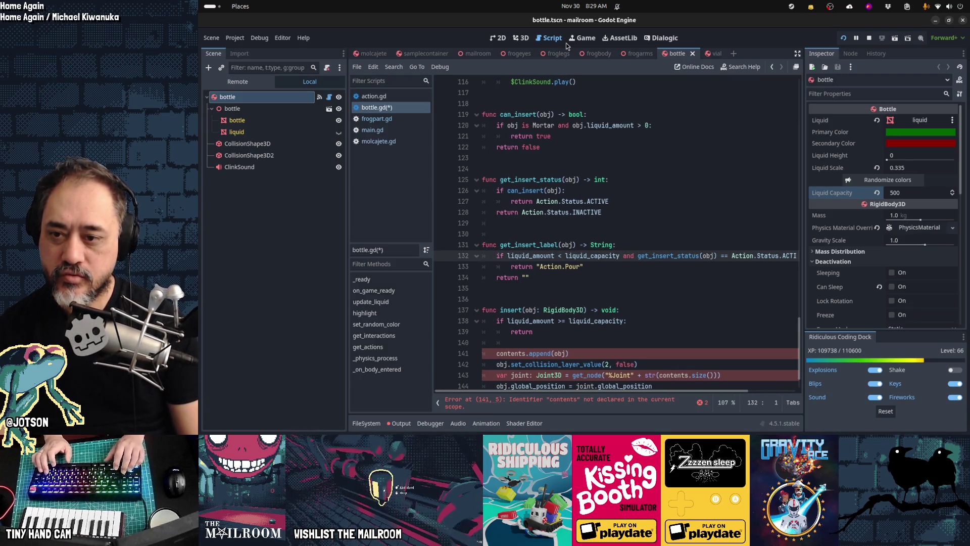
key(ctrl+shift+Right)
key(ctrl+shift+Right)
key(ctrl+shift+Right)
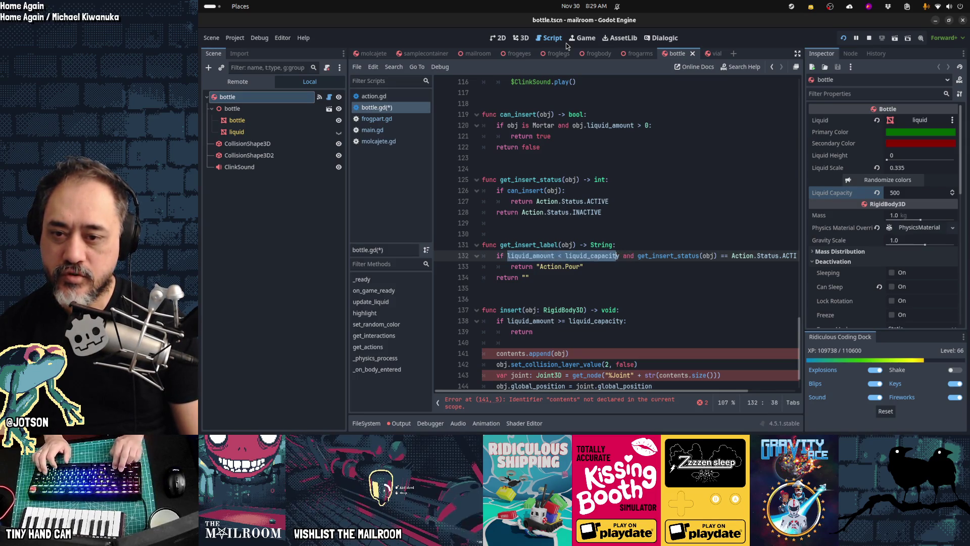
key(Delete)
key(Delete)
key(Delete)
key(Up)
key(Up)
key(Up)
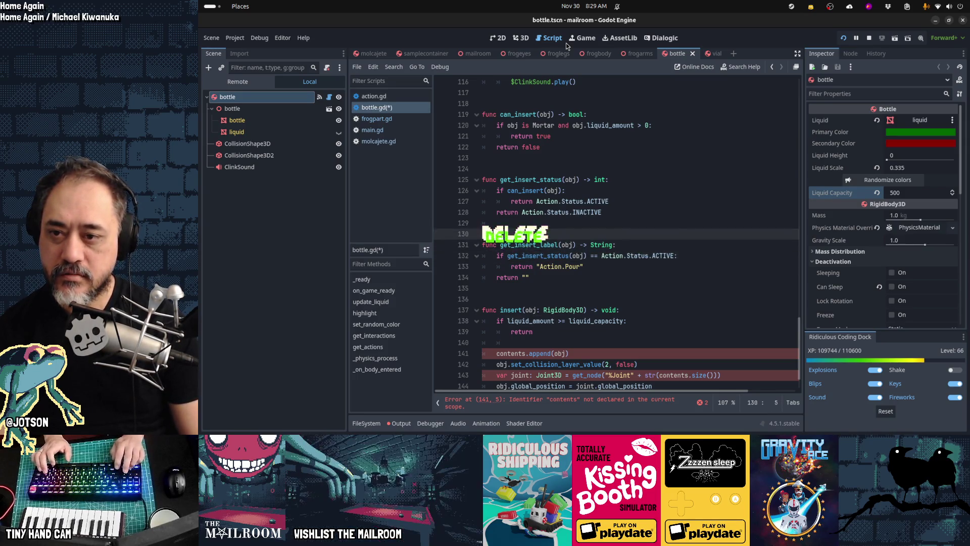
- Join the capacity check into get_insert_status's condition with 'and'
key(Up)
key(End)
key(Left)
text(and)
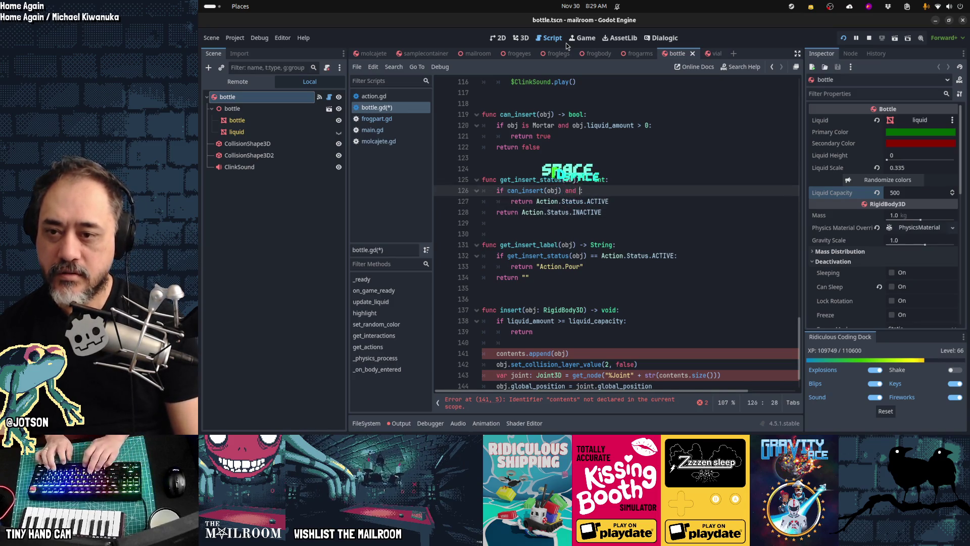
key(BackSpace)
key(BackSpace)
key(BackSpace)
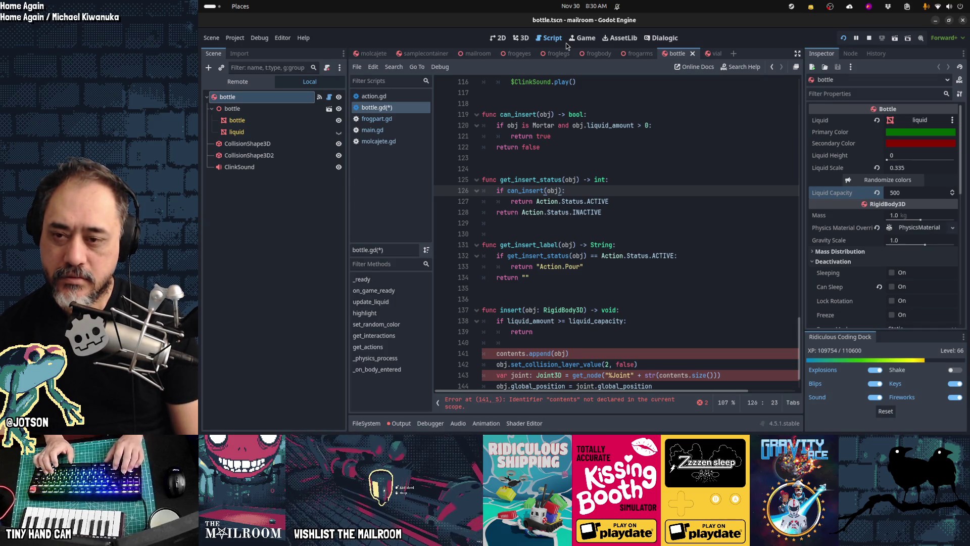
text(and)
key(ctrl+Left)
key(ctrl+Left)
key(Left)
- Wrap get_insert_label's fallback in an else branch returning "Action.Full"
key(Down)
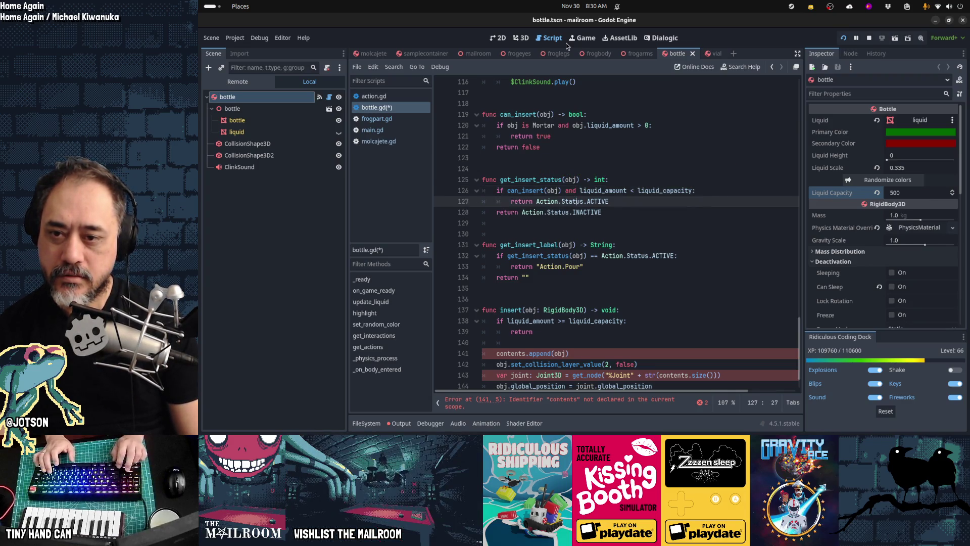
key(Down)
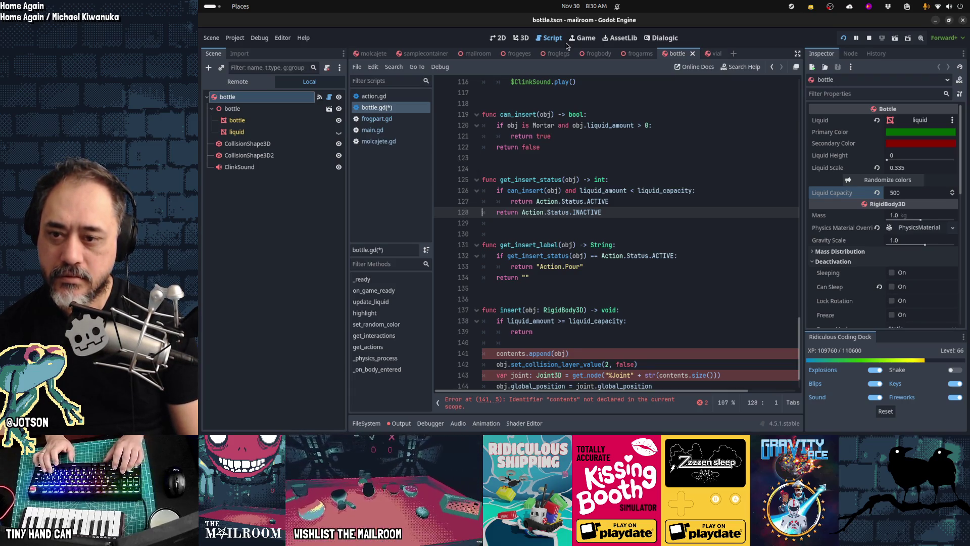
key(Down)
key(Down)
key(Down)
key(Right)
key(Right)
key(Right)
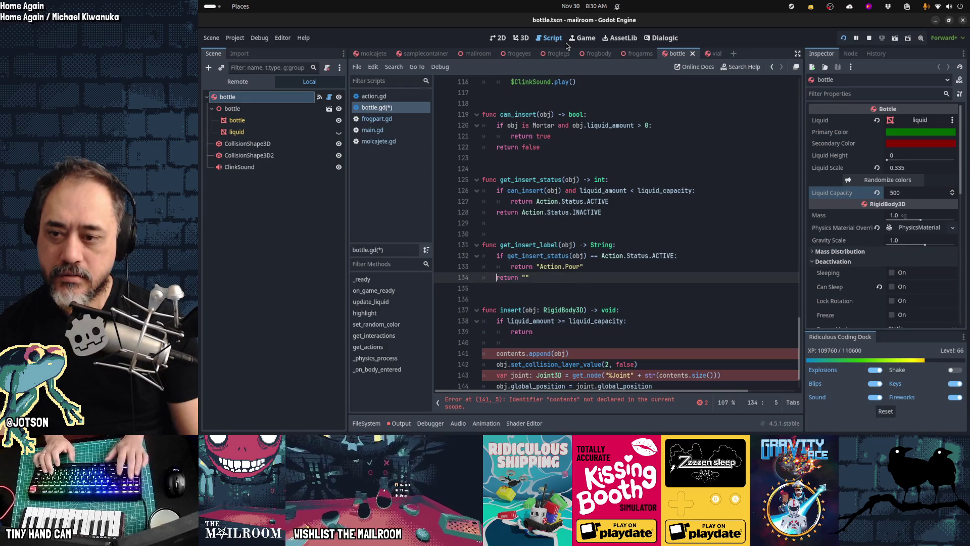
text(else)
key(Return)
key(Tab)
key(Up)
key(End)
text(:)
key(Down)
key(End)
key(Left)
text(As)
key(BackSpace)
text(ction.Full)
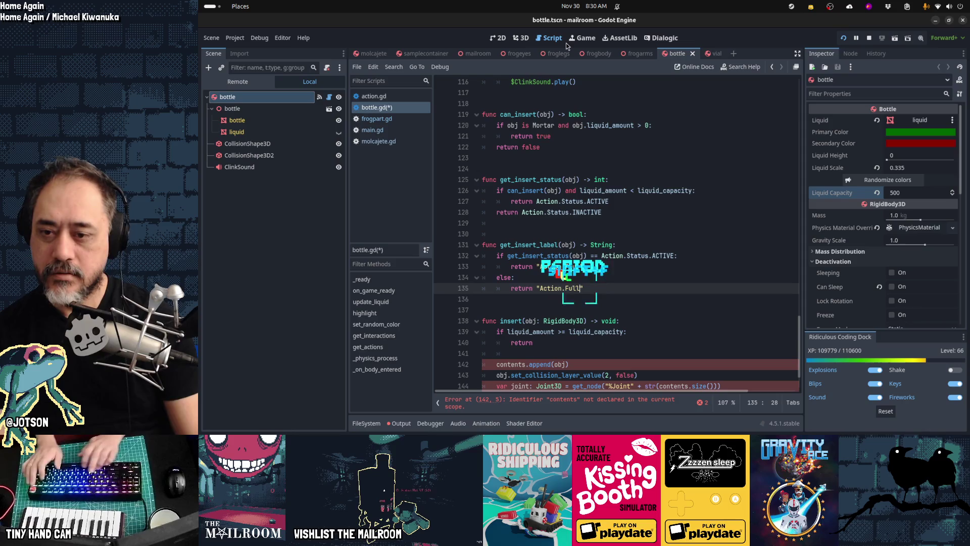
- Delete the Action.Empty row 163 from the localization sheet
key(alt+Tab)
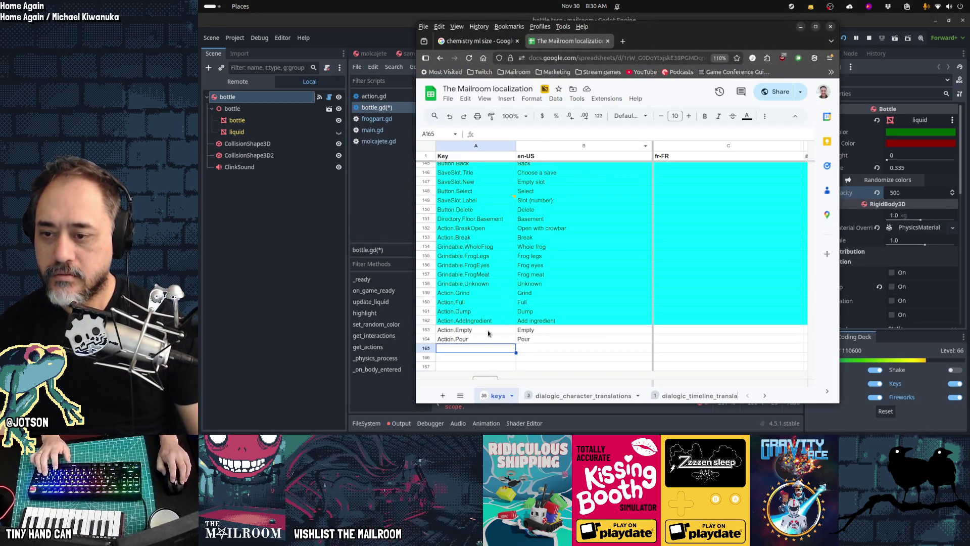
click(432, 331)
key(Delete)
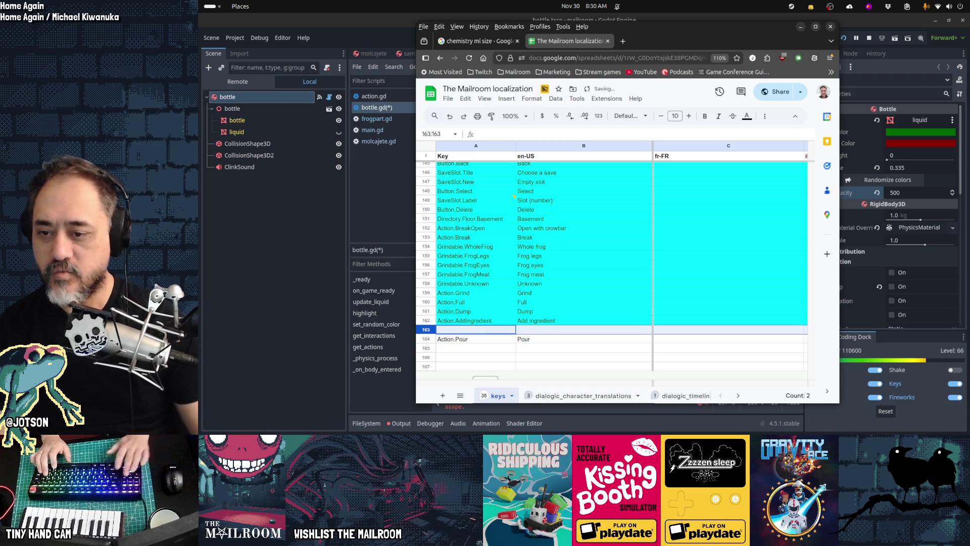
right_click(431, 332)
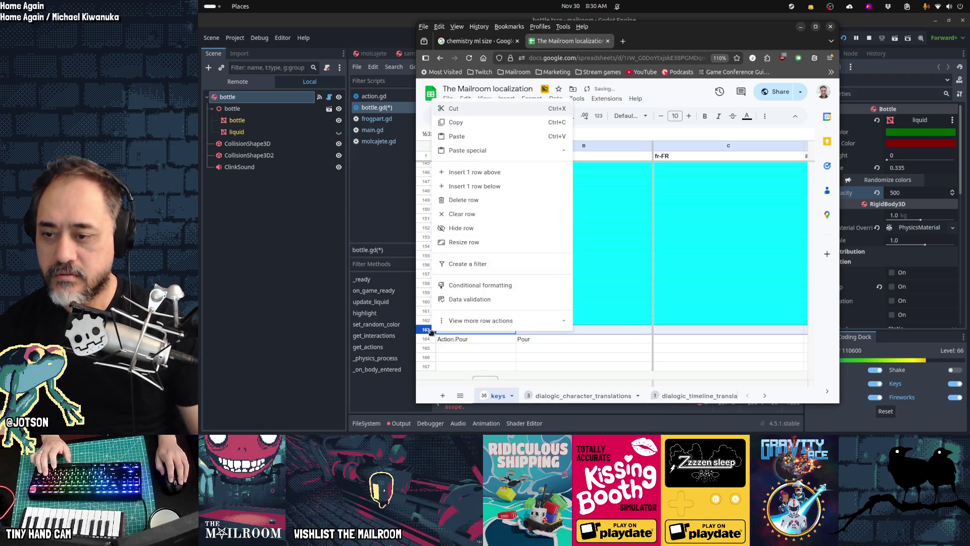
click(462, 200)
key(alt+Tab)
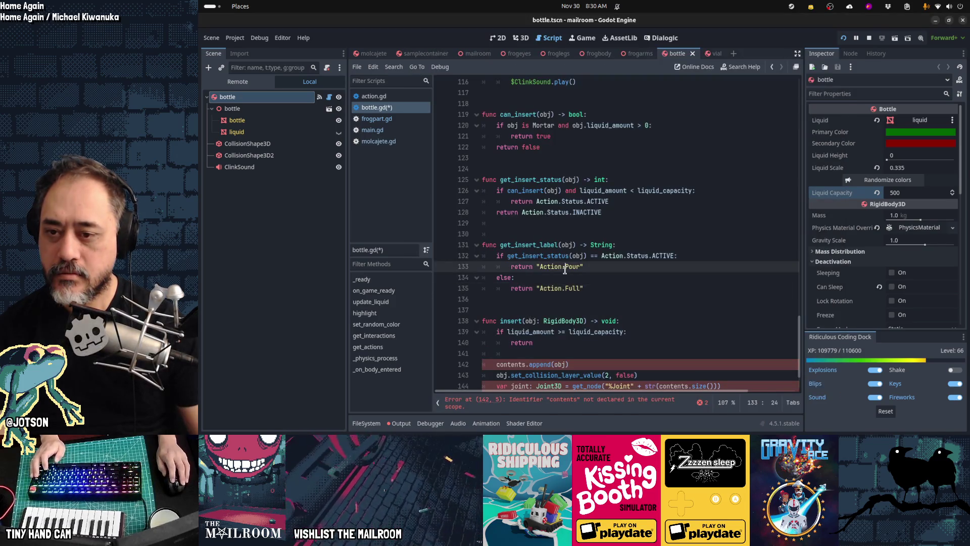
- Replace insert()'s old joint/contents lines with pass, then save and run the project
click(569, 278)
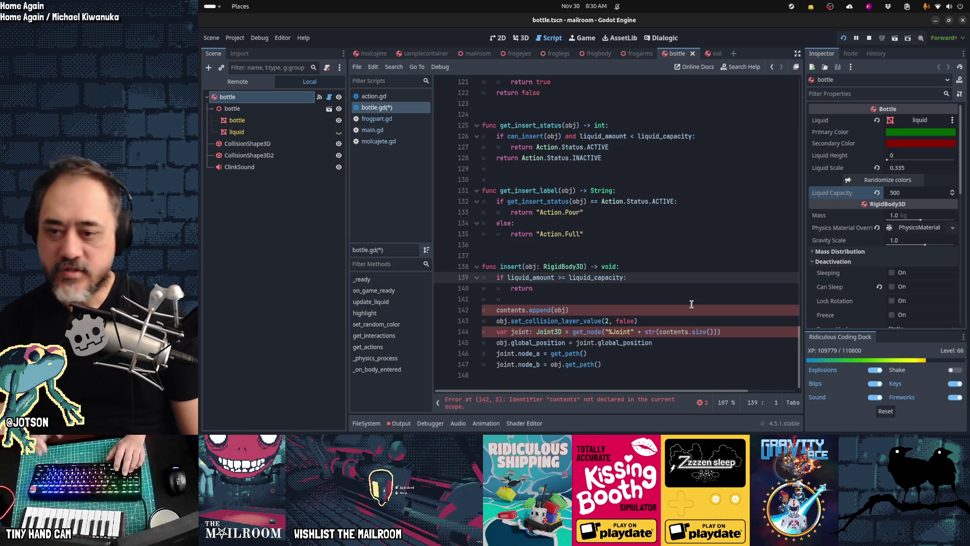
key(Down)
key(Down)
key(Down)
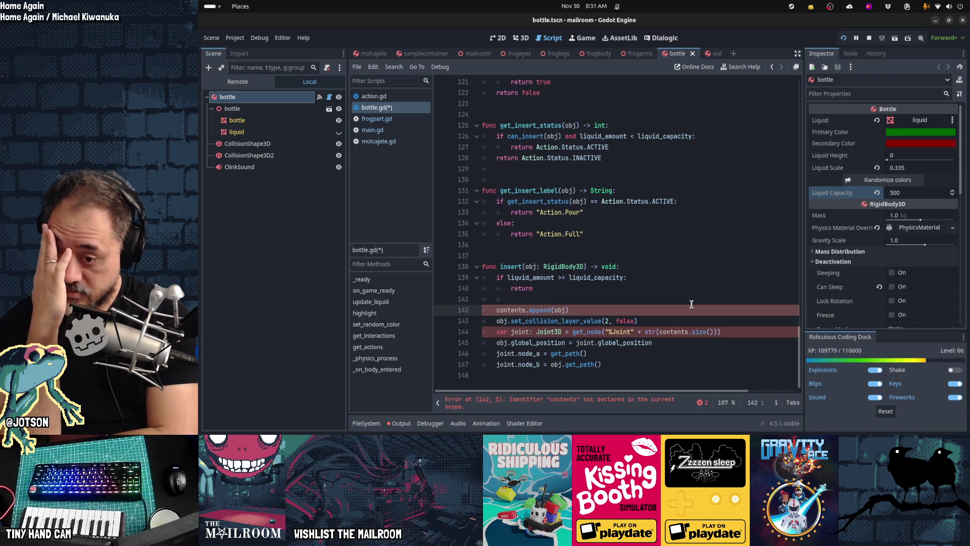
key(Up)
key(shift+Down)
key(shift+Down)
key(shift+Down)
key(Delete)
key(Delete)
key(Delete)
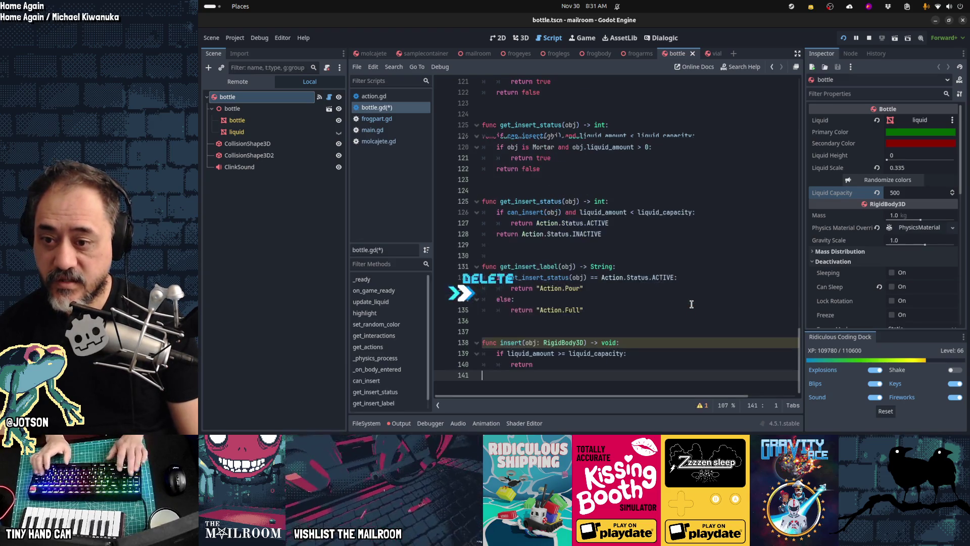
key(Tab)
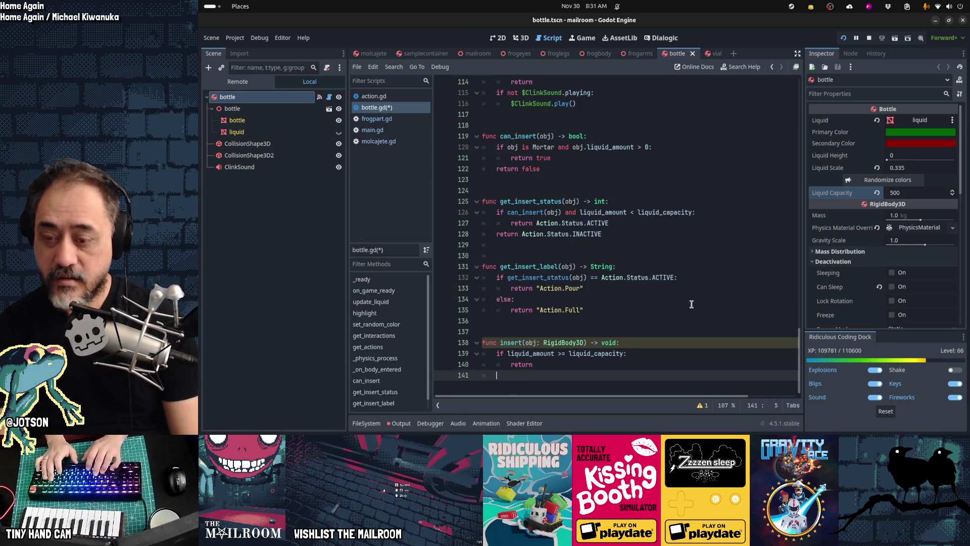
text(pass)
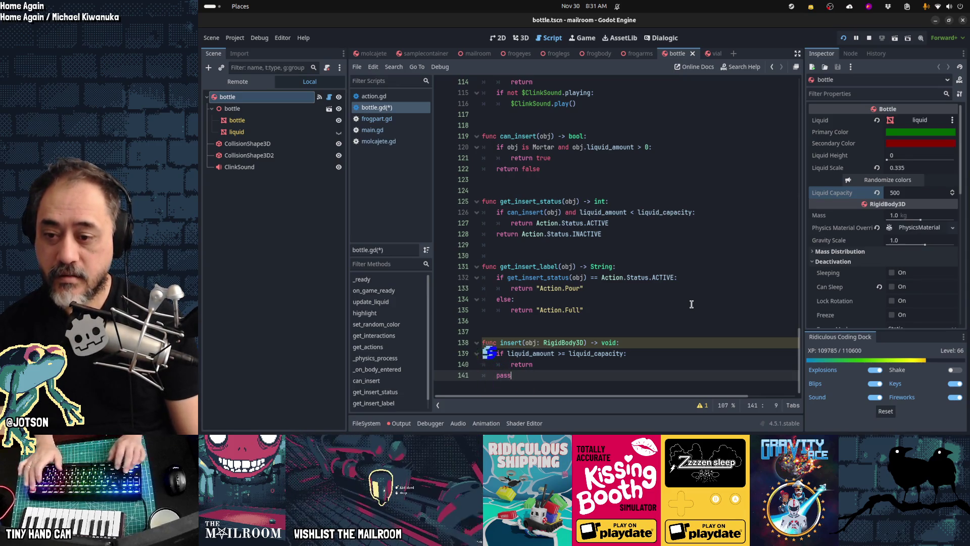
key(Up)
key(Up)
key(Up)
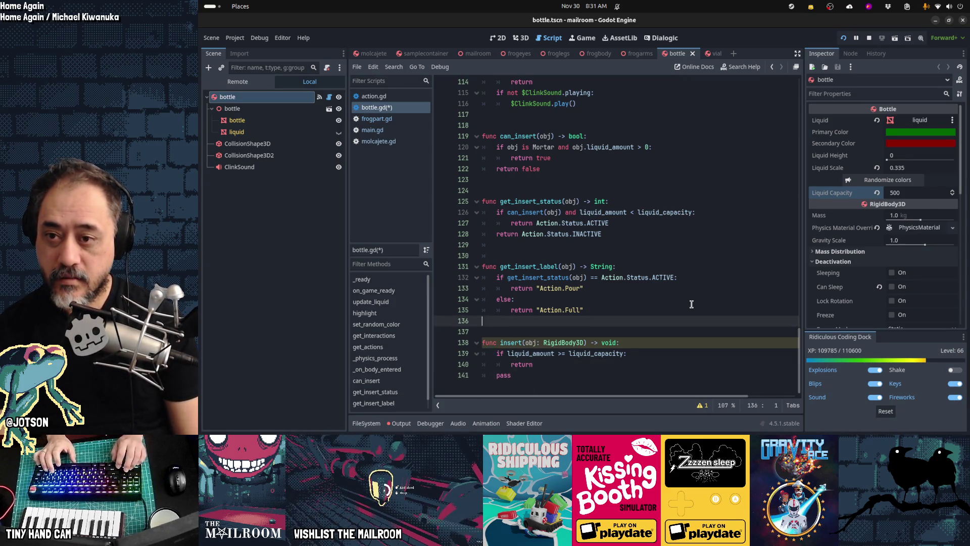
key(ctrl+s)
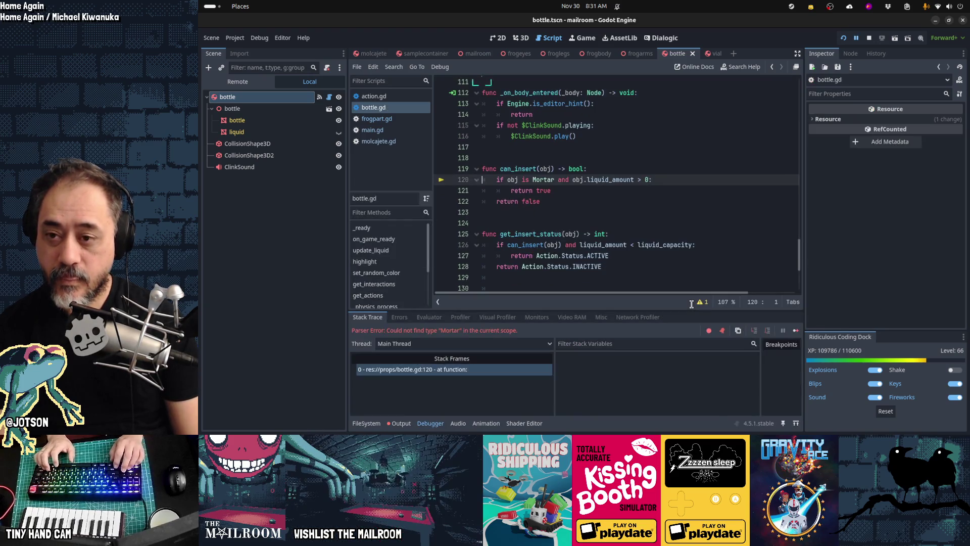
- Inspect can_insert, molcajete.gd and bottle.gd's Mortar check on line 120, then close bottle.gd
key(ctrl+End)
key(Up)
key(Up)
key(Up)
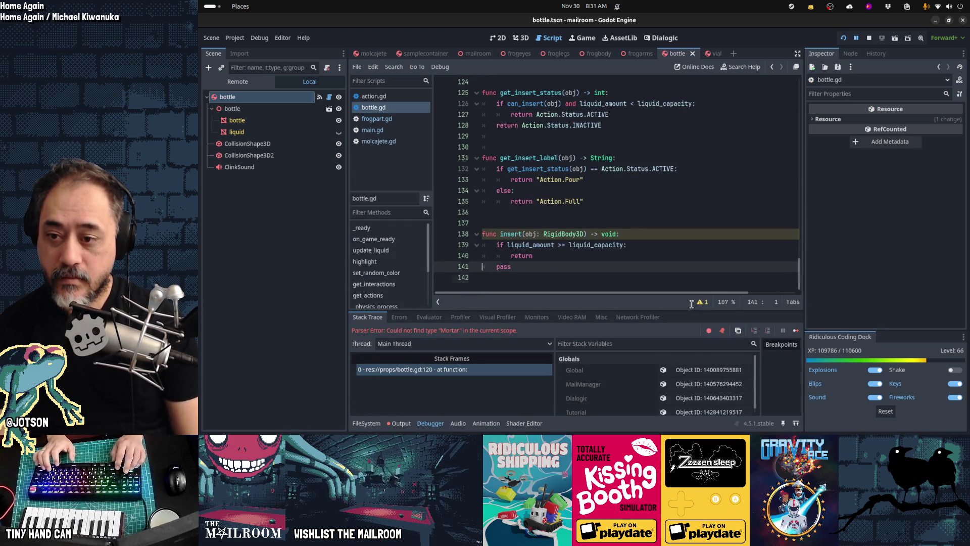
key(Up)
key(Up)
key(Up)
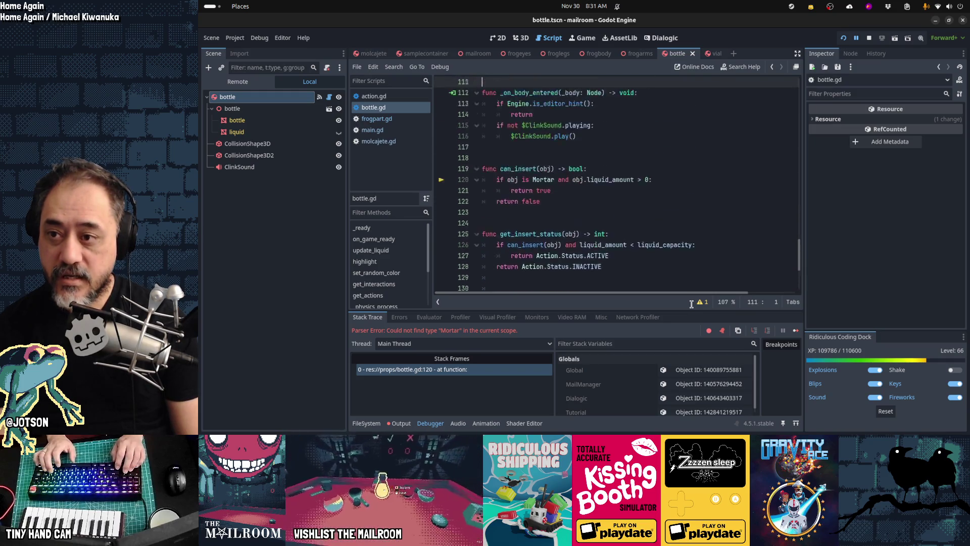
key(Up)
key(Up)
key(Up)
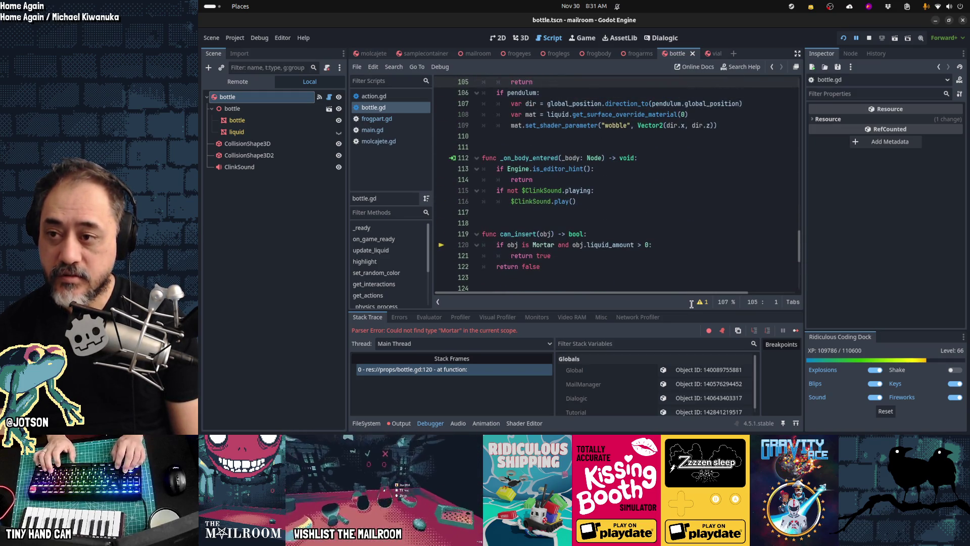
click(398, 142)
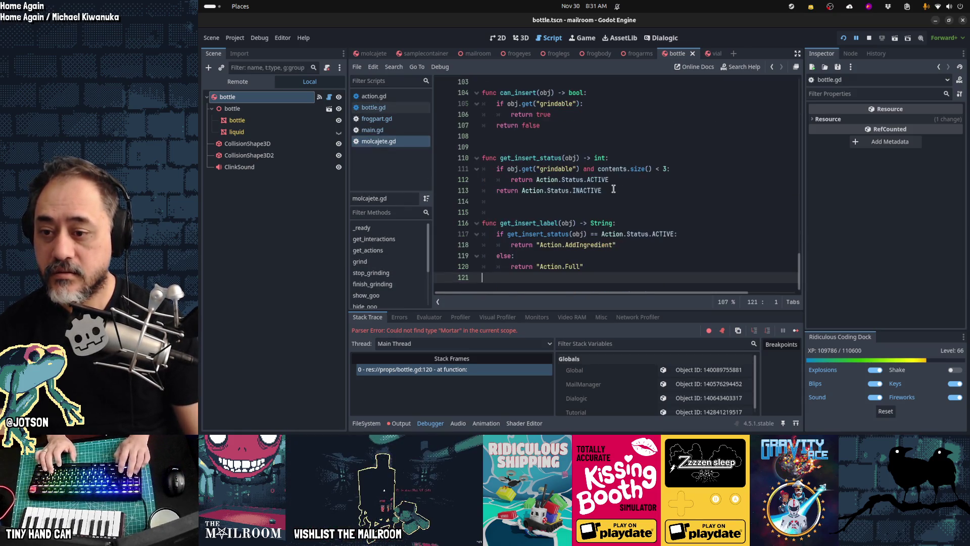
click(373, 107)
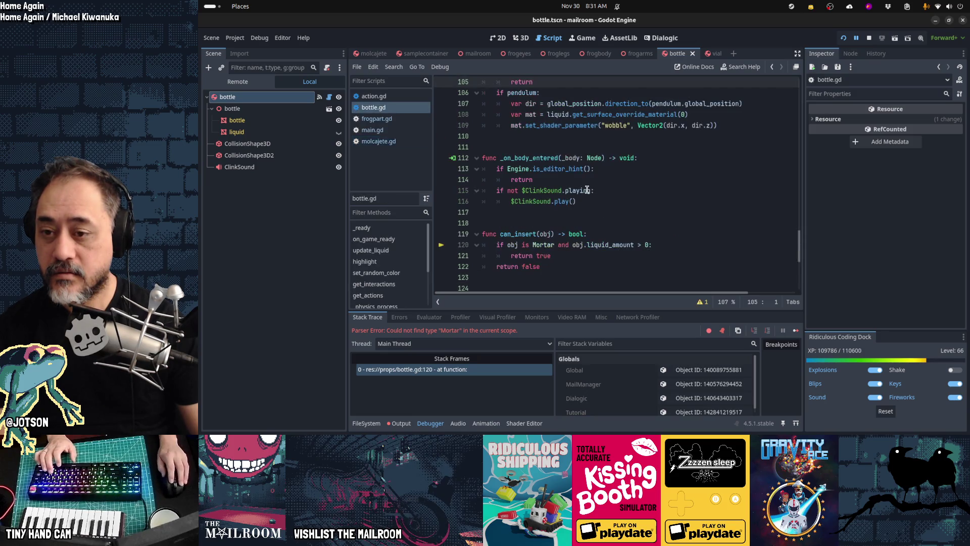
click(587, 190)
click(570, 245)
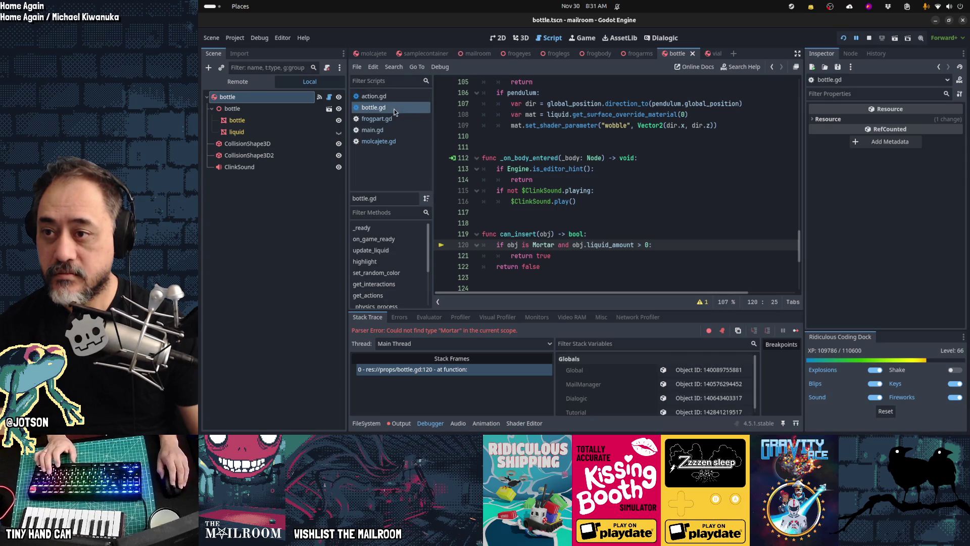
key(ctrl+w)
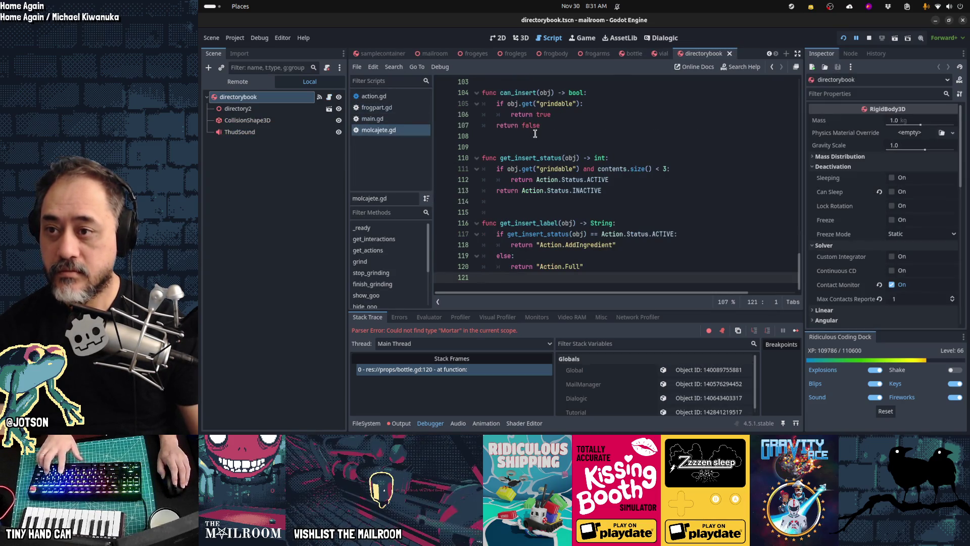
- Reopen bottle.gd at the parser error's line 120 and stop the debug session
click(551, 170)
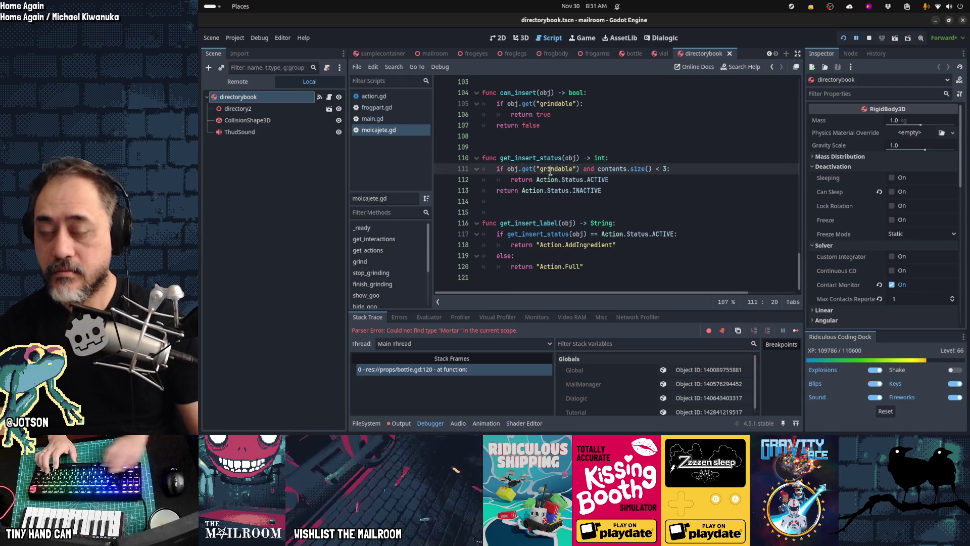
key(shift+alt+o)
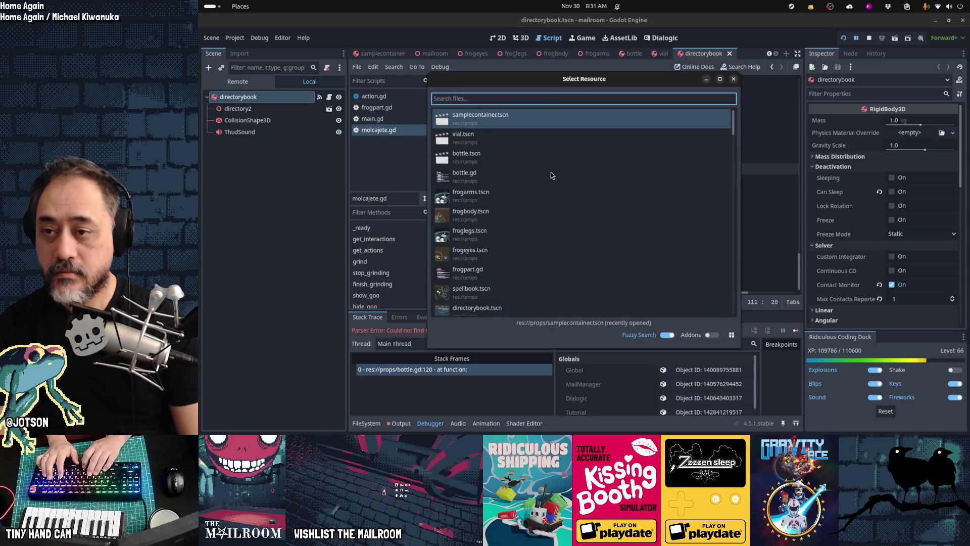
text(bottle.gd)
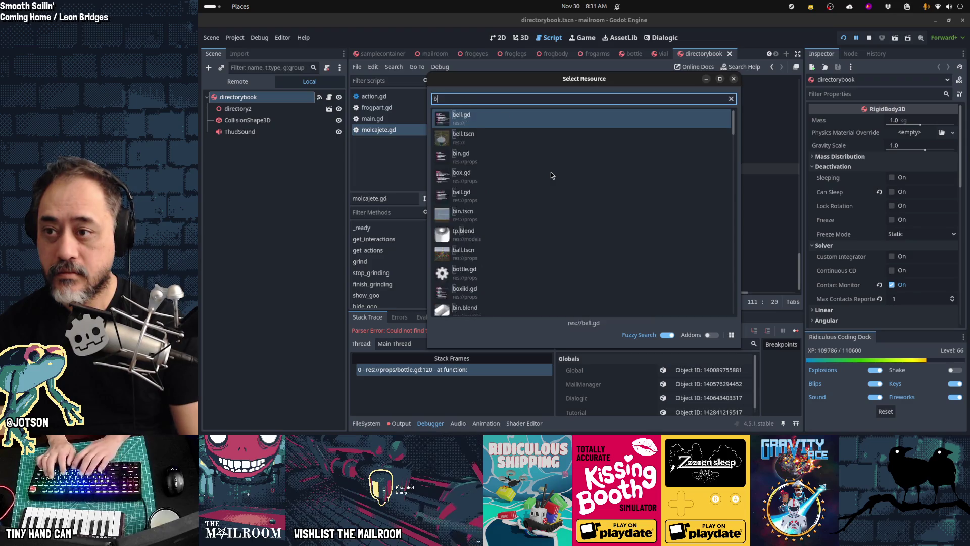
key(Return)
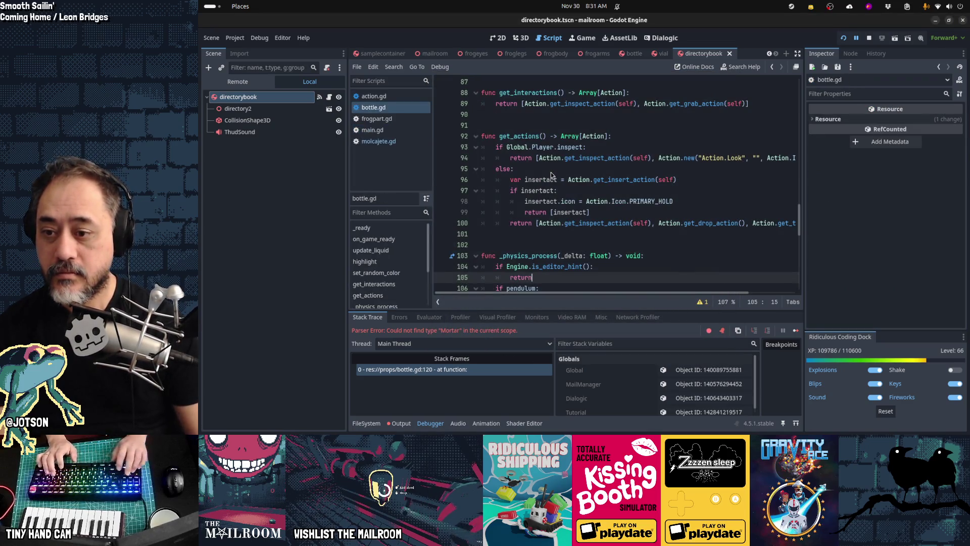
key(ctrl+End)
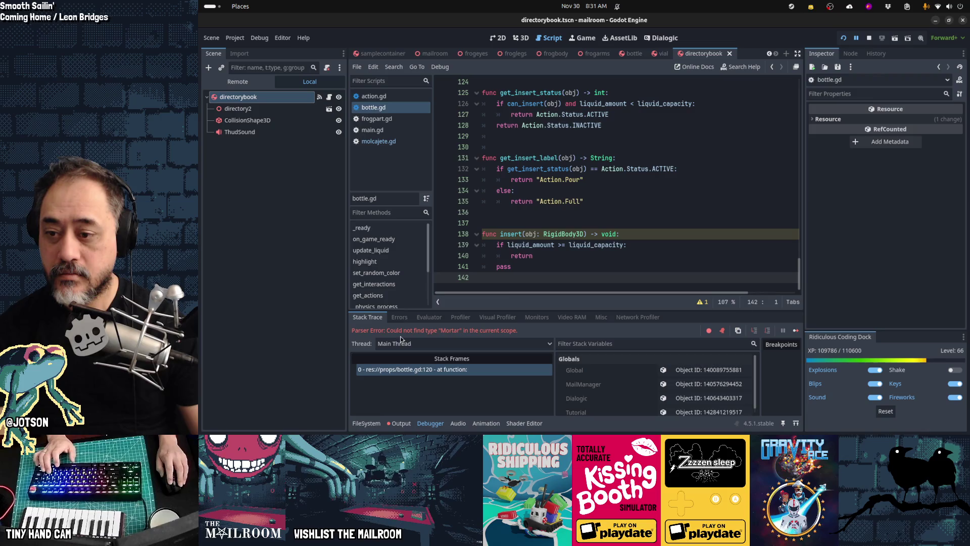
click(420, 369)
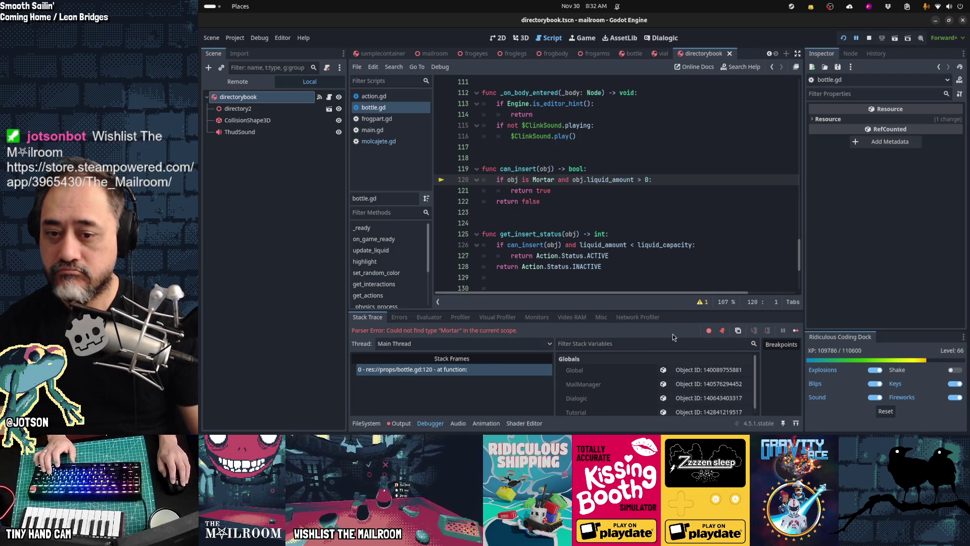
click(595, 225)
key(F8)
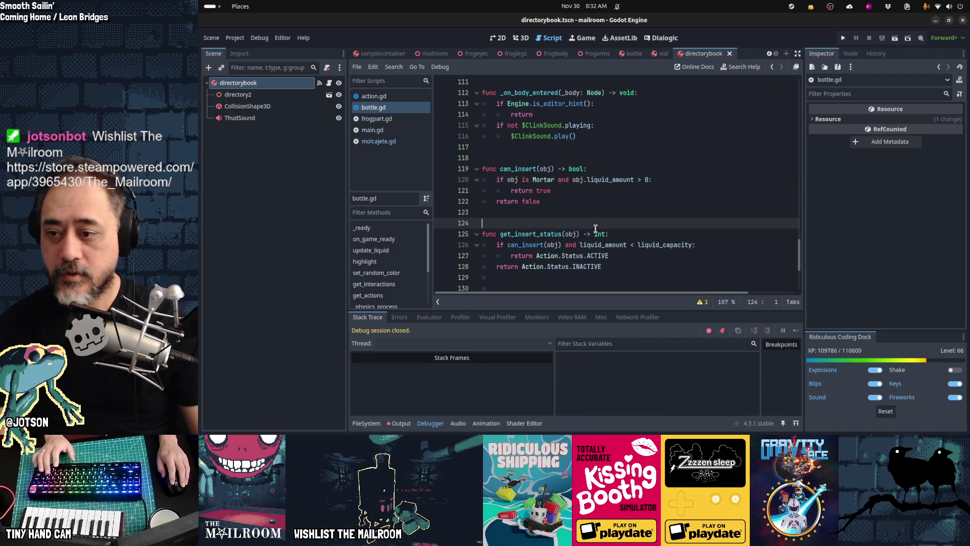
- Collapse the debugger panel to show bottle.gd's insert functions down to get_insert_label and insert
click(590, 234)
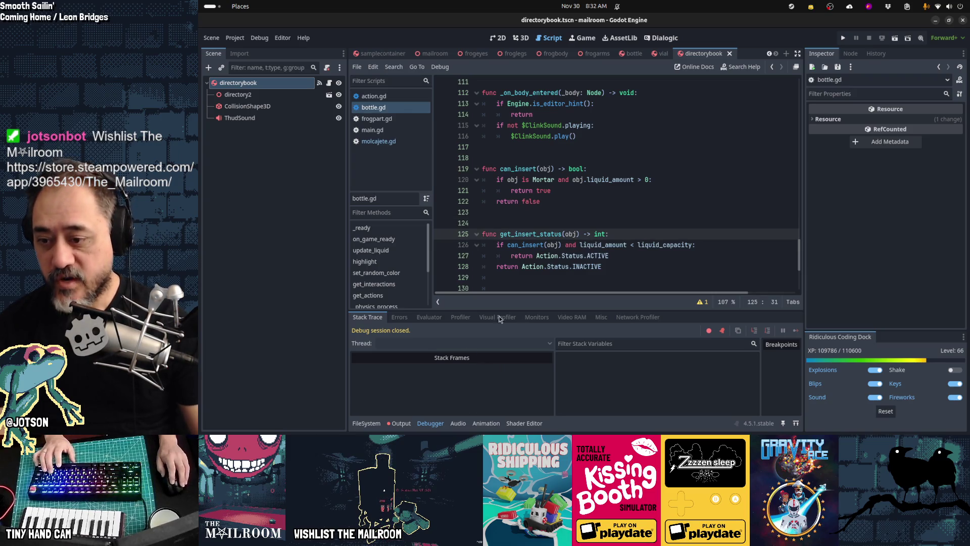
click(428, 425)
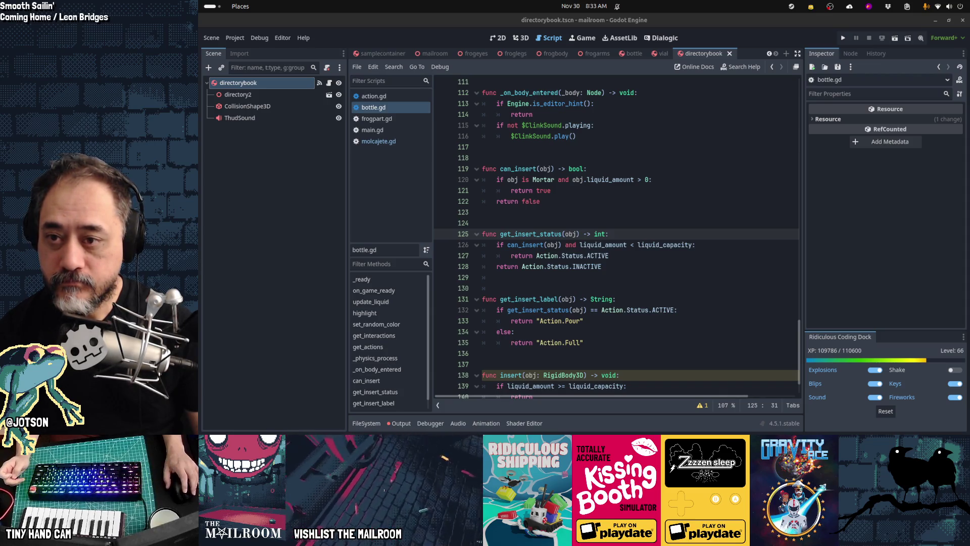
click(629, 256)
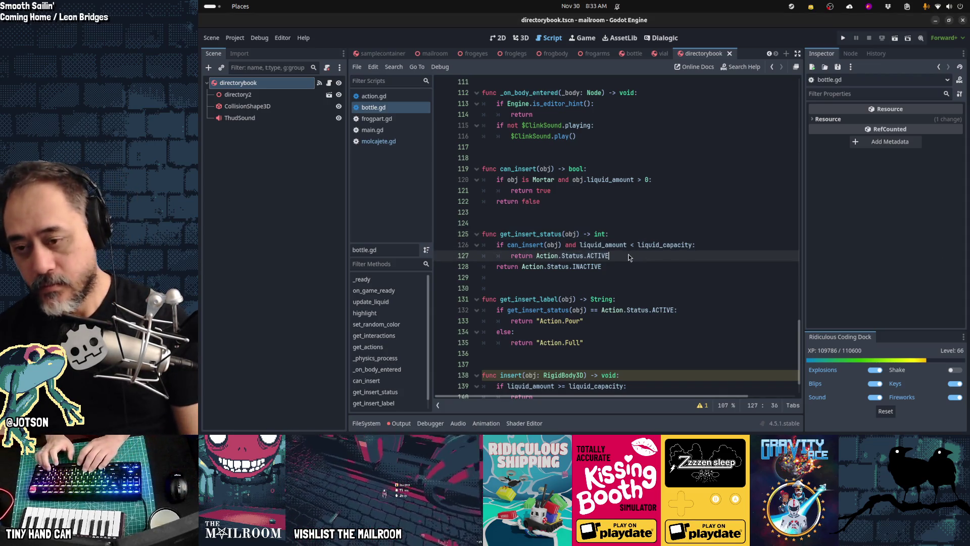
key(Up)
key(Up)
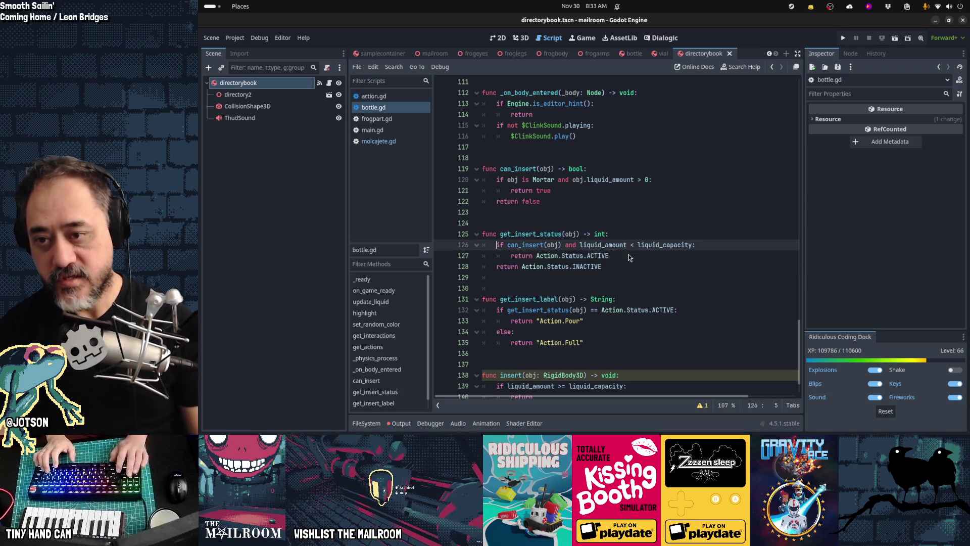
key(Up)
key(Up)
key(Up)
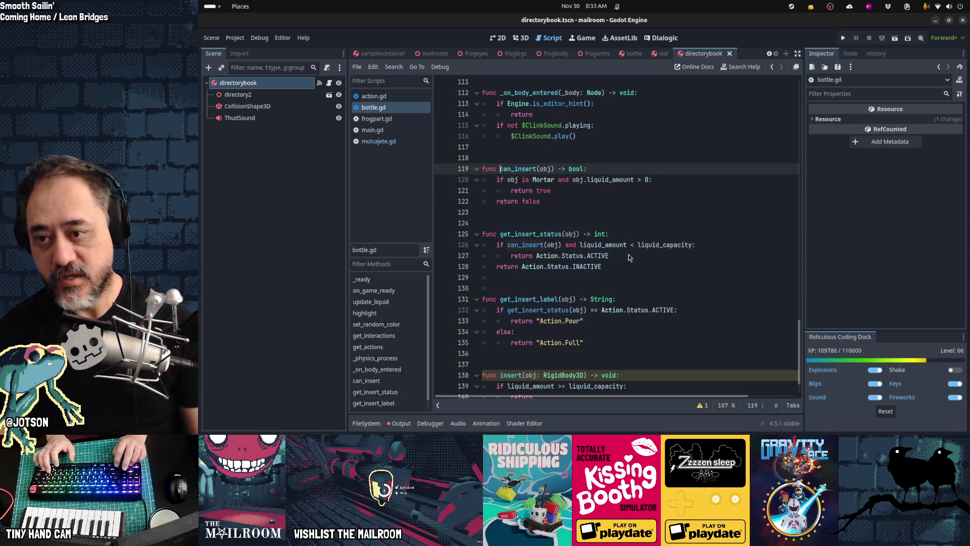
key(Right)
key(ctrl+shift+Right)
key(ctrl+shift+f)
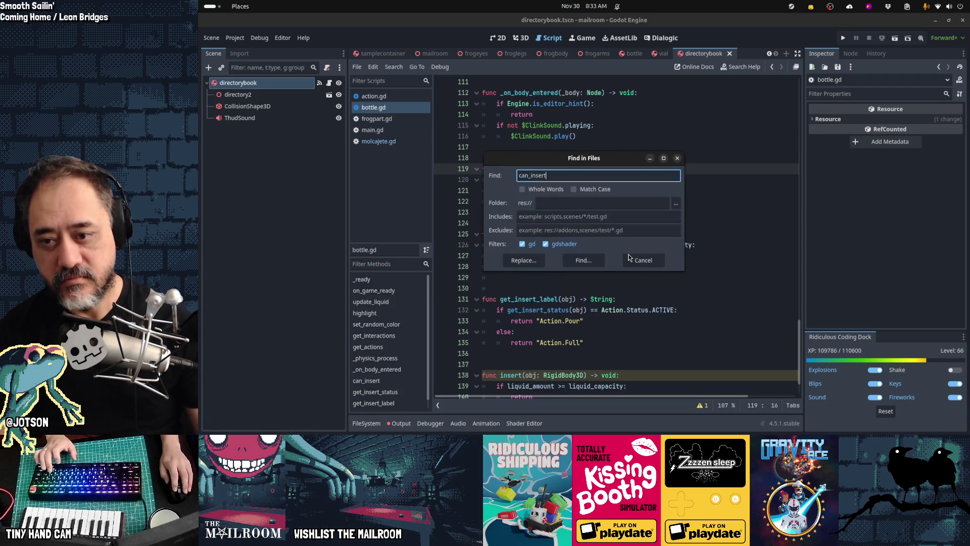
click(575, 230)
text(res://addons)
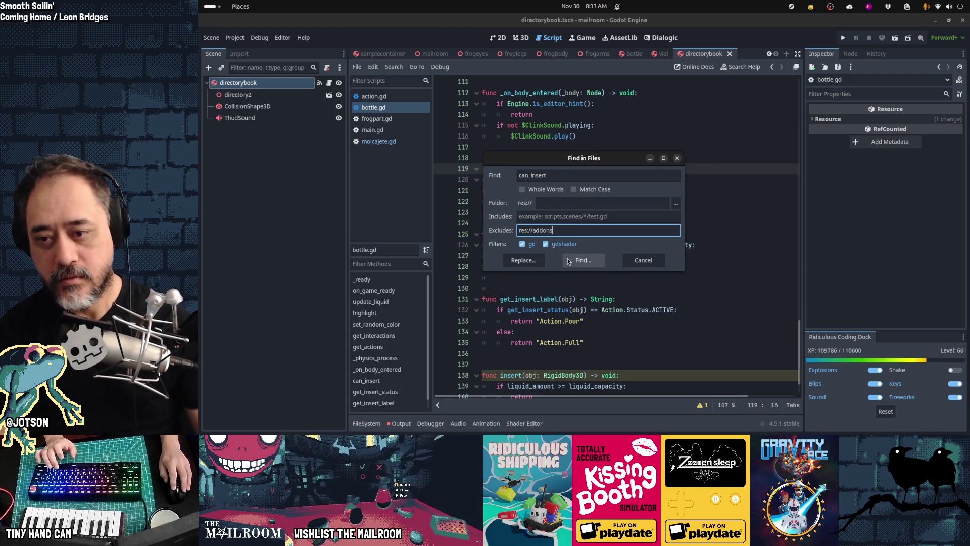
click(569, 261)
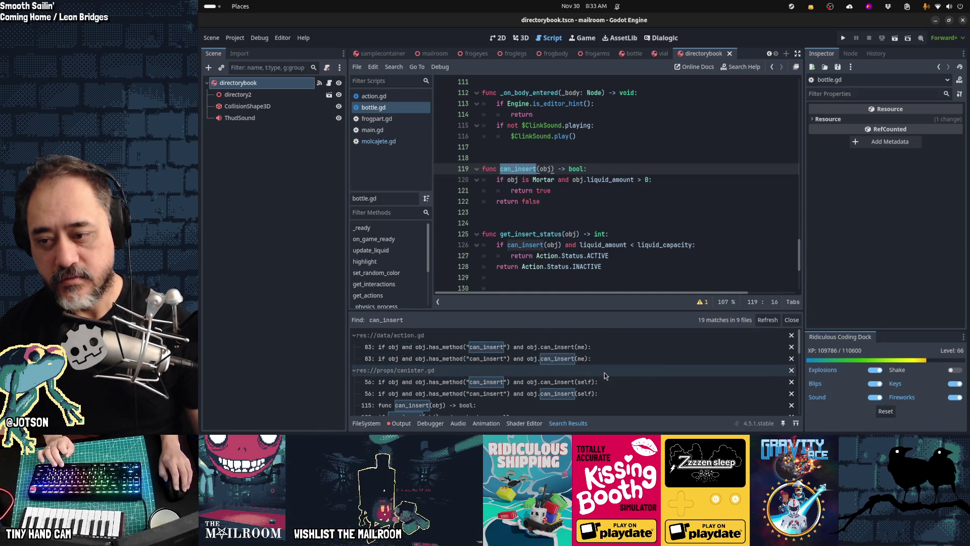
scroll(604, 372, down, 3)
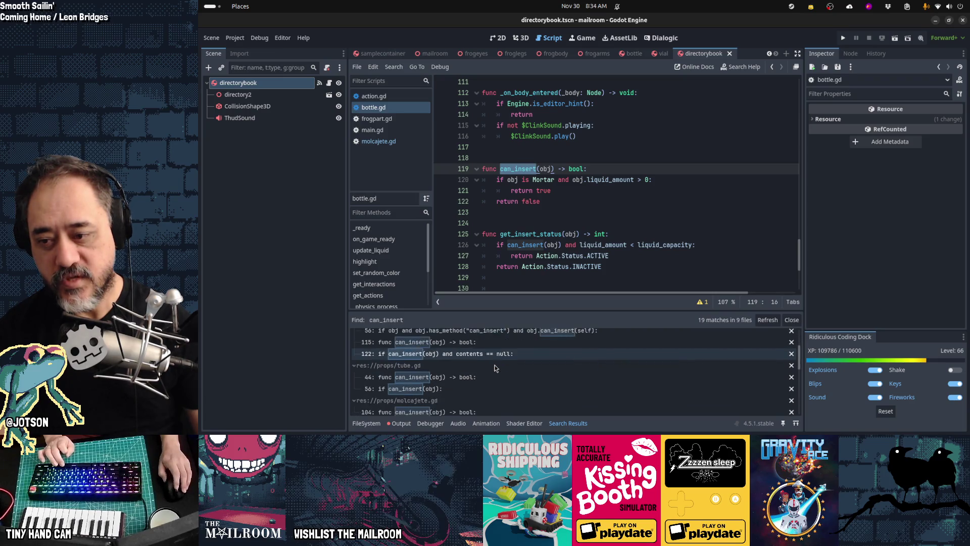
scroll(495, 371, down, 2)
scroll(496, 375, down, 3)
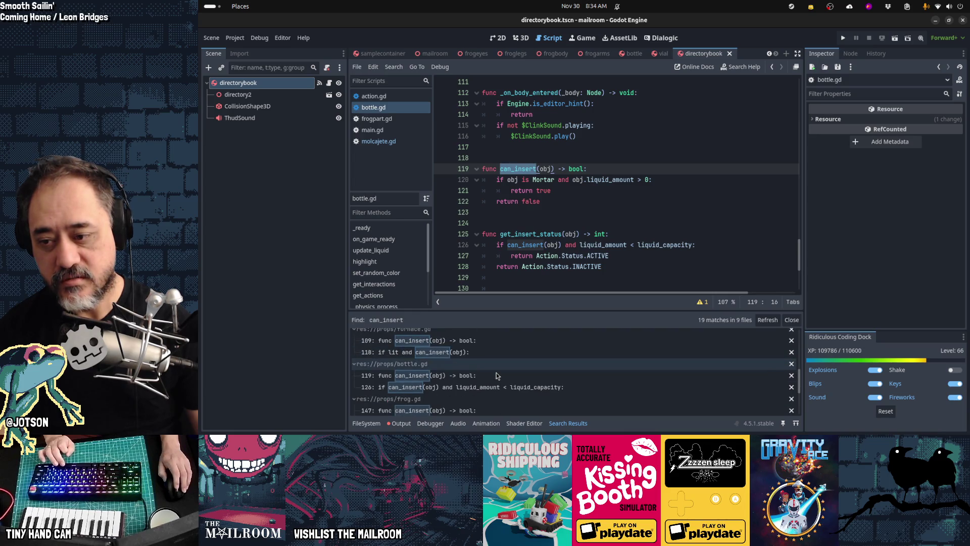
scroll(496, 375, down, 3)
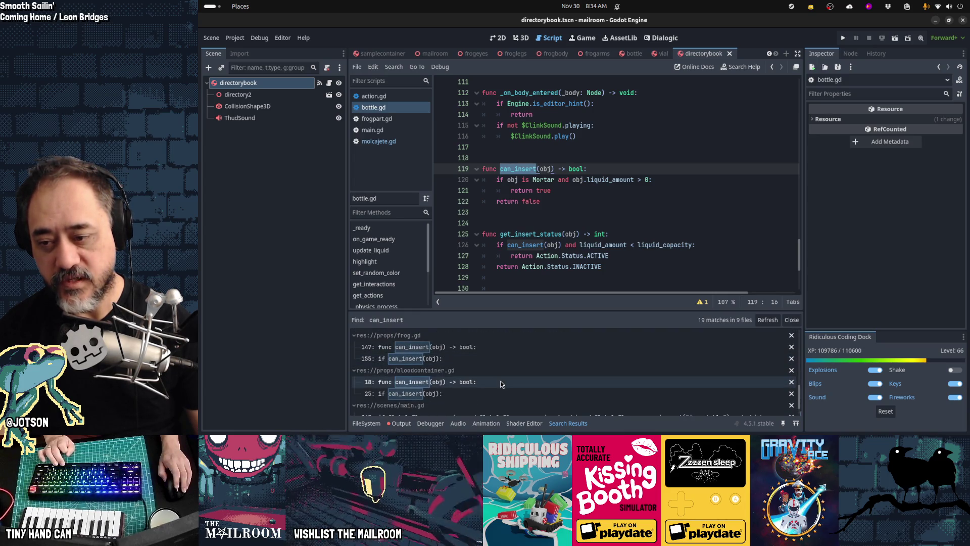
scroll(502, 382, down, 1)
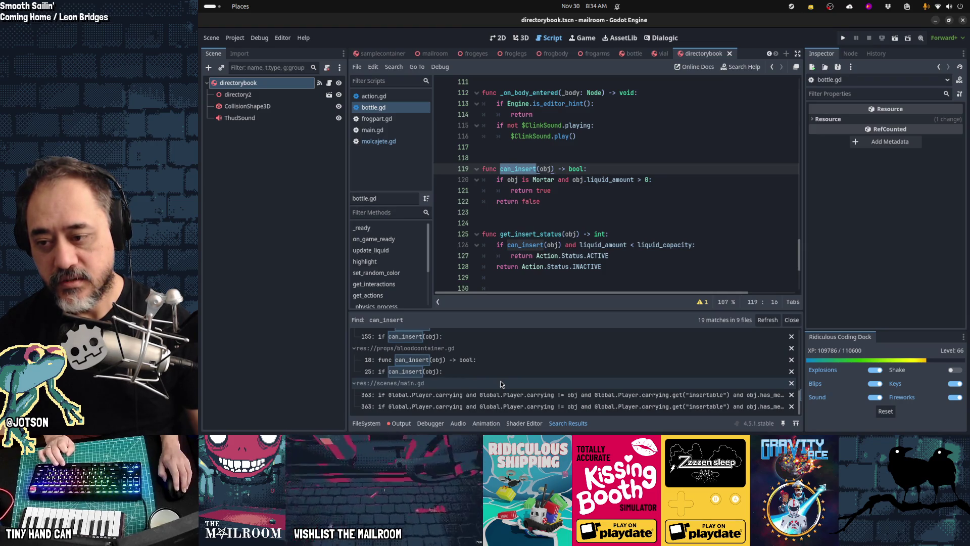
scroll(501, 374, up, 5)
click(500, 360)
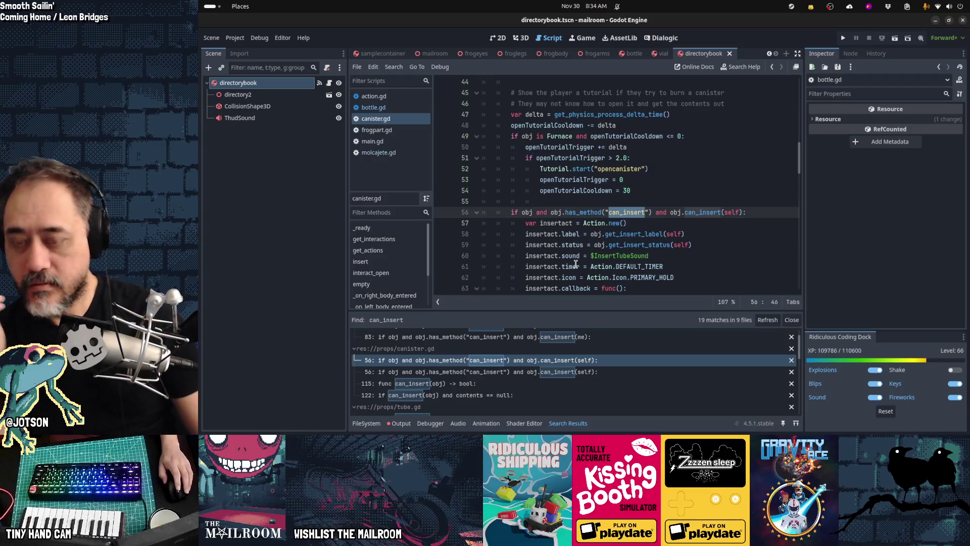
click(580, 222)
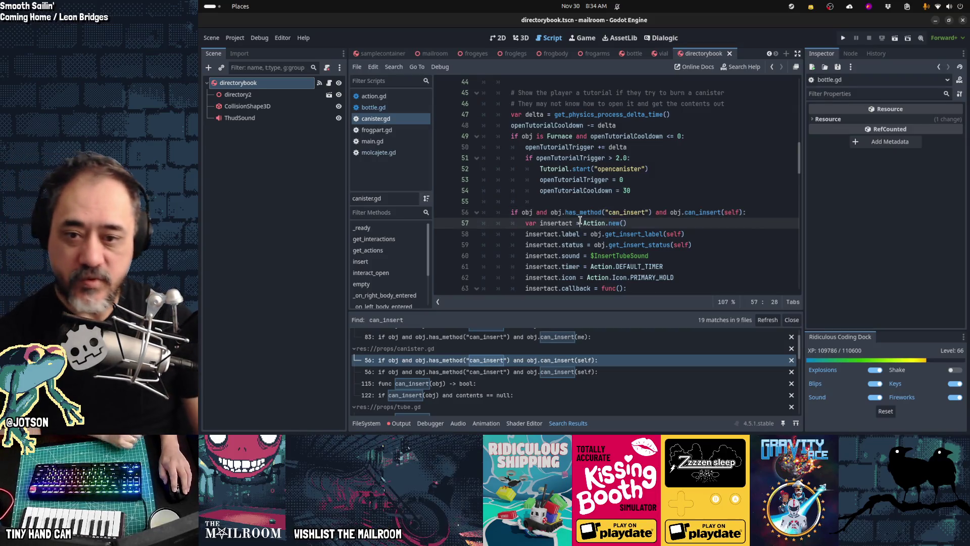
scroll(602, 252, down, 1)
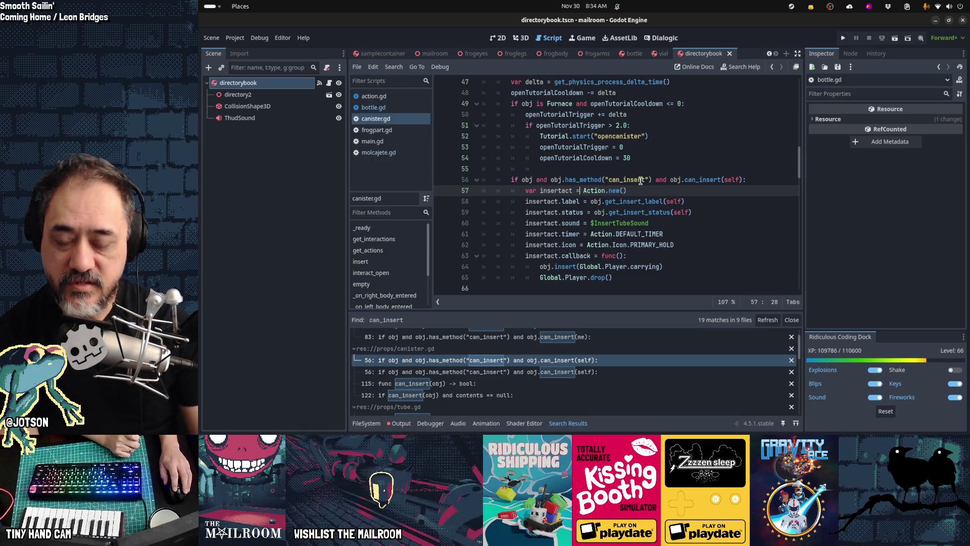
mouse_move(528, 191)
mouse_down()
mouse_move(606, 201)
mouse_move(665, 277)
mouse_up()
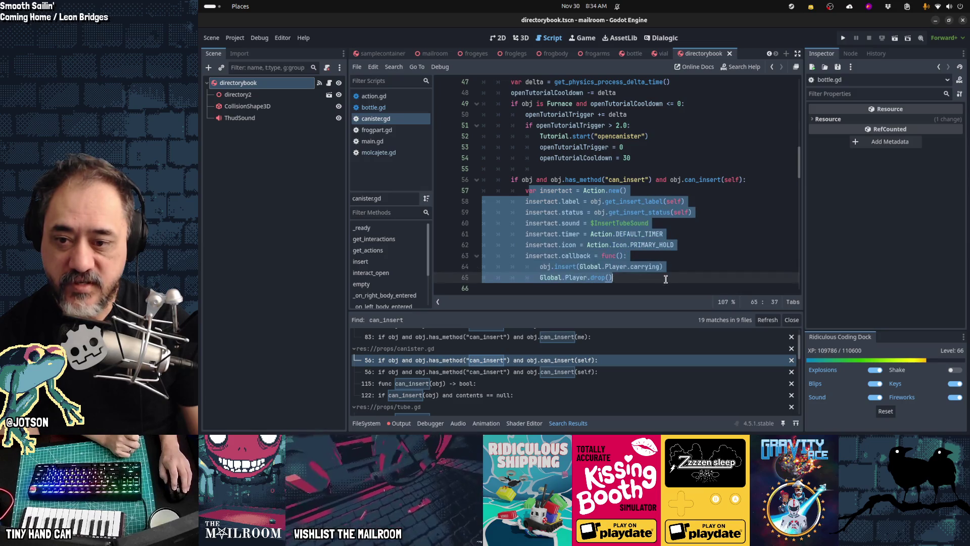
scroll(664, 282, up, 3)
scroll(664, 283, down, 3)
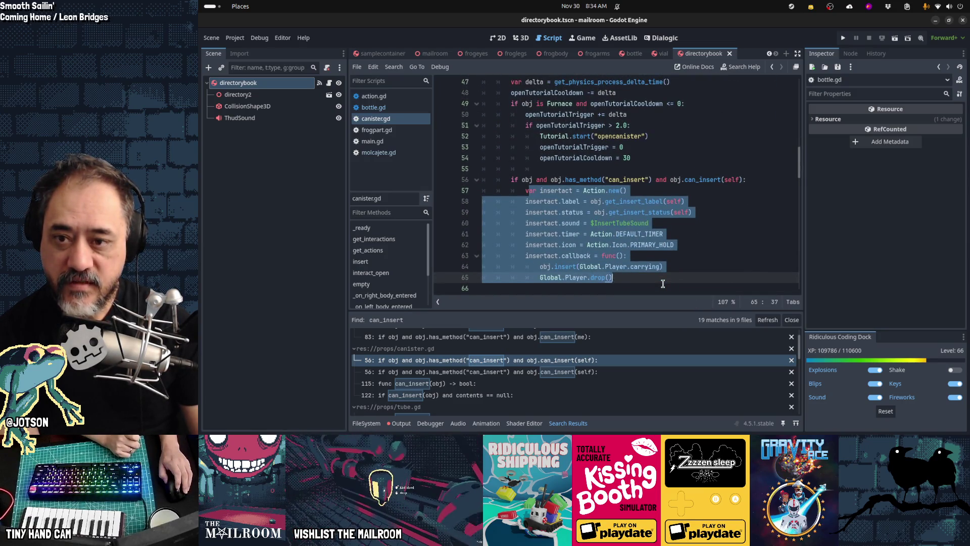
mouse_move(652, 263)
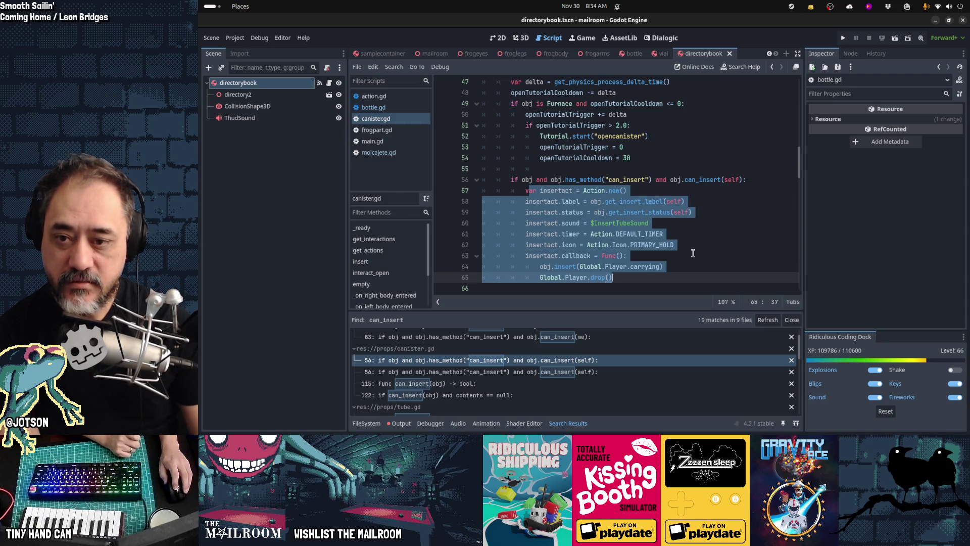
click(525, 190)
mouse_move(526, 190)
mouse_down()
mouse_move(655, 244)
mouse_move(681, 278)
mouse_up()
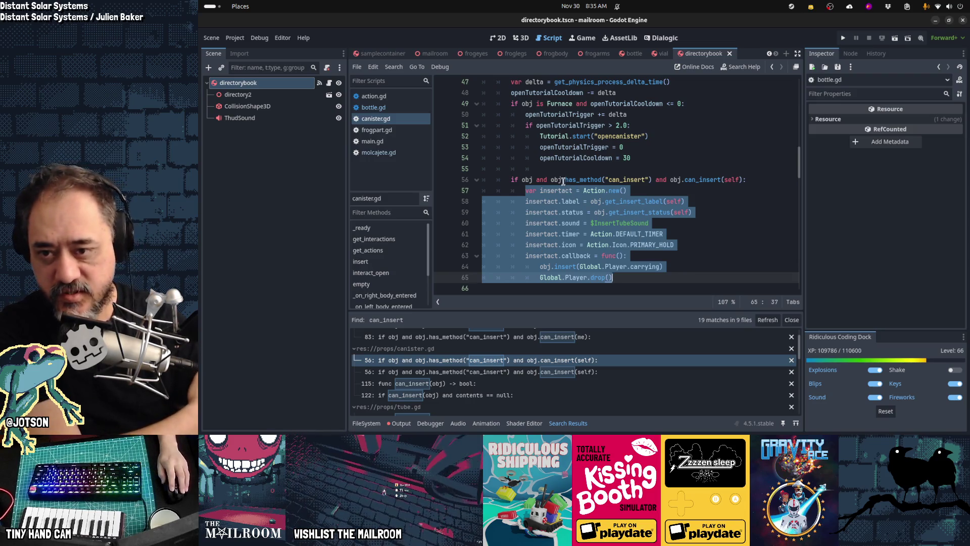
mouse_move(561, 180)
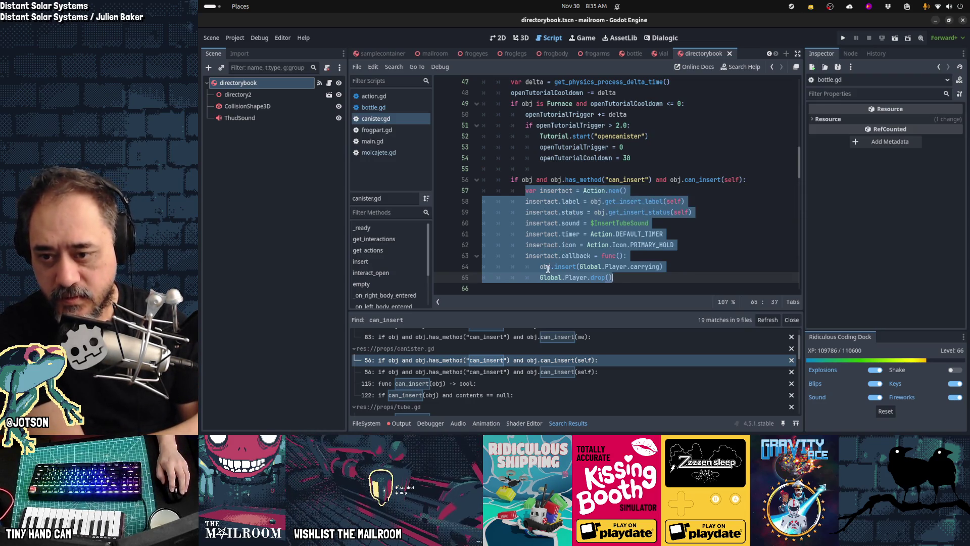
mouse_move(569, 267)
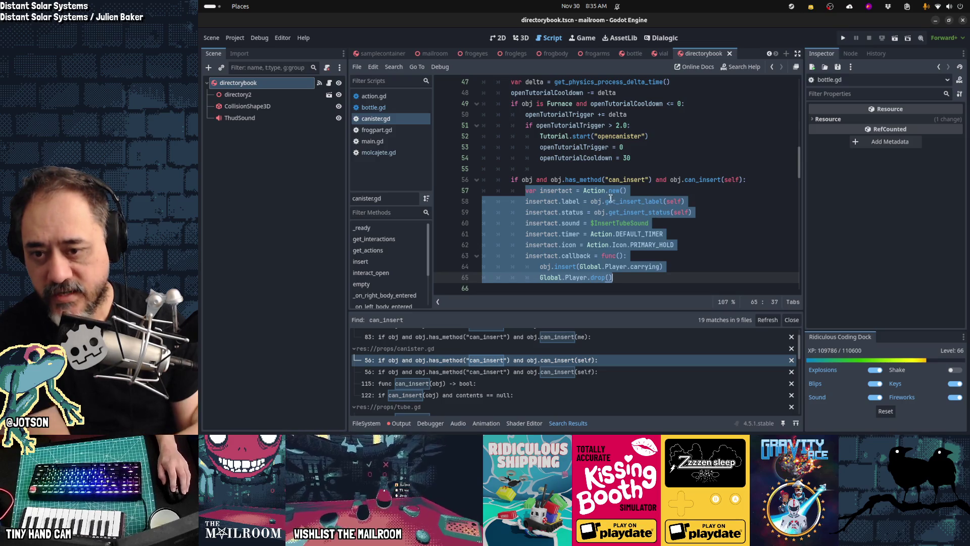
click(553, 190)
mouse_move(554, 190)
mouse_down()
mouse_move(606, 201)
mouse_move(651, 259)
mouse_up()
click(569, 179)
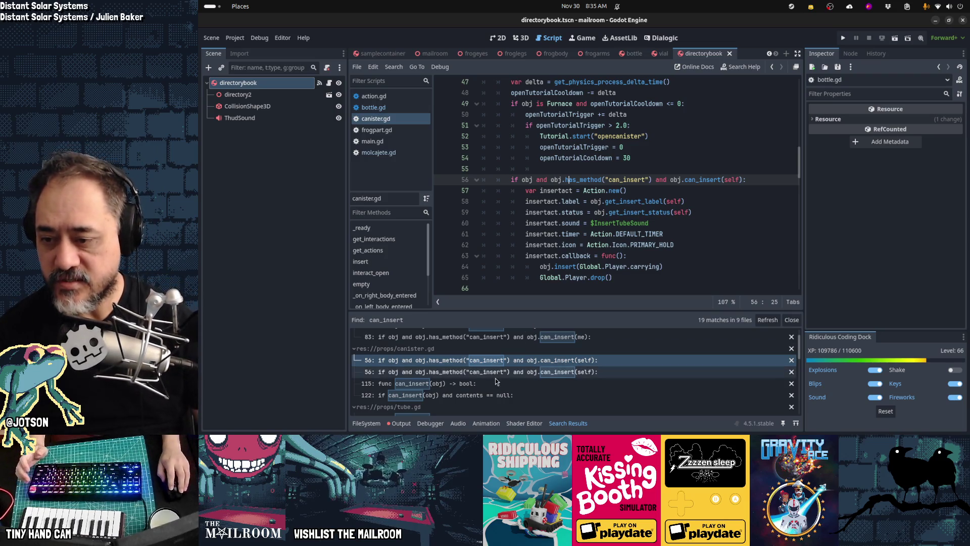
scroll(494, 378, down, 1)
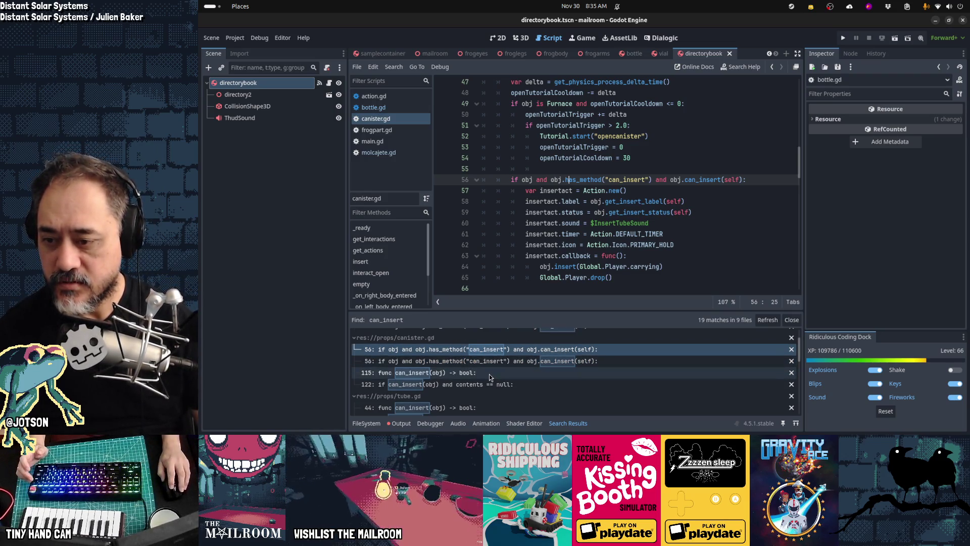
click(548, 236)
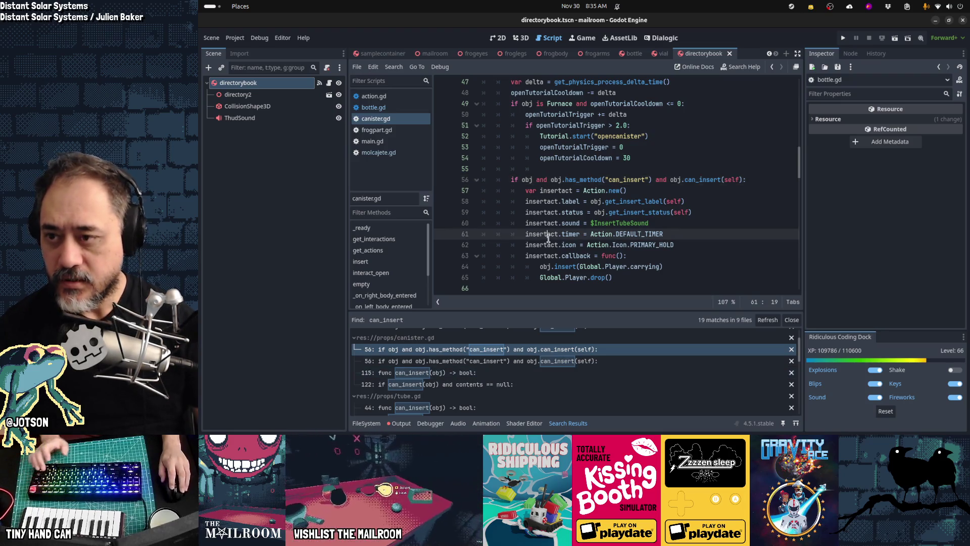
- Open mail.gd and jump from its get_insert_action call to the definition in action.gd
key(shift+alt+o)
text(mail.g)
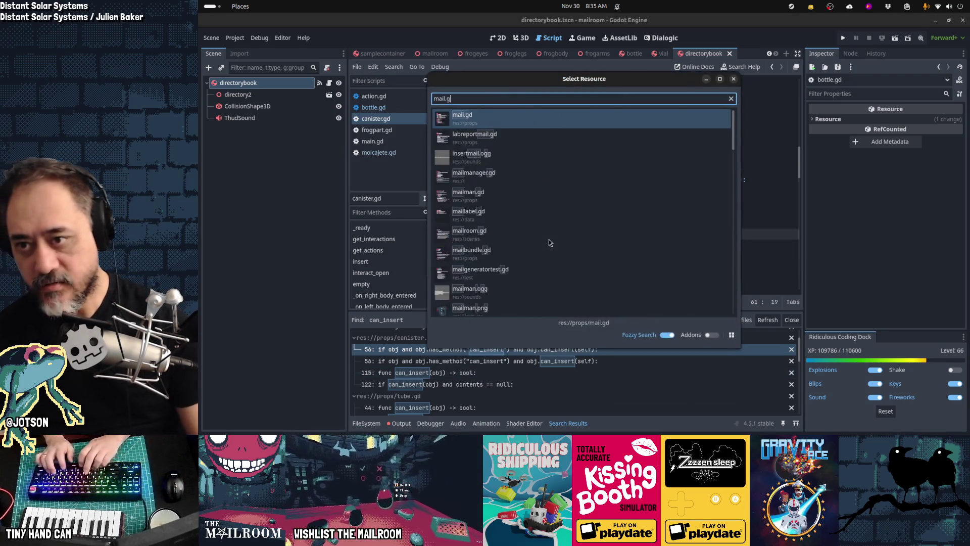
key(Return)
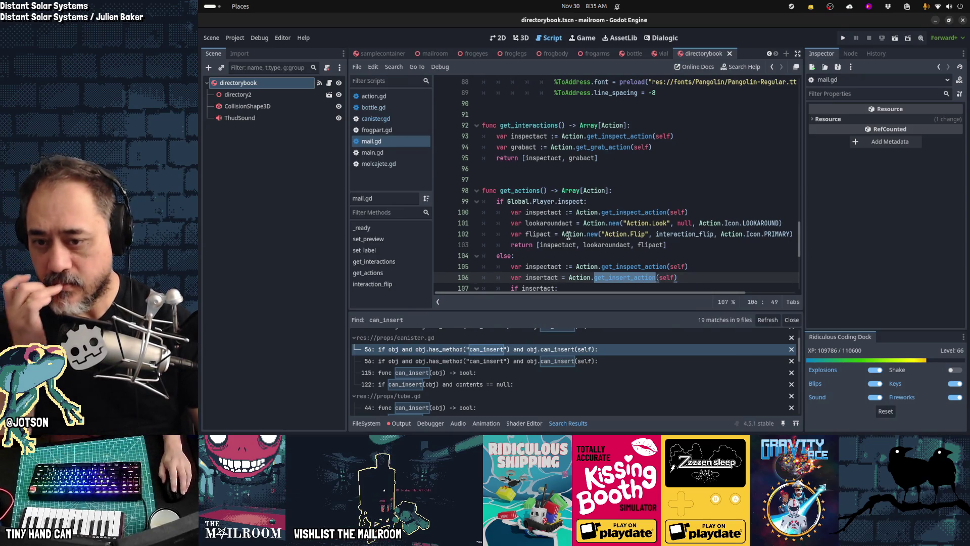
scroll(569, 235, down, 2)
click(597, 212)
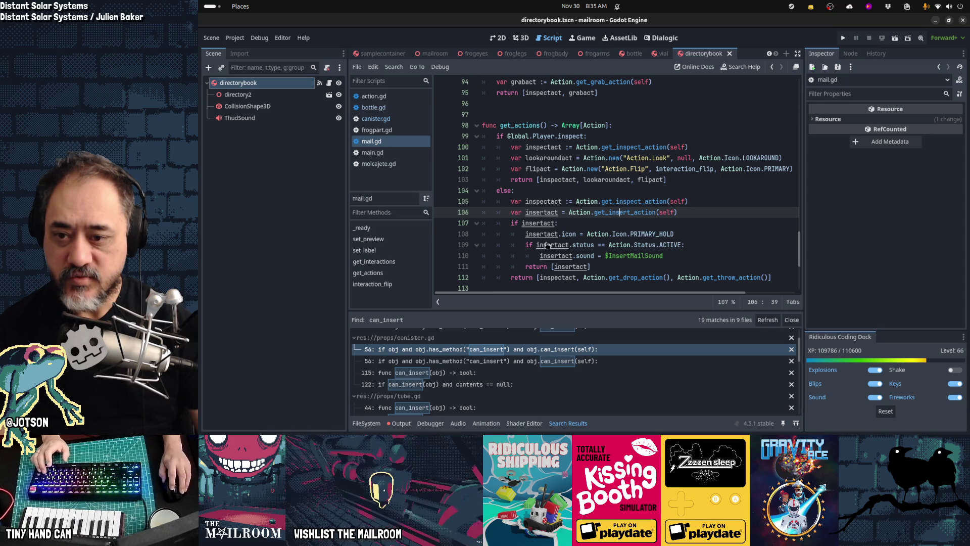
ctrl+click(627, 213)
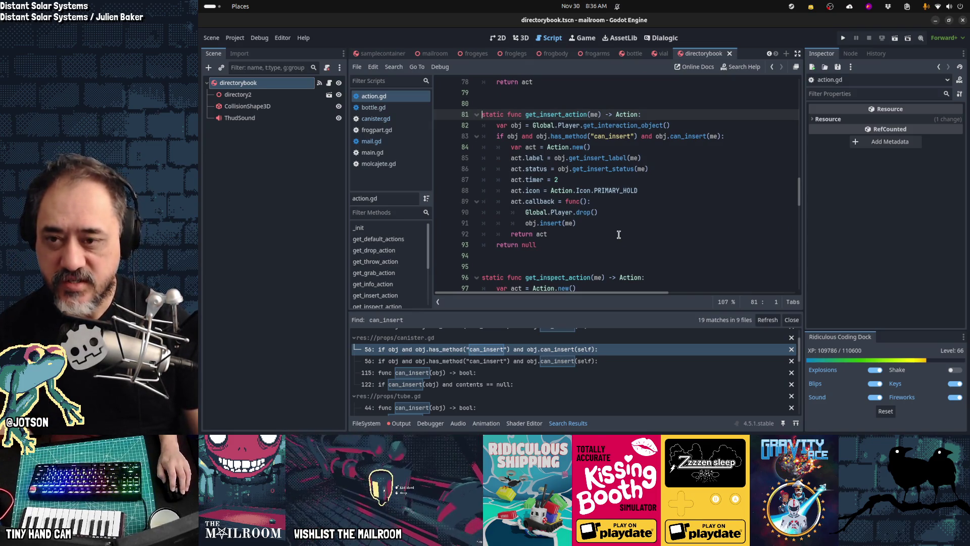
- Highlight obj and the get_insert_label, get_insert_status and obj.insert(me) calls in get_insert_action
double_click(558, 115)
mouse_move(589, 194)
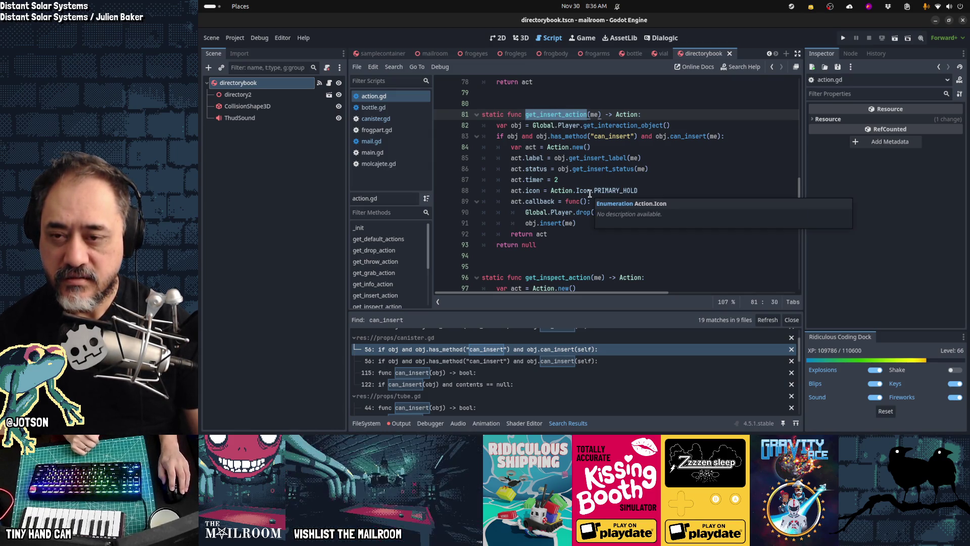
click(520, 125)
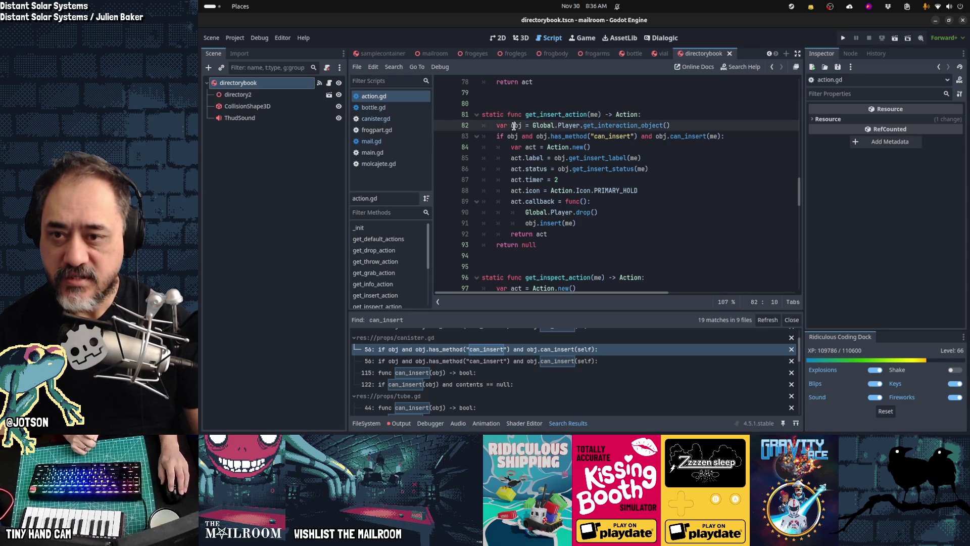
mouse_move(534, 182)
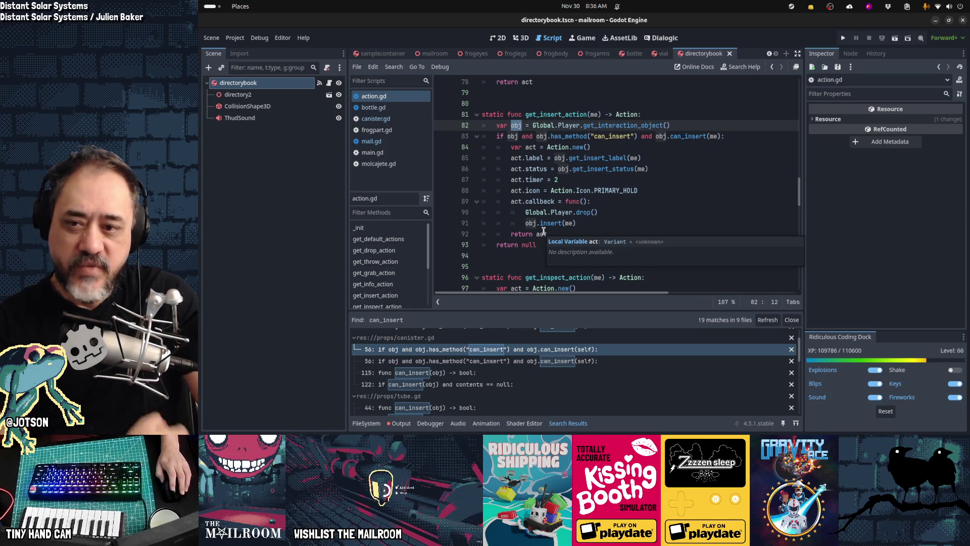
drag(554, 158, 632, 157)
drag(558, 169, 628, 169)
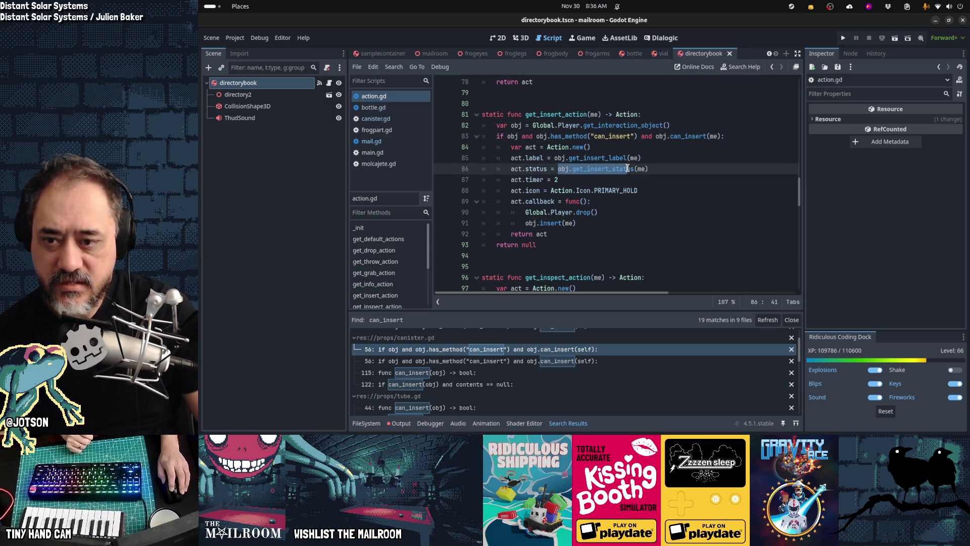
drag(525, 223, 586, 223)
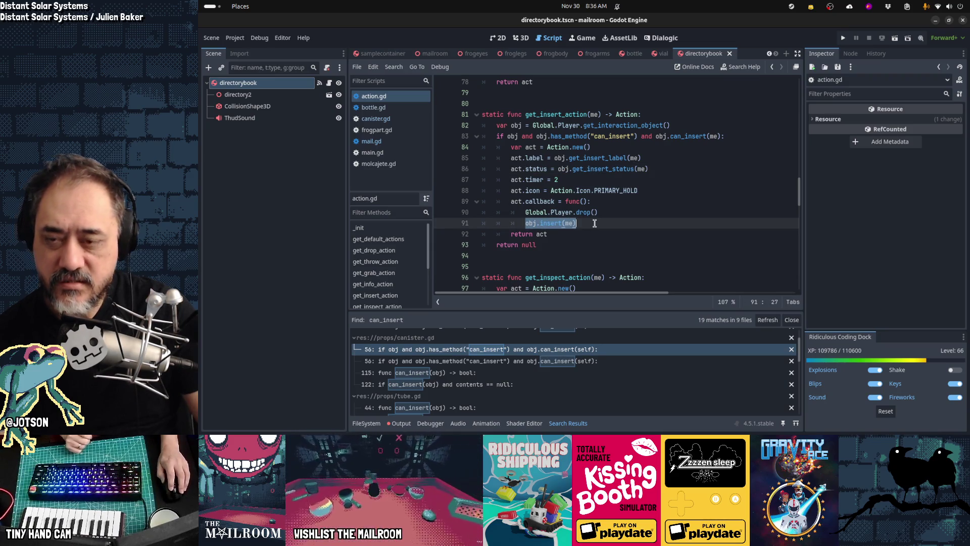
click(560, 114)
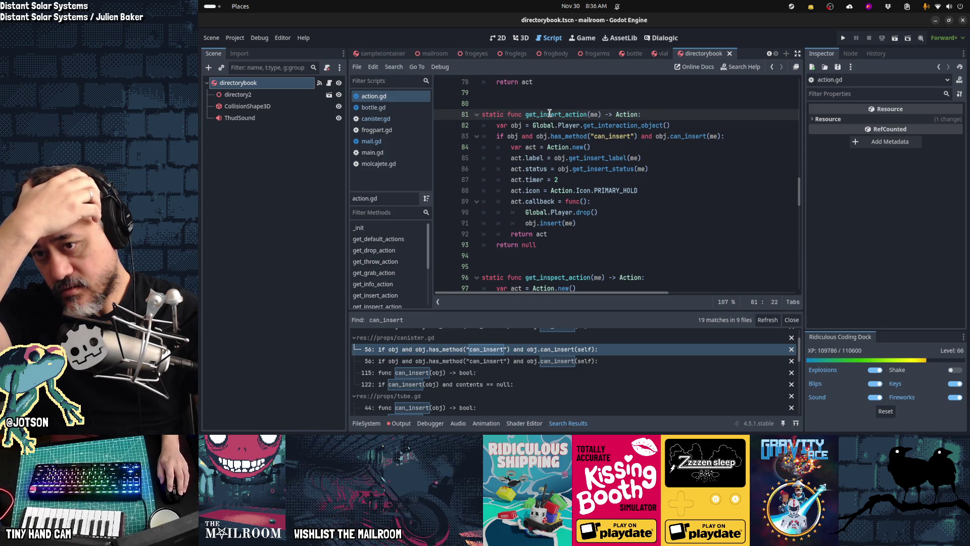
- Start a project-wide Find in Files for get_insert_action, then cancel it
double_click(540, 114)
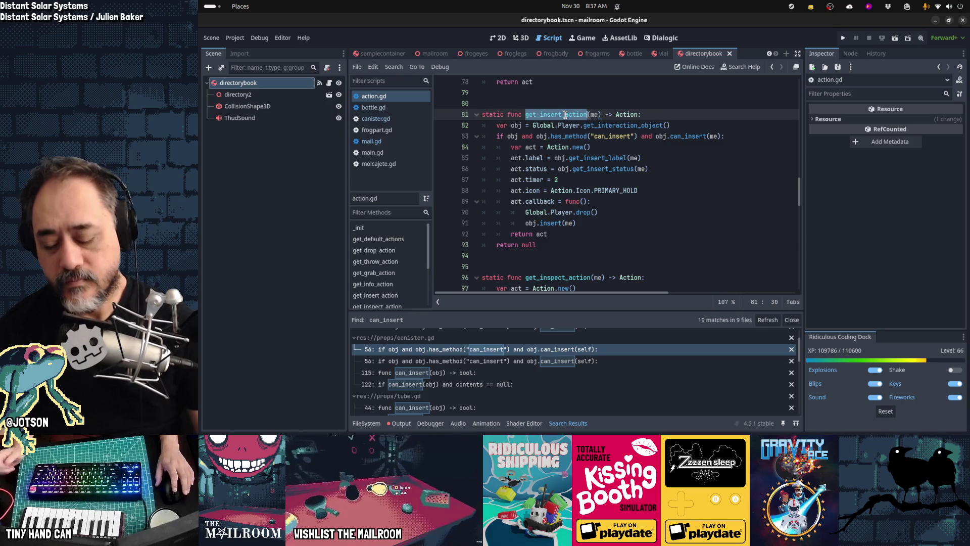
key(ctrl+shift+f)
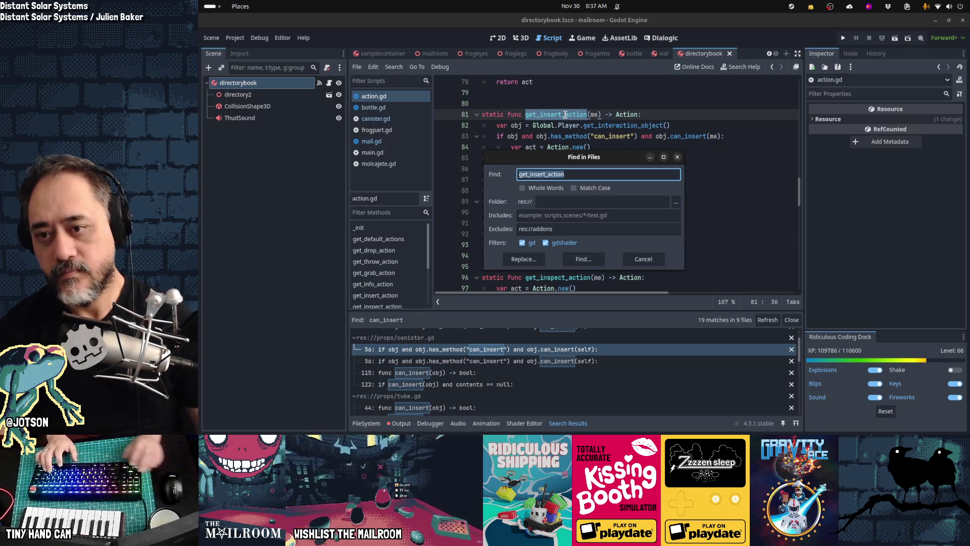
key(Escape)
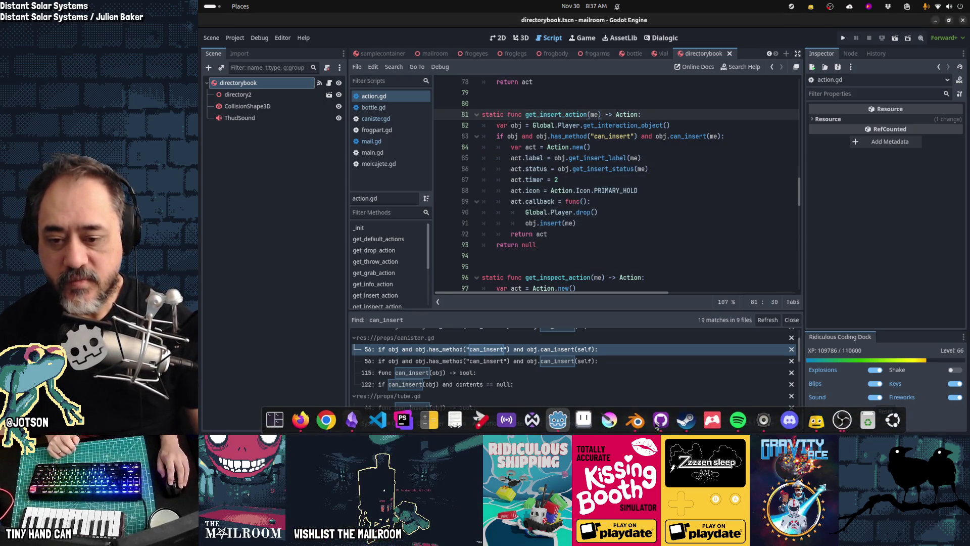
- Review the changed files' diffs in GitHub Desktop, including molcajete.gd and frogpart.gd
click(656, 426)
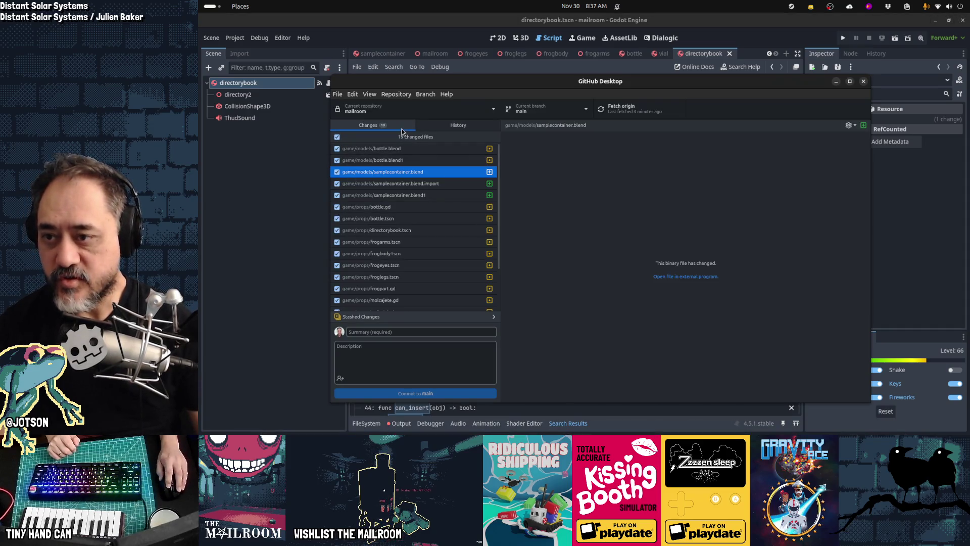
scroll(410, 247, down, 3)
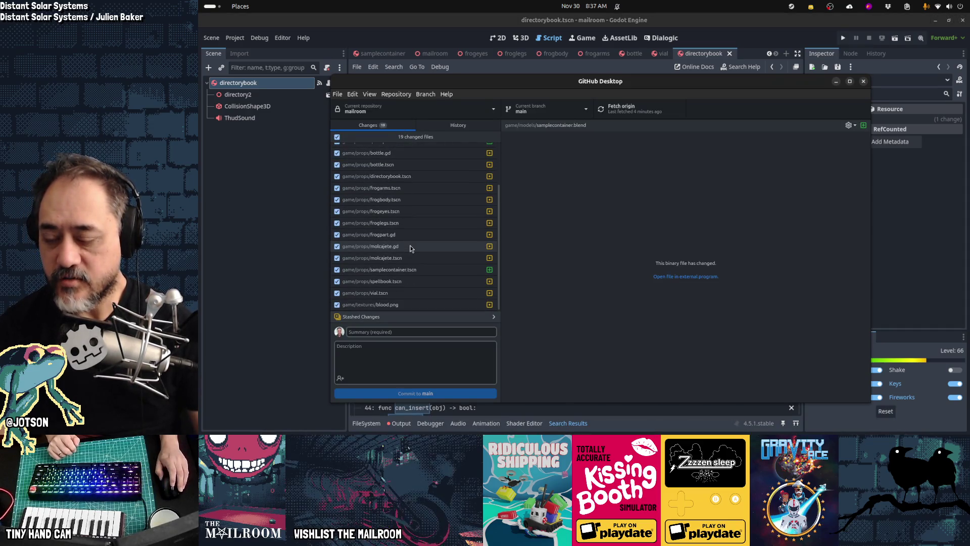
click(410, 246)
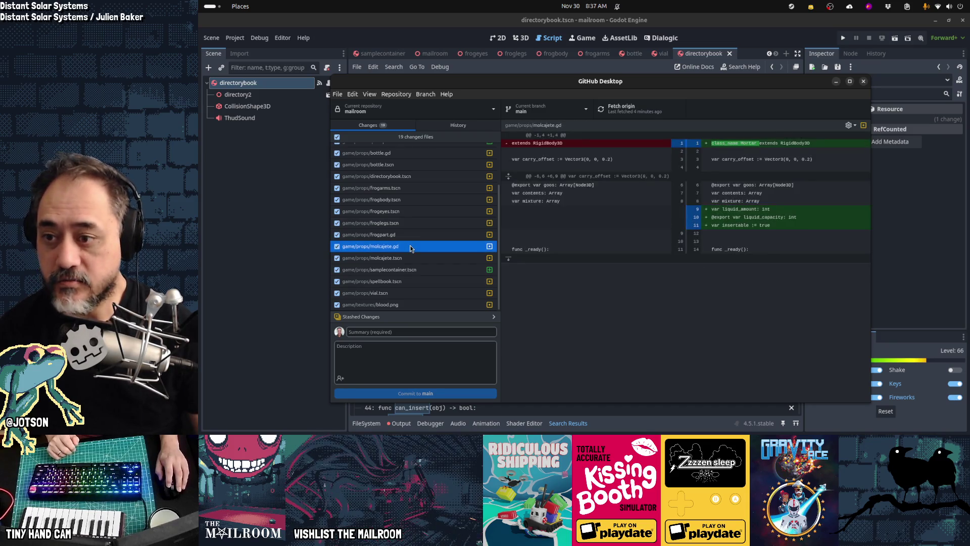
click(411, 235)
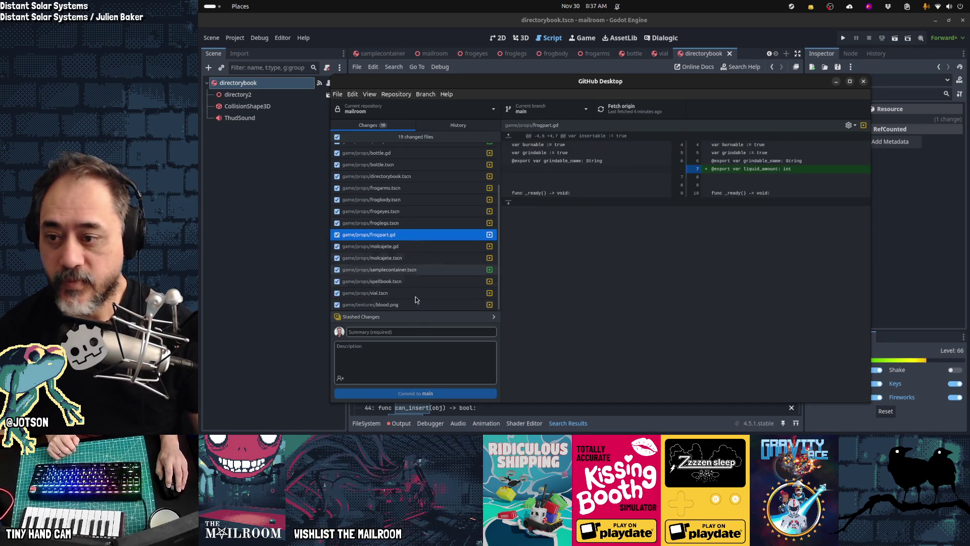
- Commit all changes to main with the summary 'Scaffolding for liquid pouring' and return to Godot
click(419, 330)
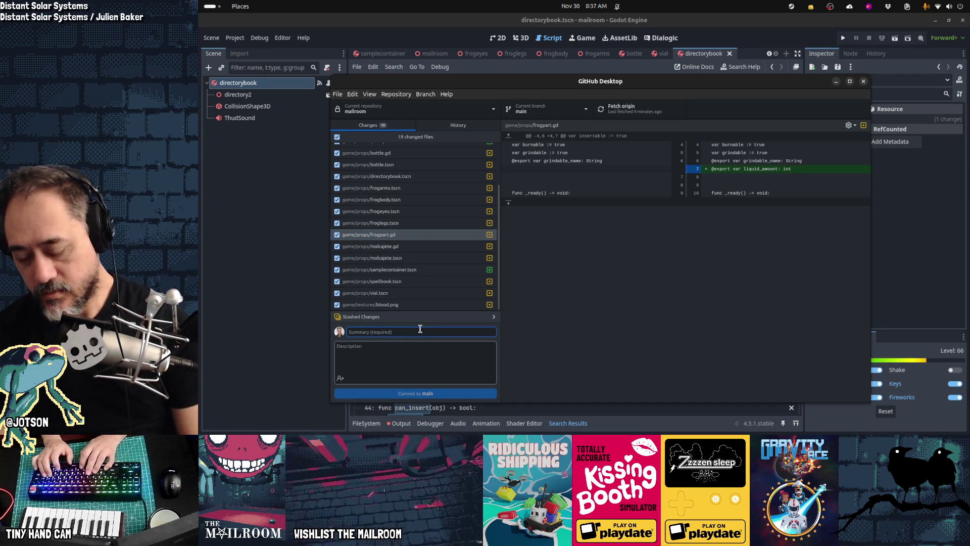
text(Variables for)
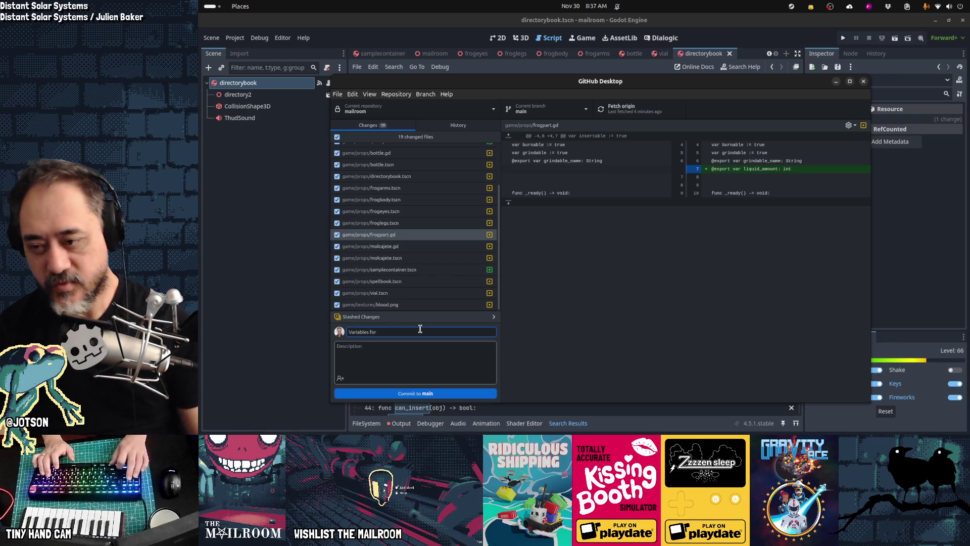
key(ctrl+a)
key(BackSpace)
text(Sc)
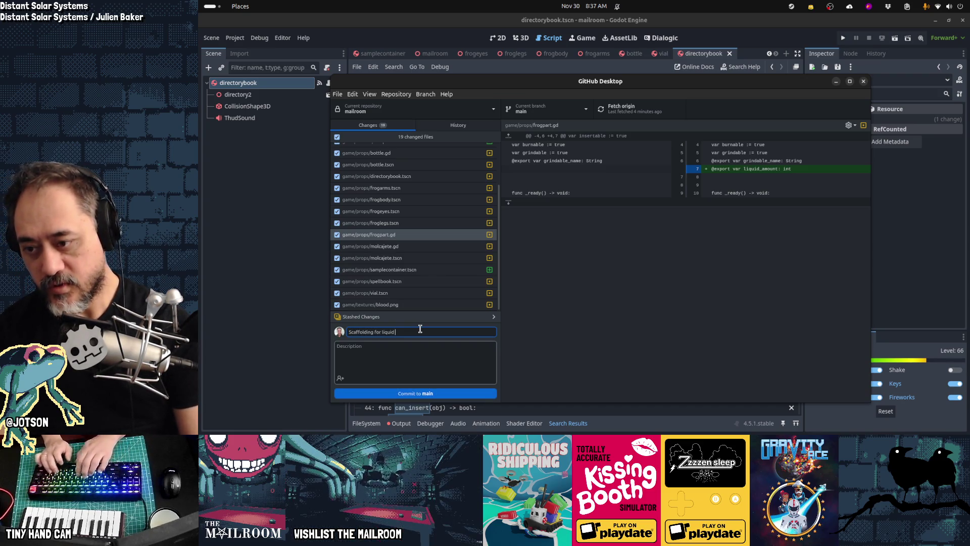
text(ing)
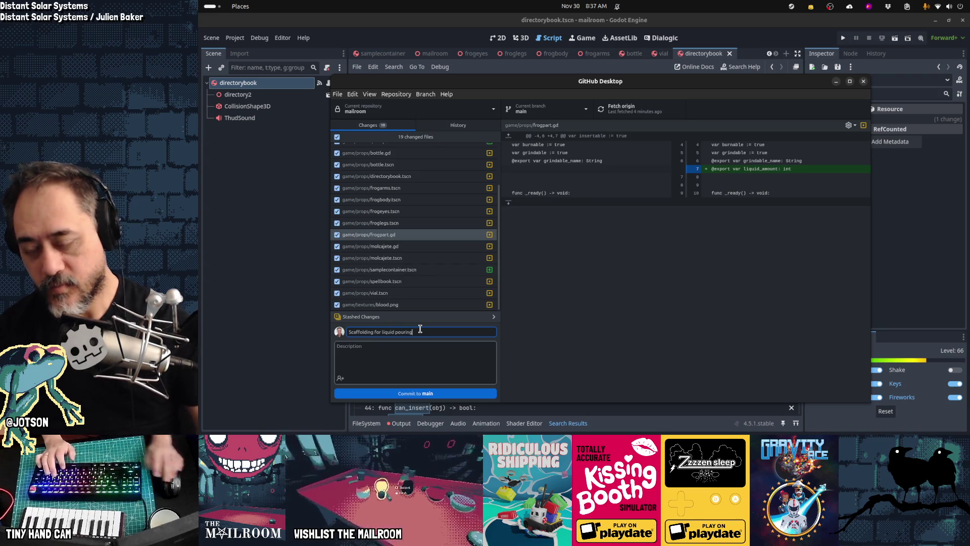
click(421, 391)
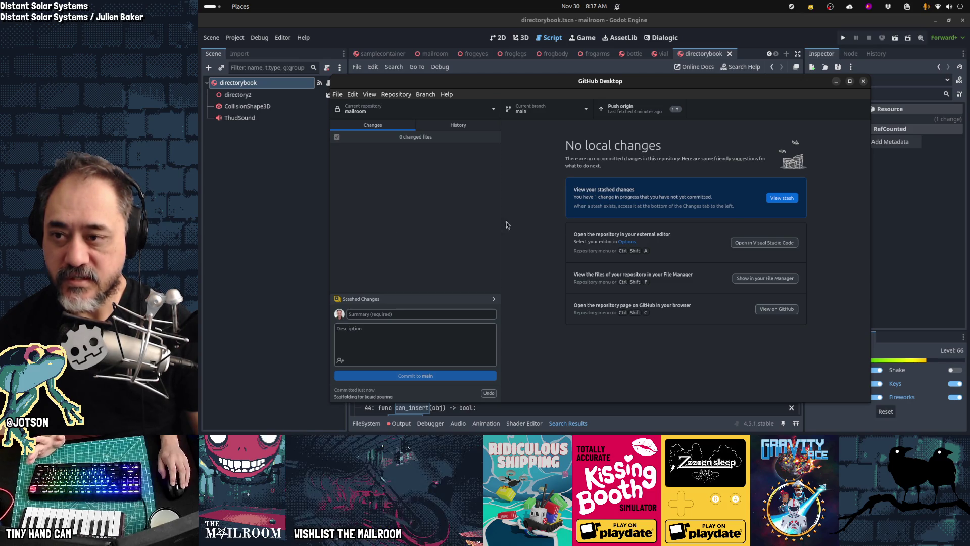
key(alt+Tab)
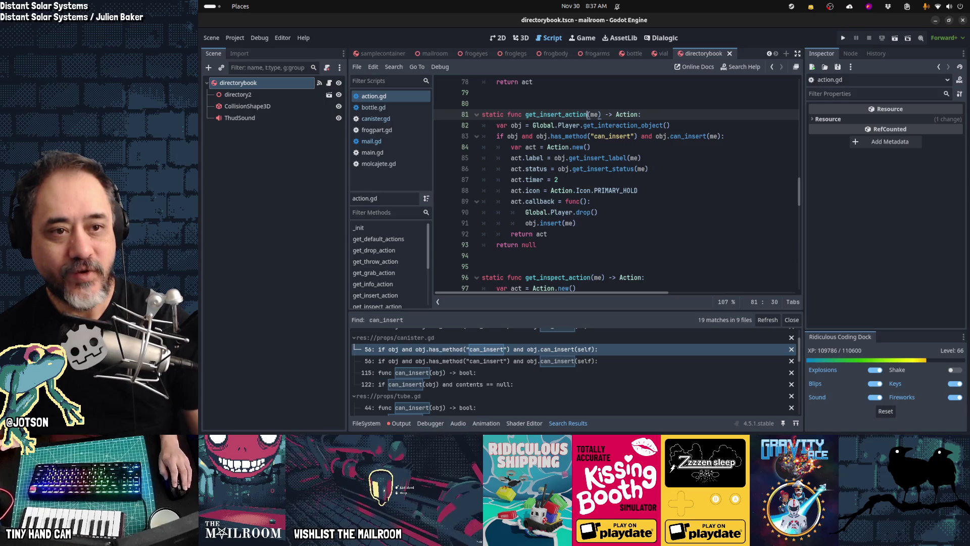
key(alt+Tab)
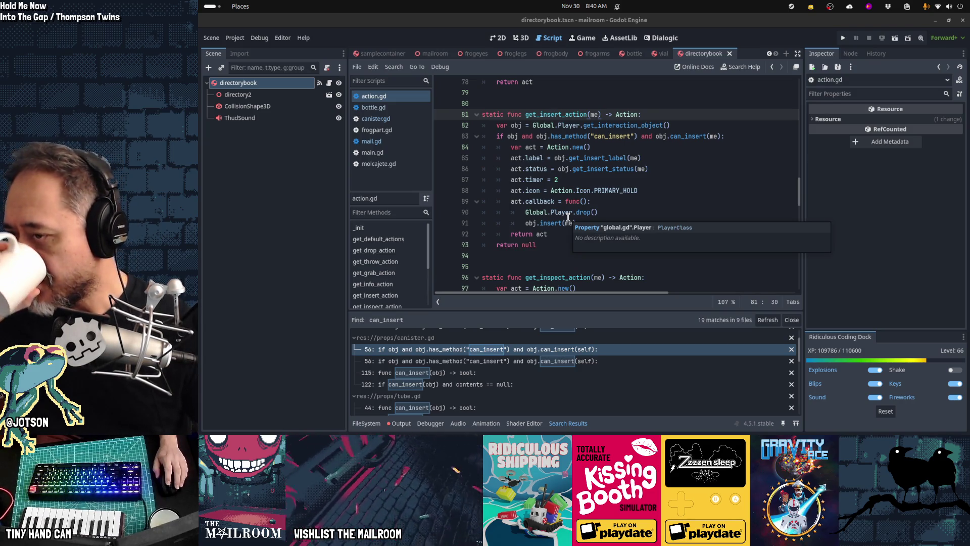
double_click(564, 115)
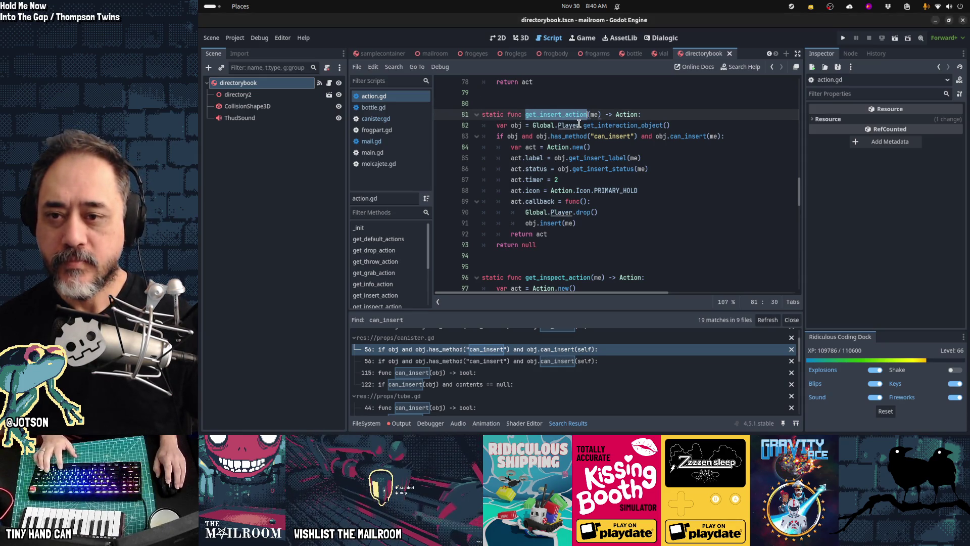
- Cut the get_insert_action function out of action.gd
key(ctrl+c)
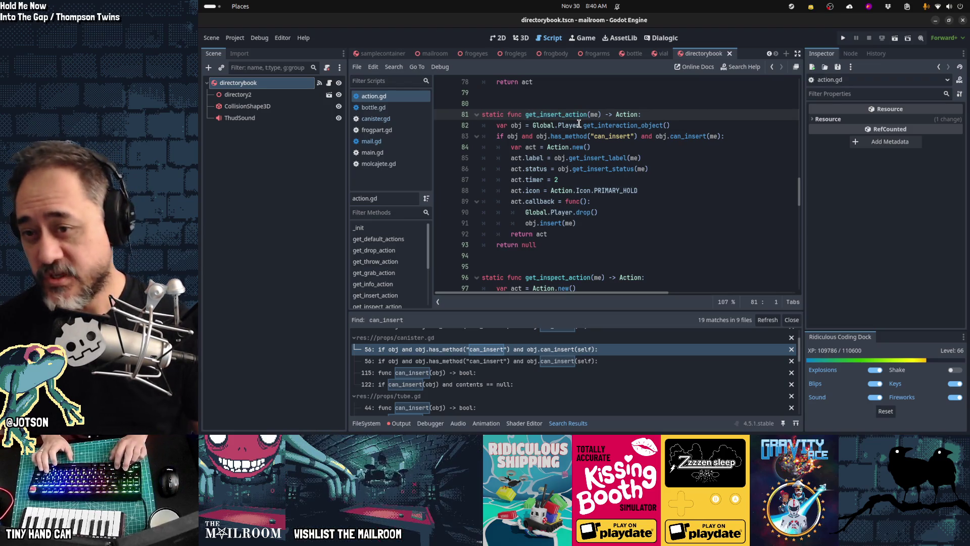
key(shift+Down)
key(shift+Down)
key(shift+Down)
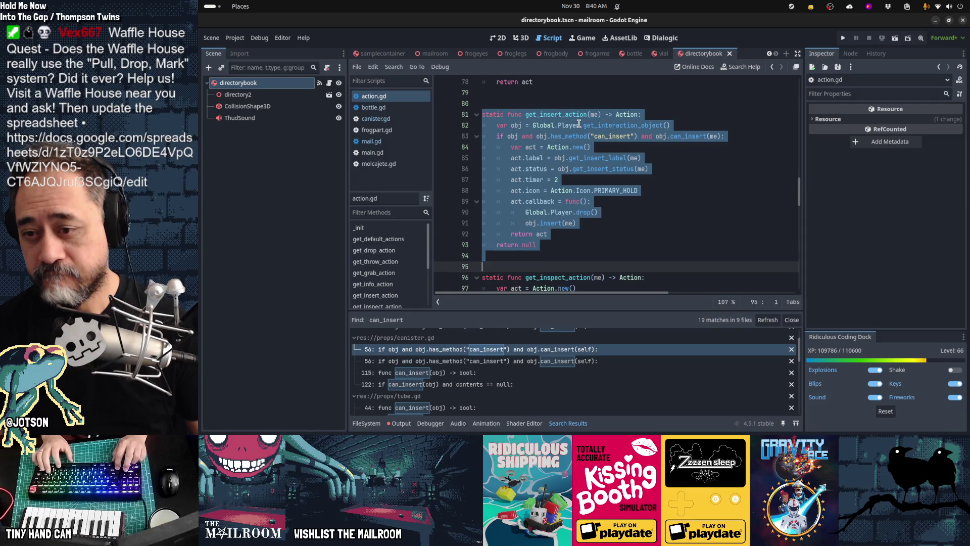
key(ctrl+x)
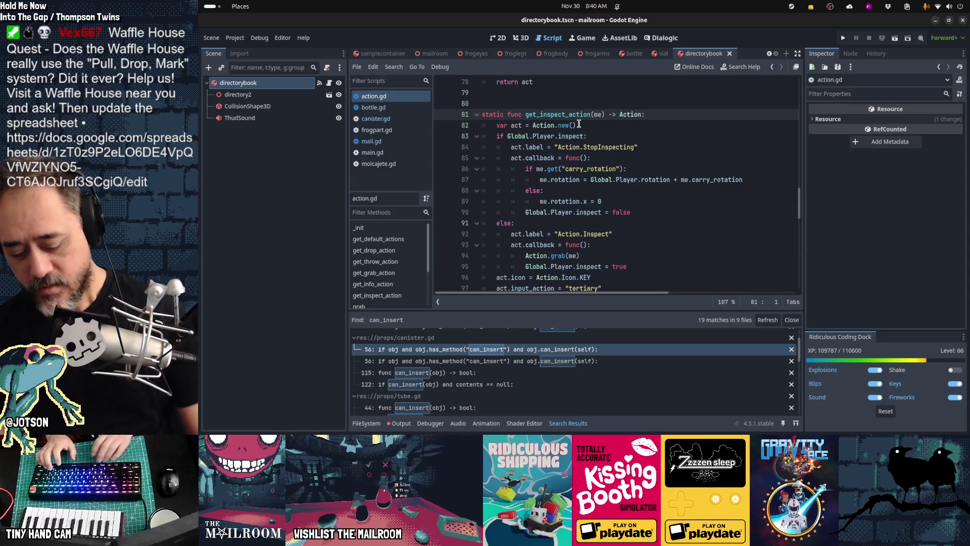
- In mail.gd, call obj.get_insert_action, with obj = Global.Player.get_interaction_object() defined above
key(shift+alt+o)
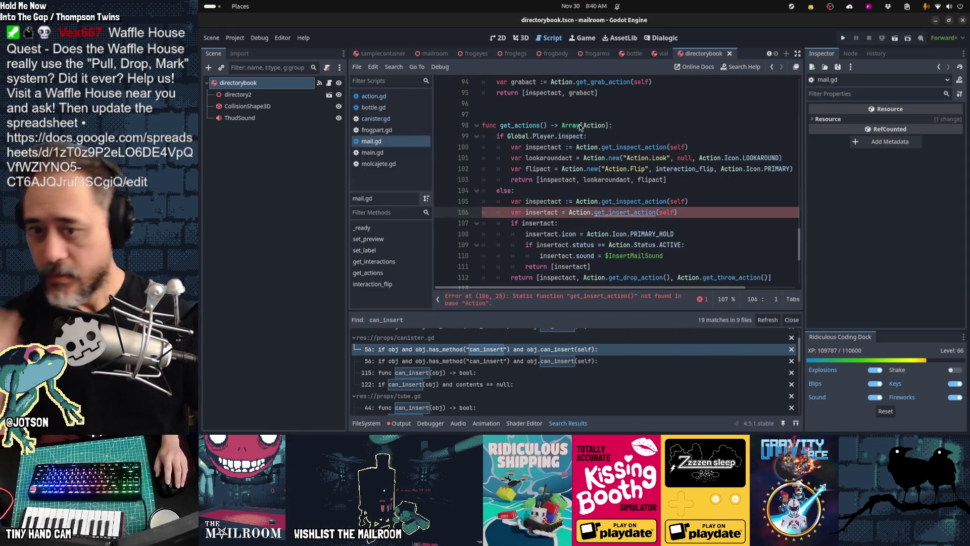
scroll(698, 196, down, 1)
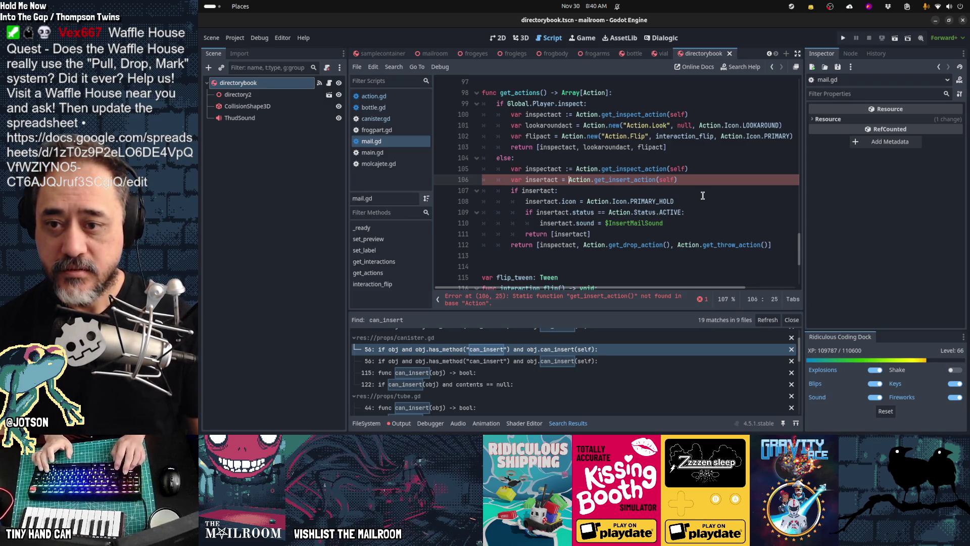
key(ctrl+shift+Right)
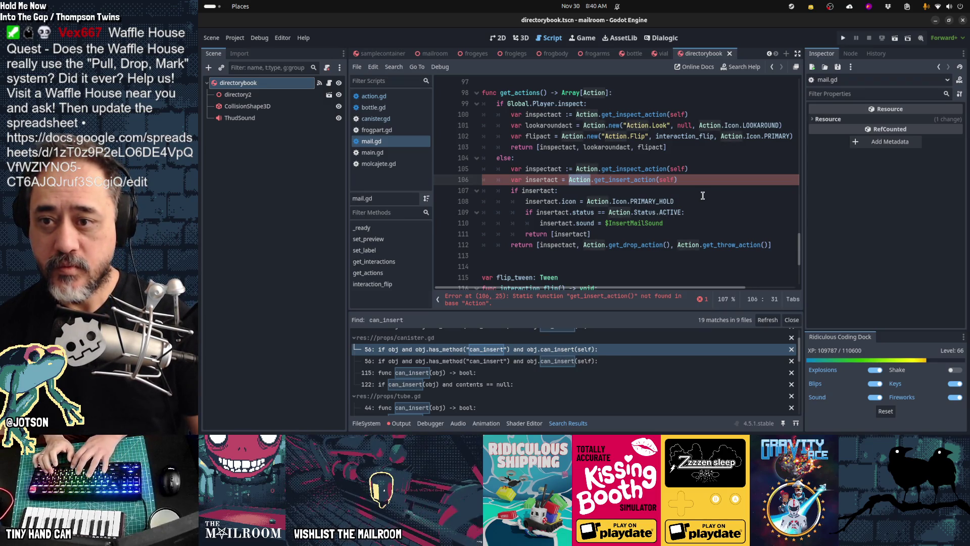
text(obj)
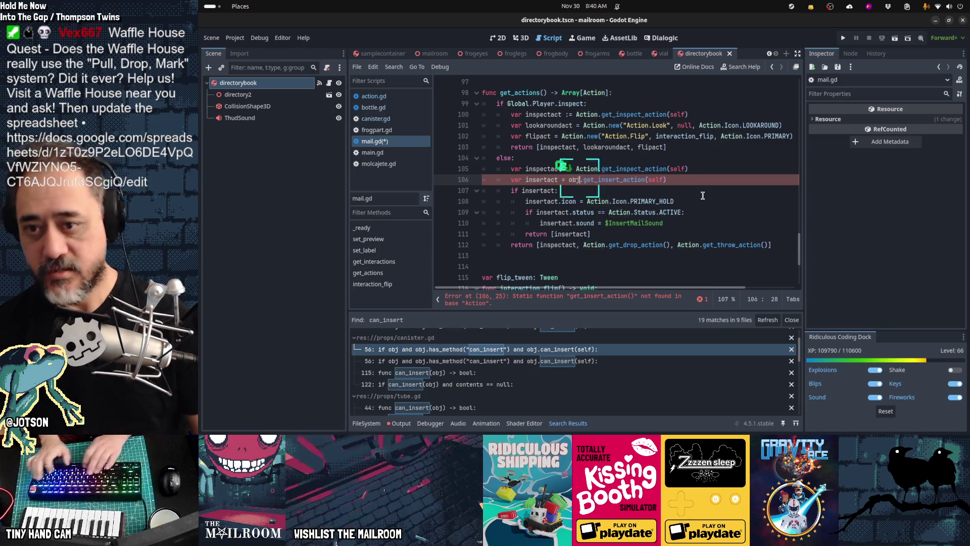
key(Up)
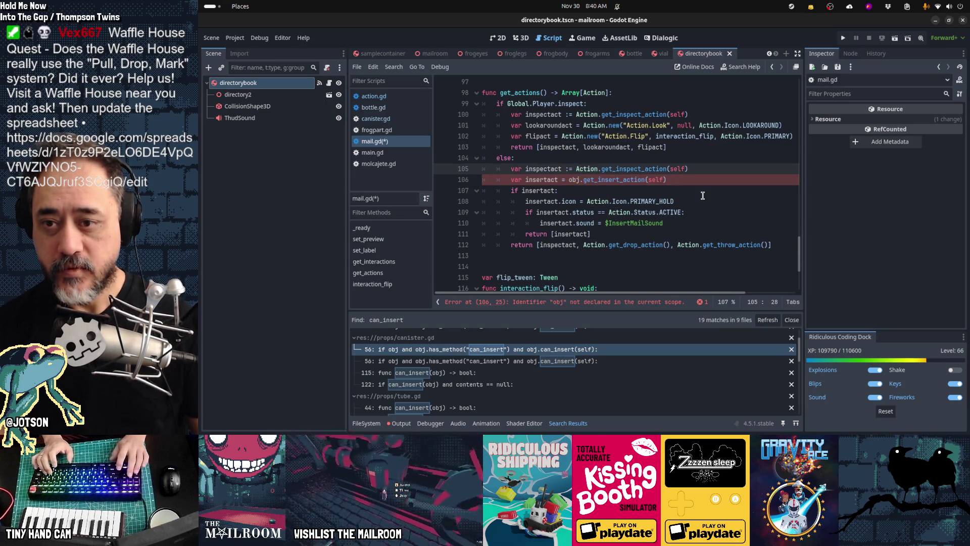
key(End)
key(Return)
text(var obh)
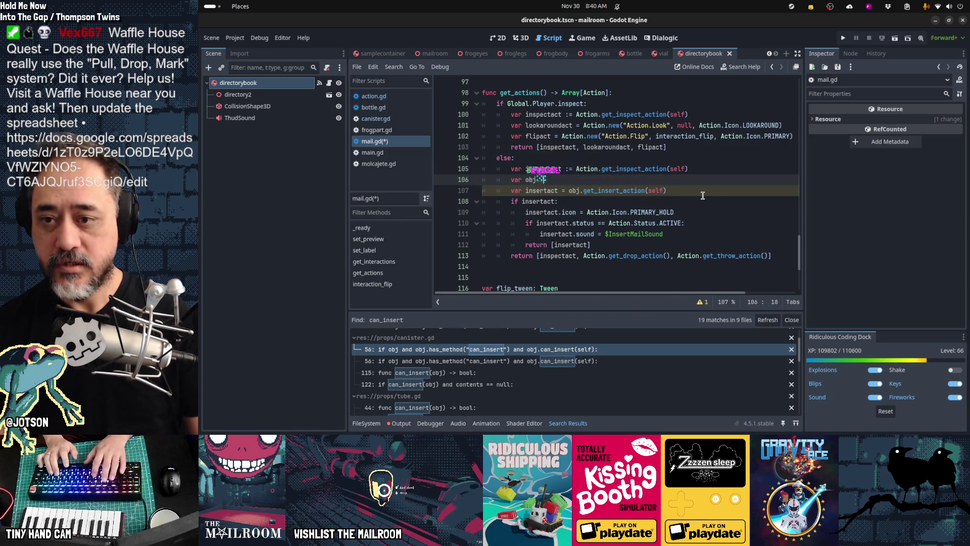
text( Global.Player.)
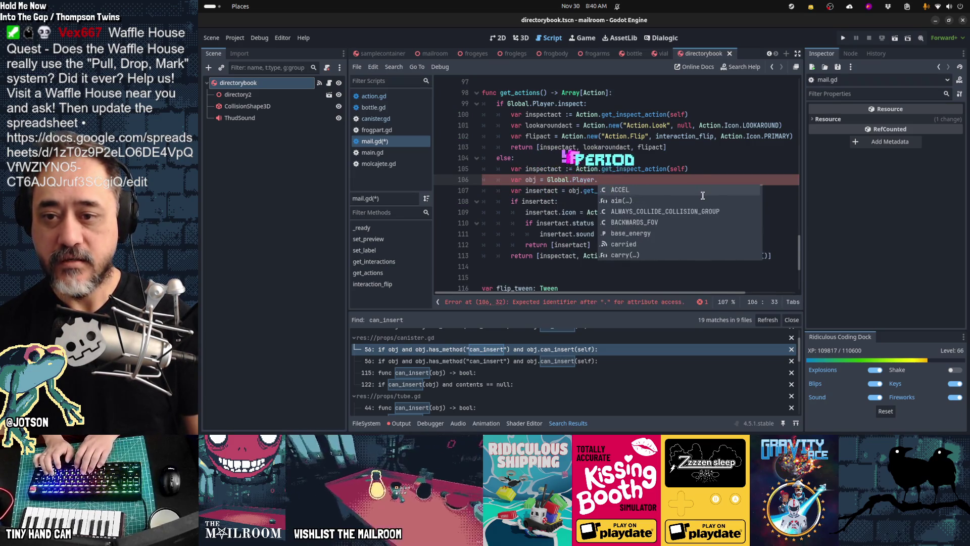
text(get_inter)
key(Down)
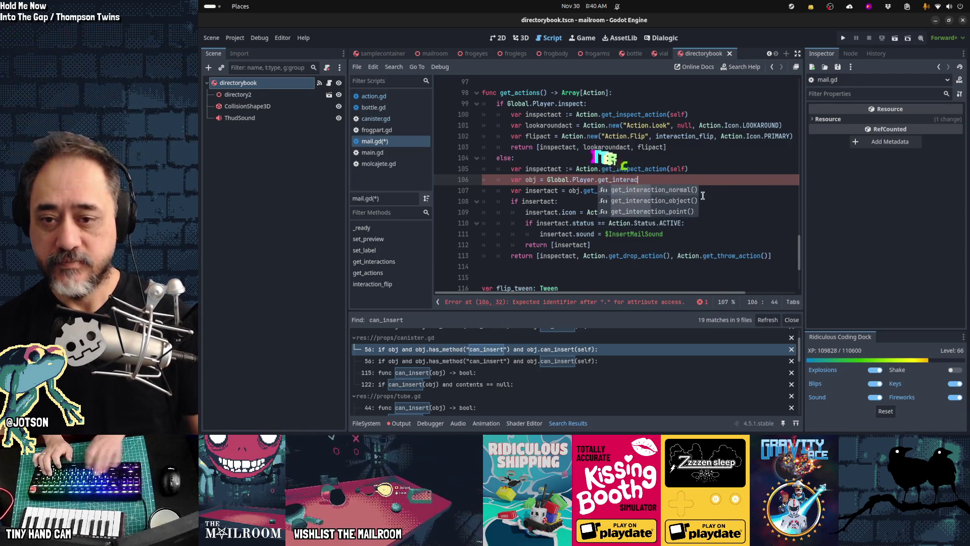
key(Return)
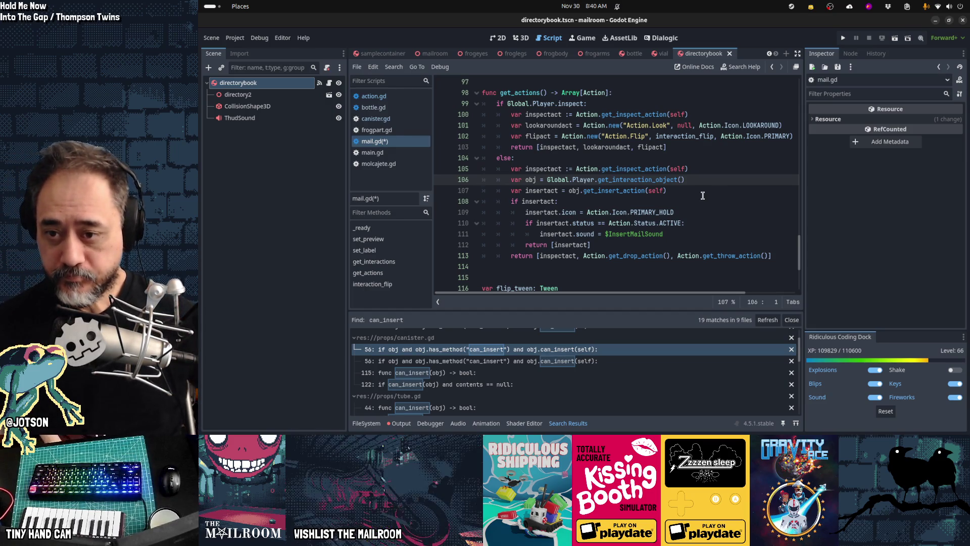
- Select mail.gd's insertact block (lines 109–112), then open canister.gd in the script editor
key(Down)
key(Down)
key(Down)
key(shift+Down)
key(shift+Down)
key(shift+Down)
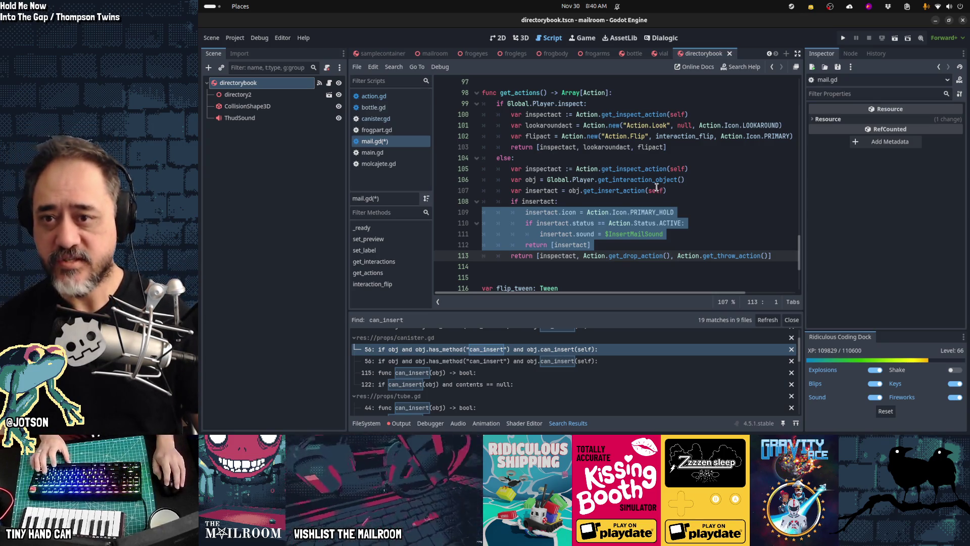
mouse_move(604, 165)
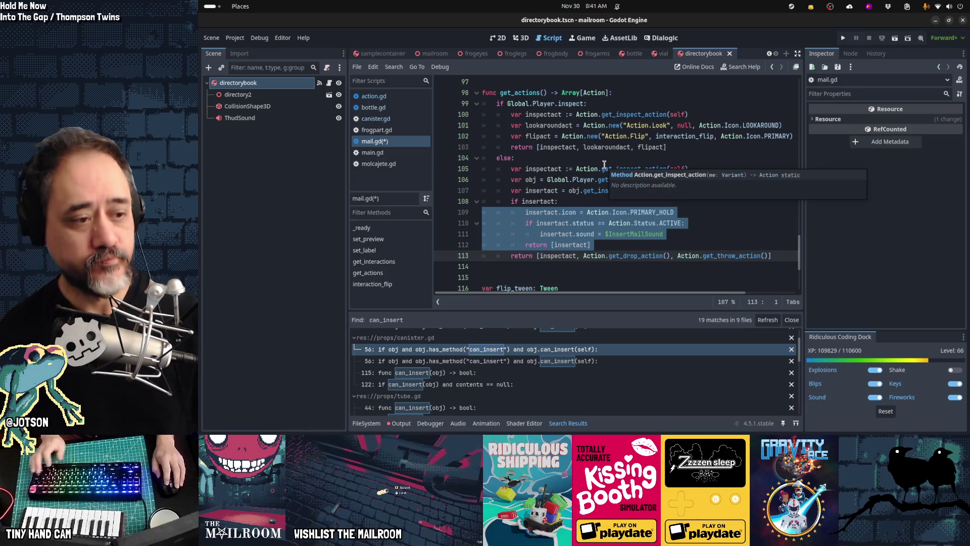
key(alt+Tab)
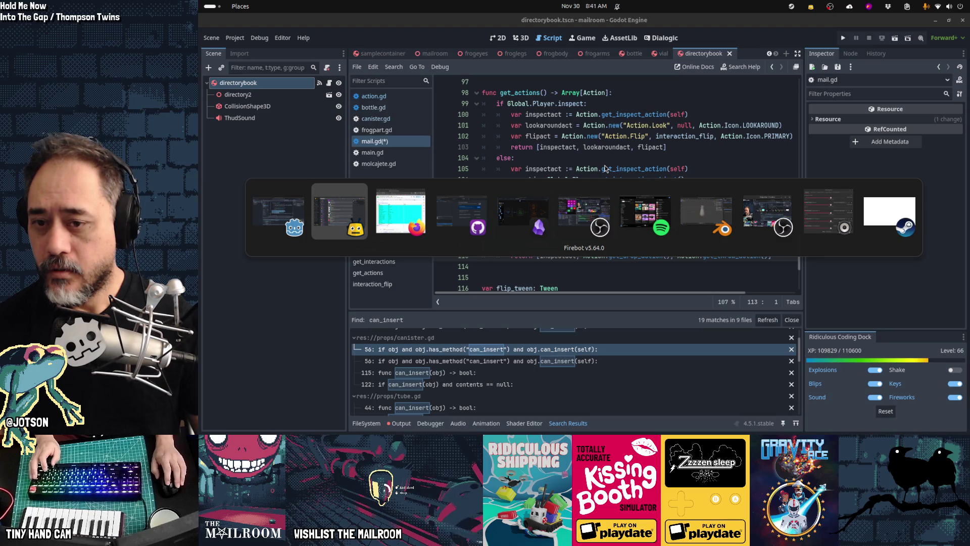
key(alt+Tab)
key(alt+Tab)
key(alt+Tab)
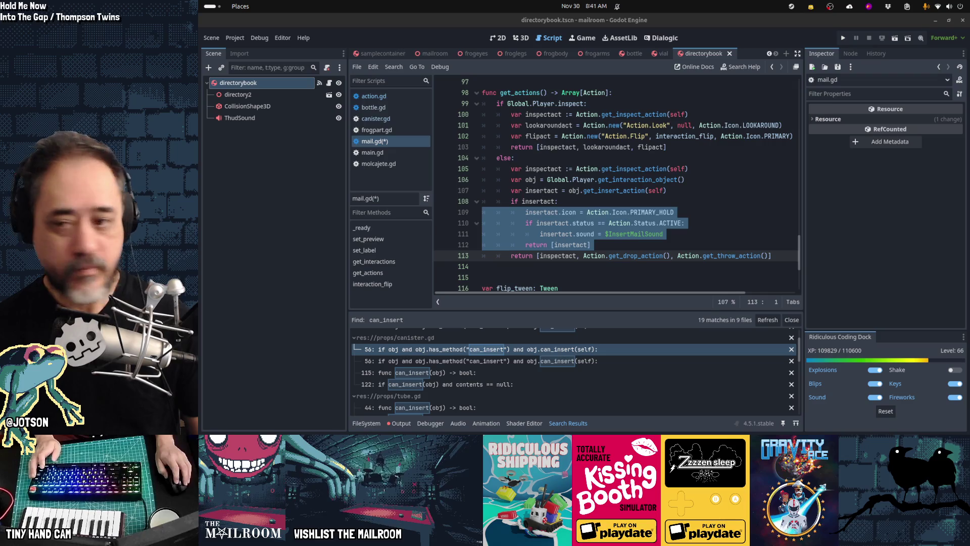
click(732, 233)
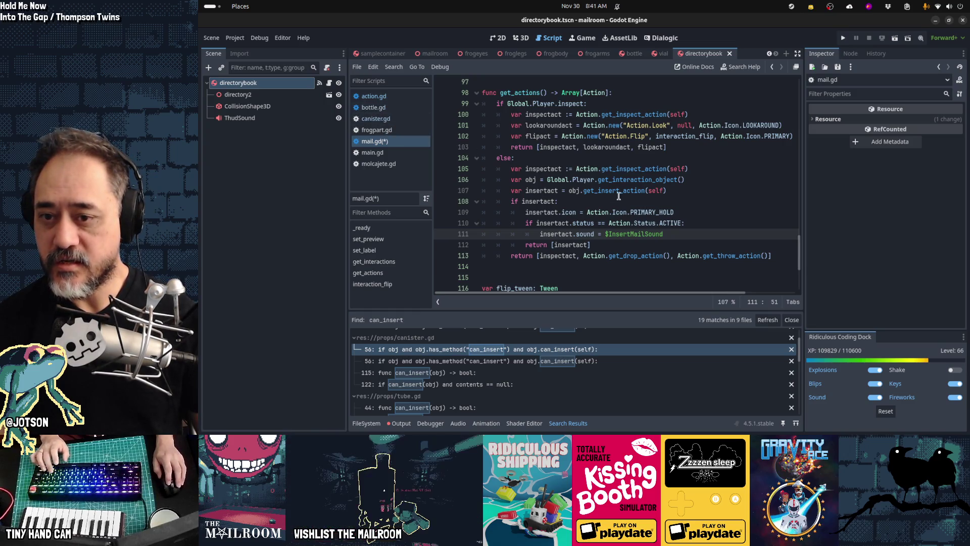
click(375, 118)
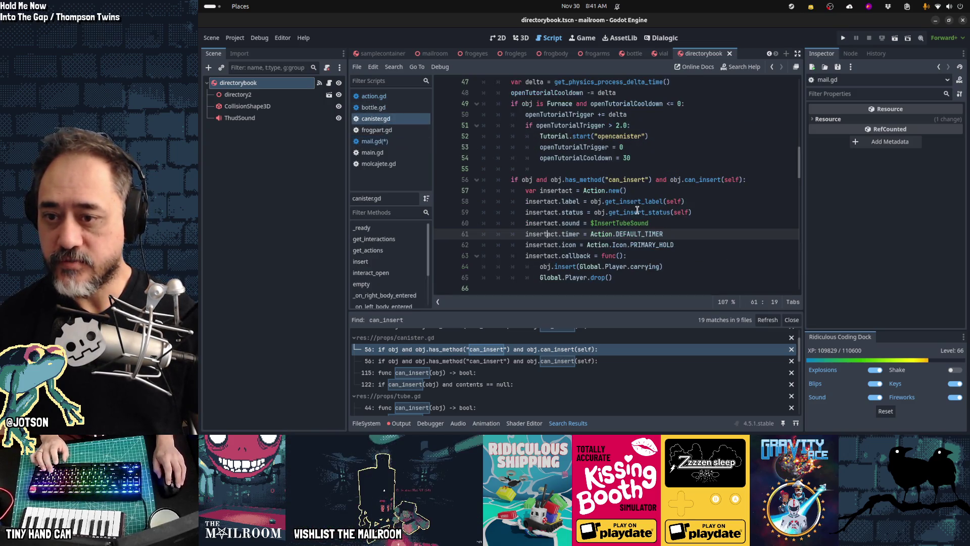
- Paste get_insert_action into canister.gd on a new line just below can_insert
scroll(641, 226, down, 13)
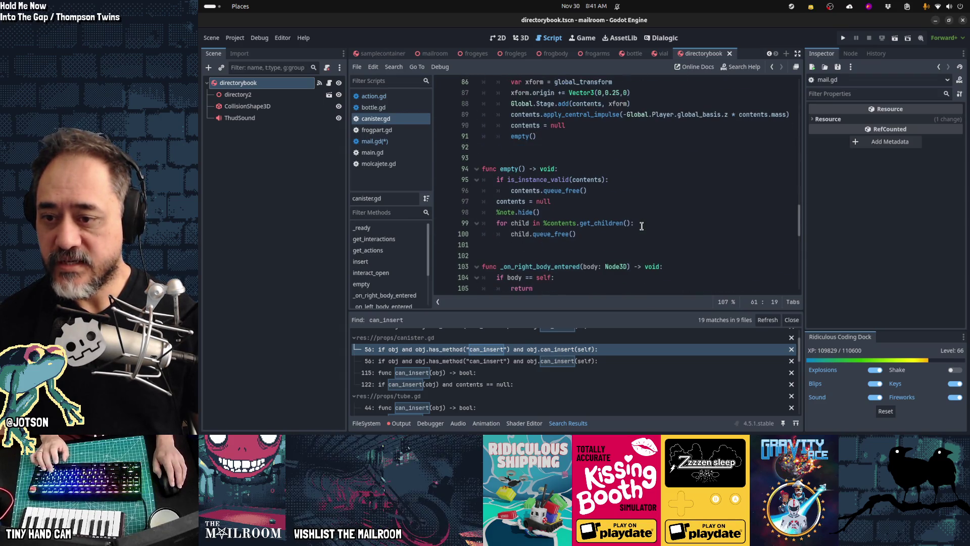
scroll(642, 226, down, 11)
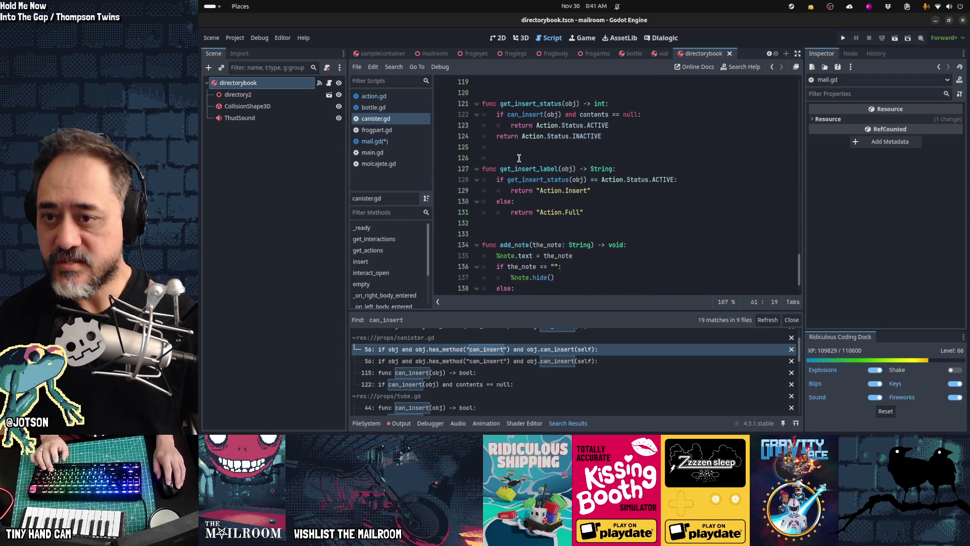
scroll(575, 265, up, 3)
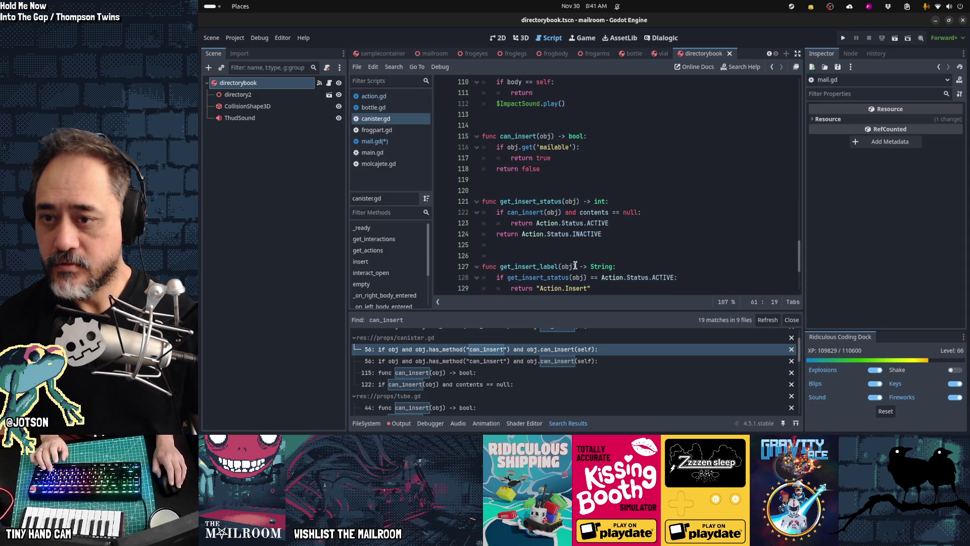
scroll(575, 265, up, 3)
scroll(575, 265, down, 1)
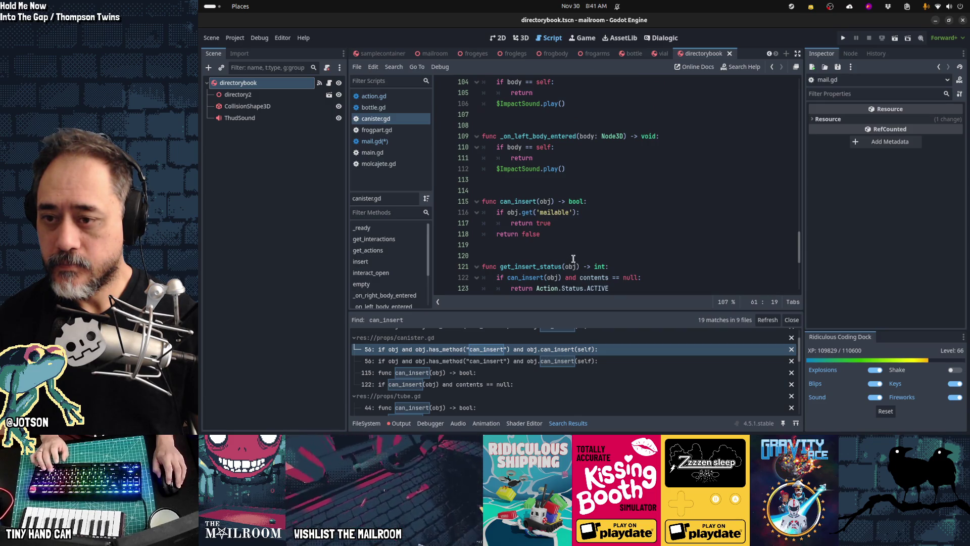
click(568, 246)
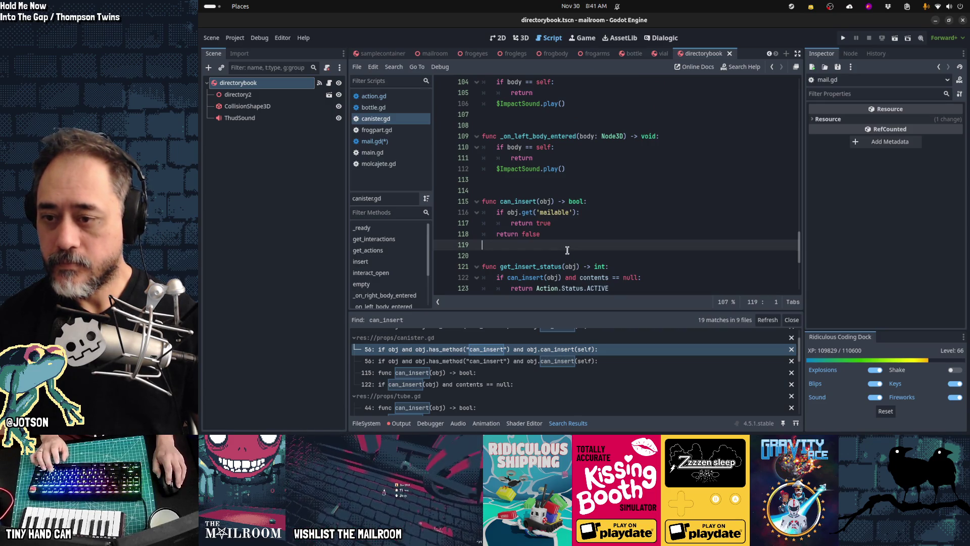
key(Return)
key(Return)
text(static func get_insert_action(me) -> Action: 	var obj = Global.Player.get_interaction_object() 	if obj and obj.has_method("can_insert") and obj.can_insert(me): 		var act = Action.new() 		act.label = obj.get_insert_label(me) 		act.status = obj.get_insert_status(me) 		act.timer = 2 		act.icon = Action.Icon.PRIMARY_HOLD 		act.callback = func(): 			Global.Player.drop() 			obj.insert(me) 		return act 	return null)
- Drop the static keyword from get_insert_action and move can_insert below it
key(Up)
key(Up)
key(Up)
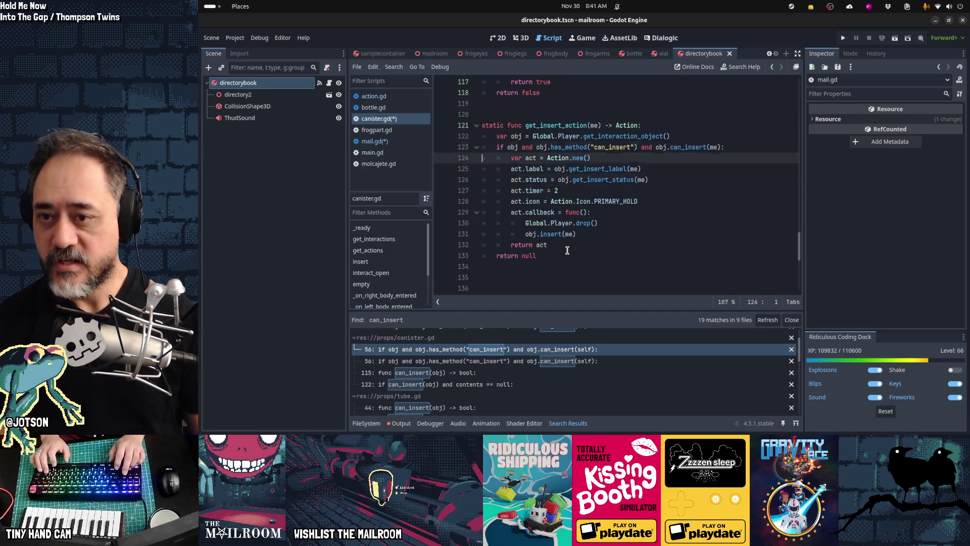
key(Delete)
scroll(567, 251, up, 2)
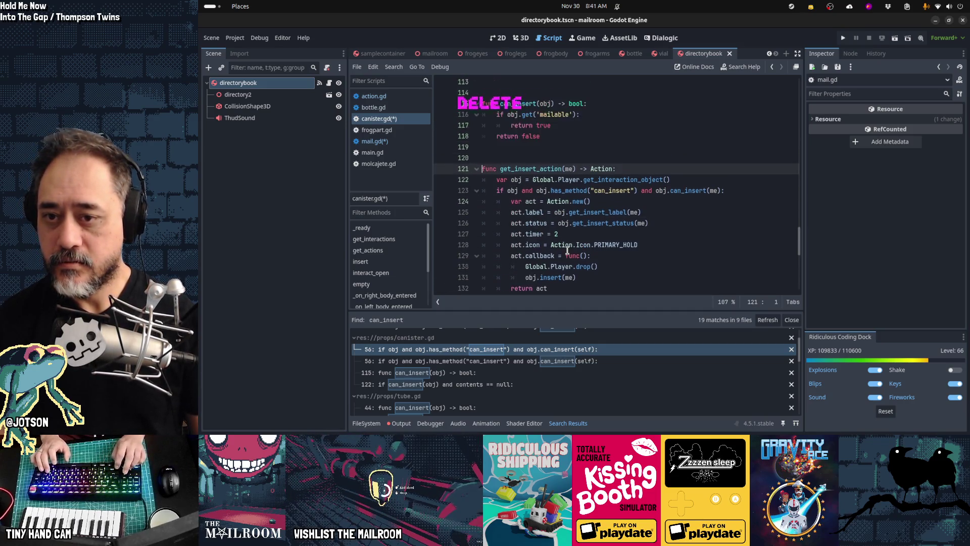
key(Up)
key(Up)
key(Up)
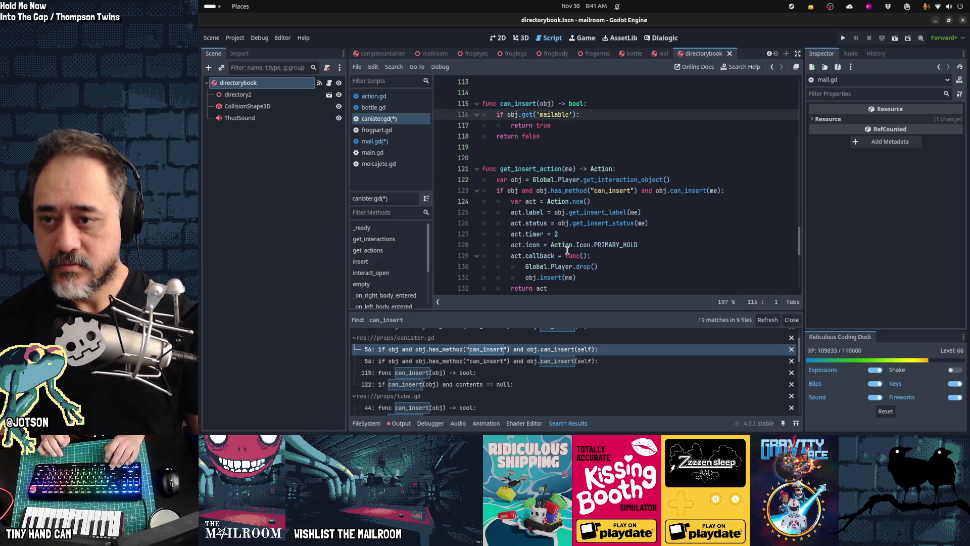
key(Up)
key(shift+Down)
key(shift+Down)
key(shift+Down)
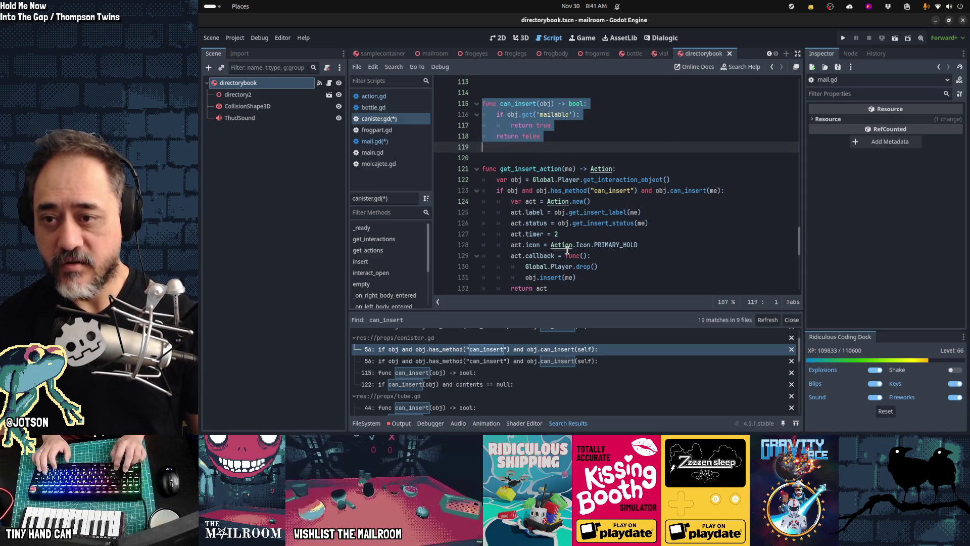
key(ctrl+x)
key(BackSpace)
key(BackSpace)
key(Down)
key(Down)
key(Down)
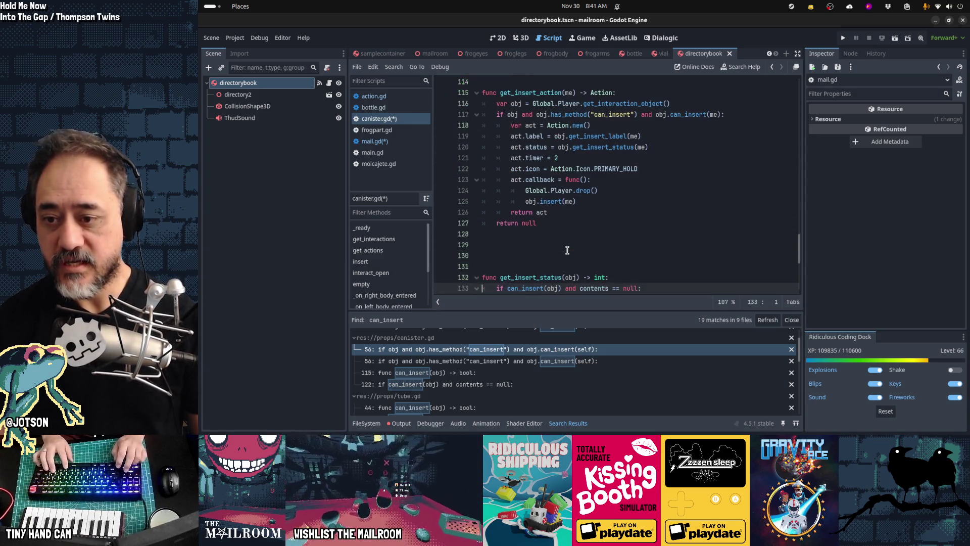
key(ctrl+v)
- Remove the stray blank lines around can_insert in canister.gd
scroll(567, 250, down, 5)
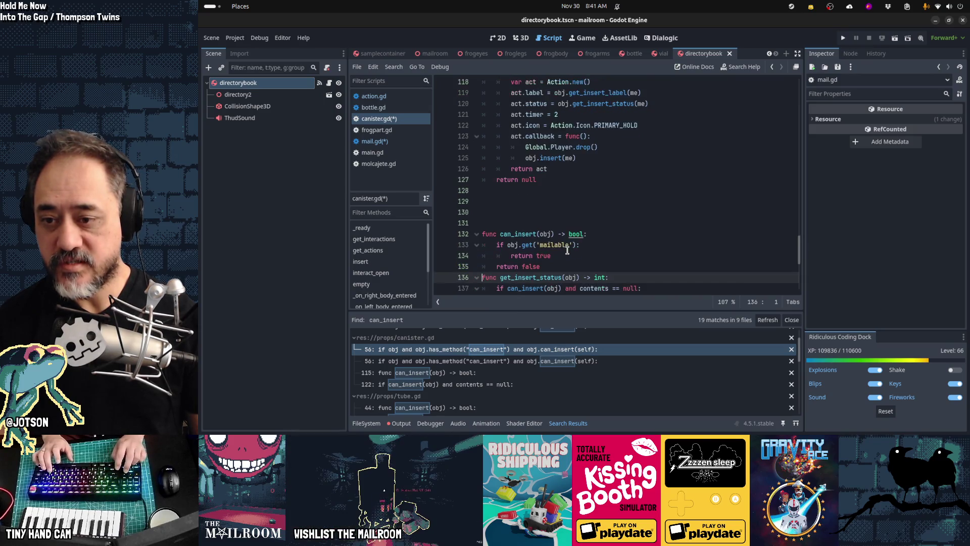
key(Down)
key(Down)
key(Down)
key(ctrl+x)
key(ctrl+x)
key(Up)
key(Up)
key(Up)
key(Up)
key(Up)
key(Up)
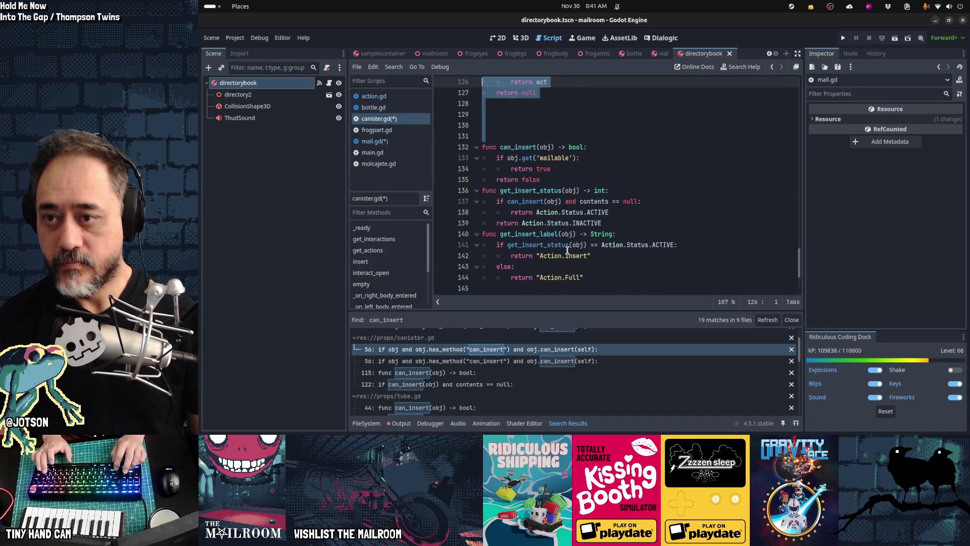
key(Delete)
key(Delete)
key(Delete)
scroll(567, 250, up, 2)
key(Up)
key(Up)
key(Up)
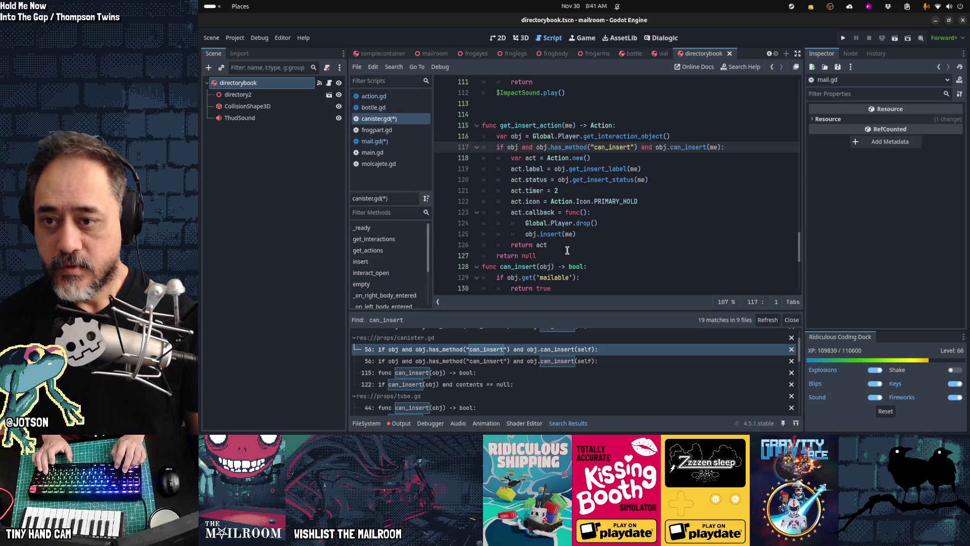
- Delete the 'var obj = Global.Player.get_interaction_object()' line from get_insert_action
key(Up)
key(Home)
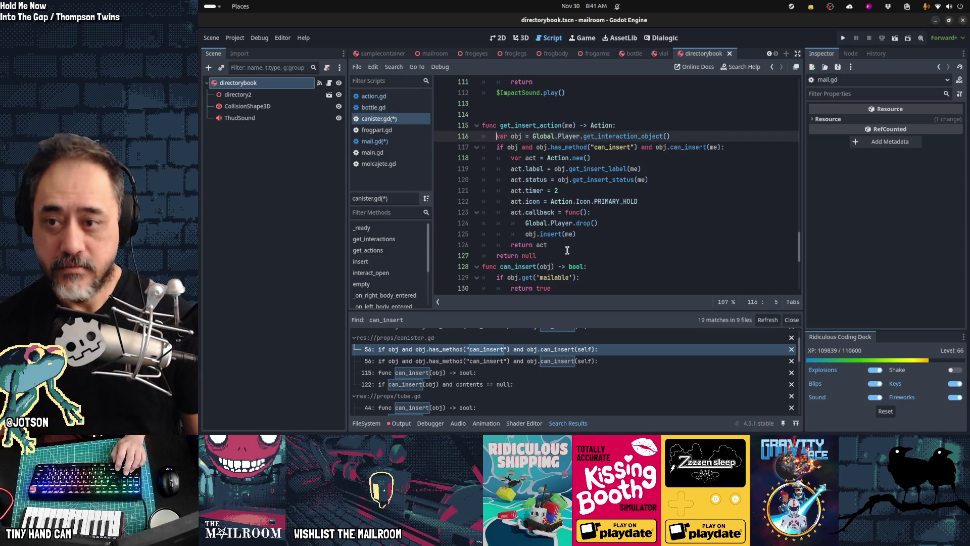
key(ctrl+shift+k)
key(Right)
key(Right)
key(Right)
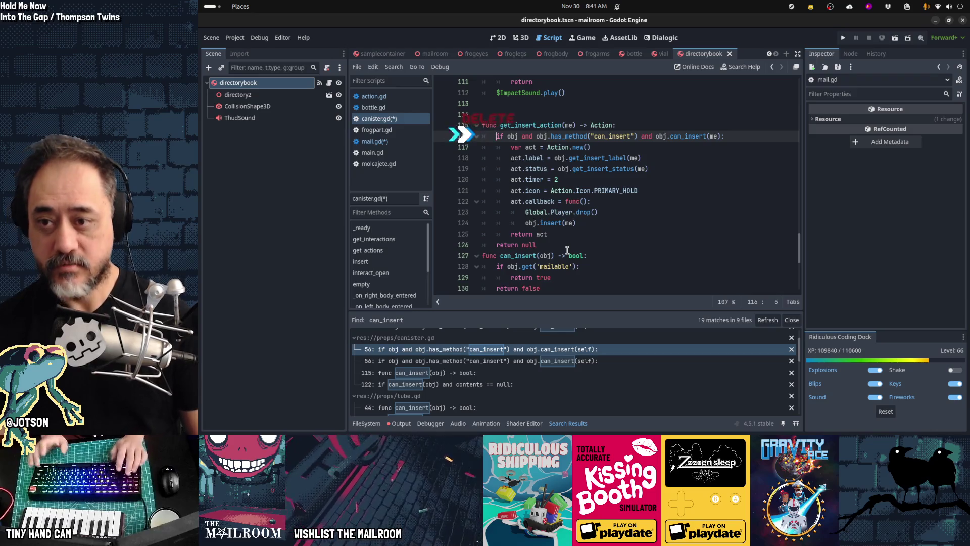
- Remove the 'self and' check from get_insert_action's condition
key(ctrl+shift+Right)
text(self)
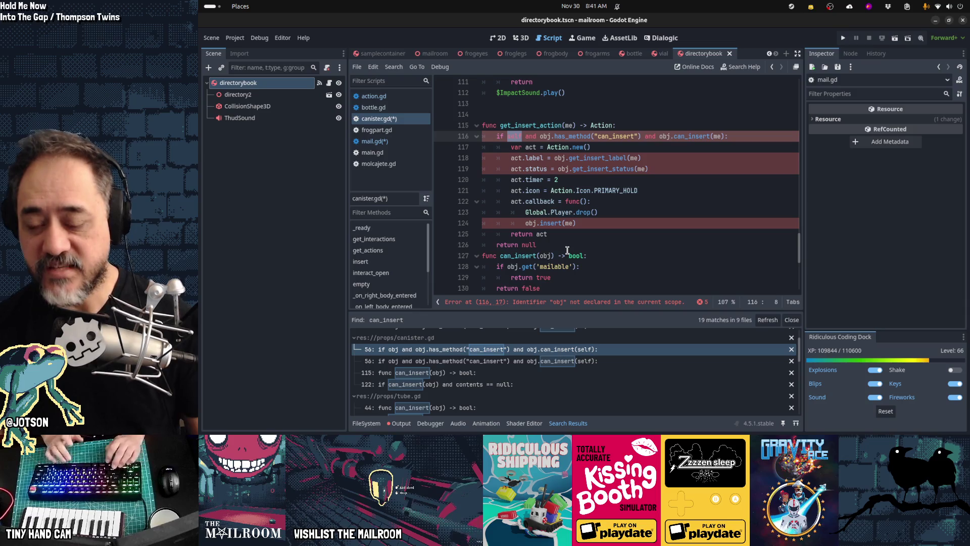
key(Delete)
key(Delete)
key(Delete)
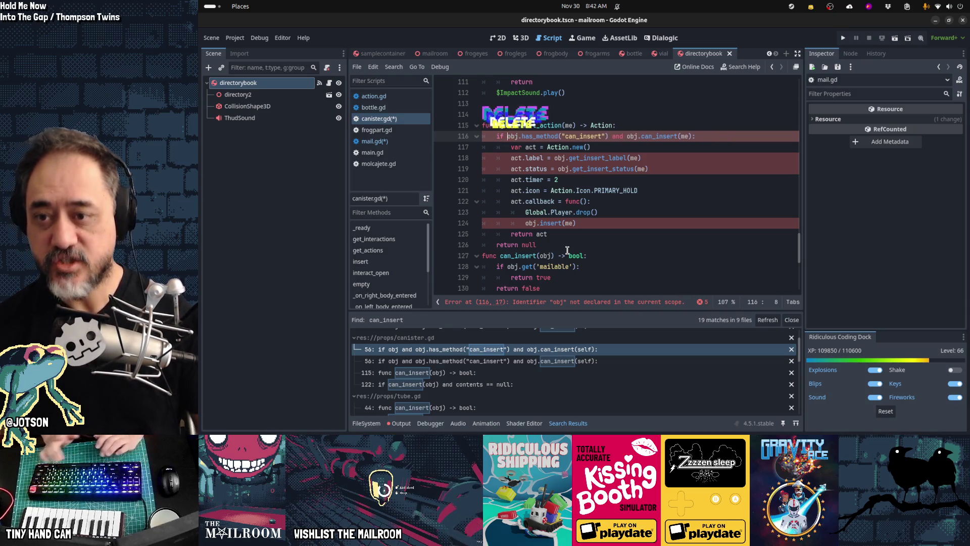
- Cut the obj.get('mailable') expression from can_insert and delete that function
key(Down)
key(Down)
key(Down)
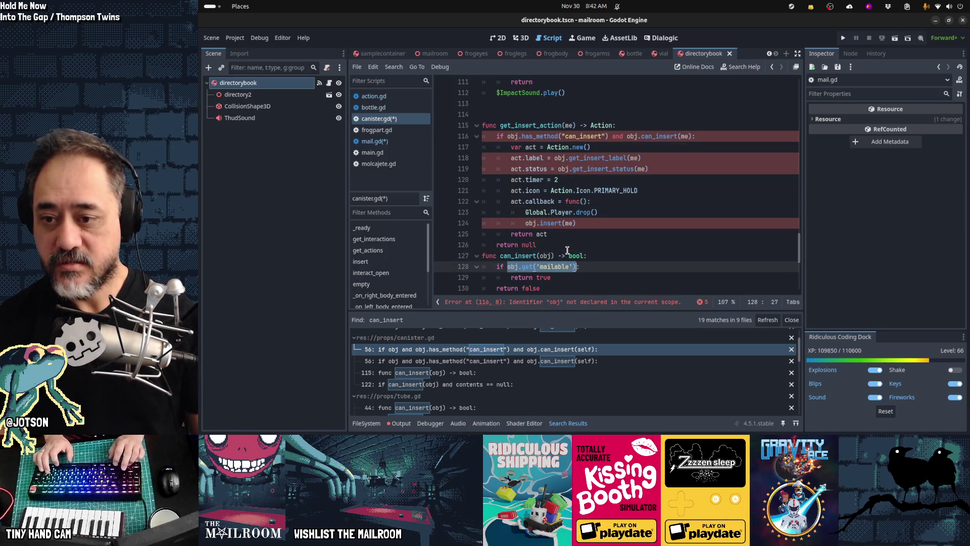
key(ctrl+x)
key(Down)
key(Down)
key(Home)
key(Home)
key(shift+Up)
key(shift+Up)
key(shift+Up)
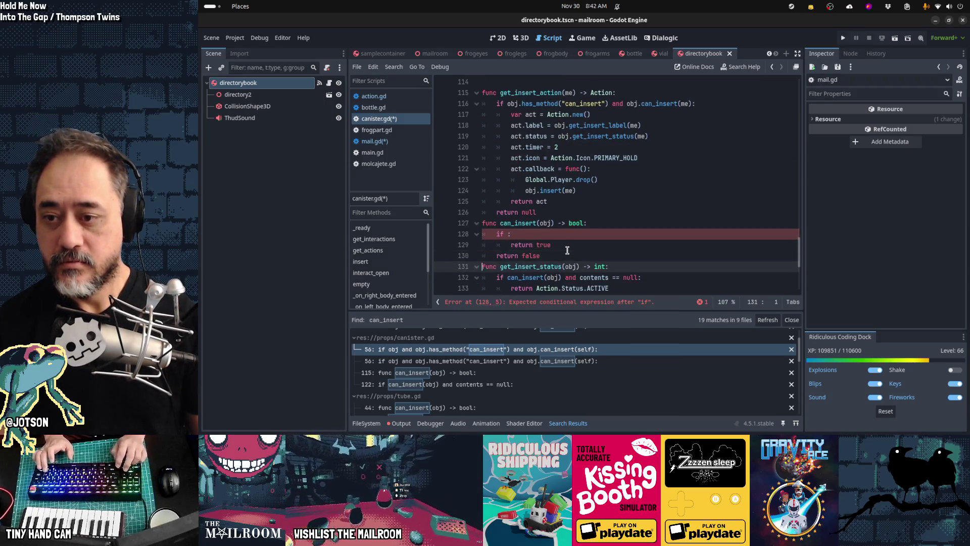
key(Return)
- Replace obj.has_method("can_insert") in the condition with obj.get('mailable')
key(Up)
key(Right)
key(Right)
key(Right)
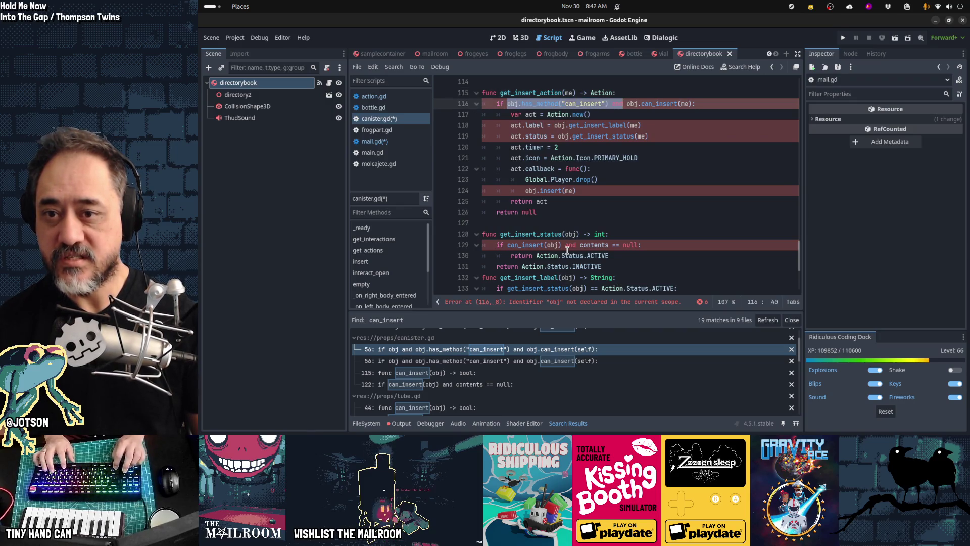
key(shift+Left)
key(shift+Left)
key(ctrl+v)
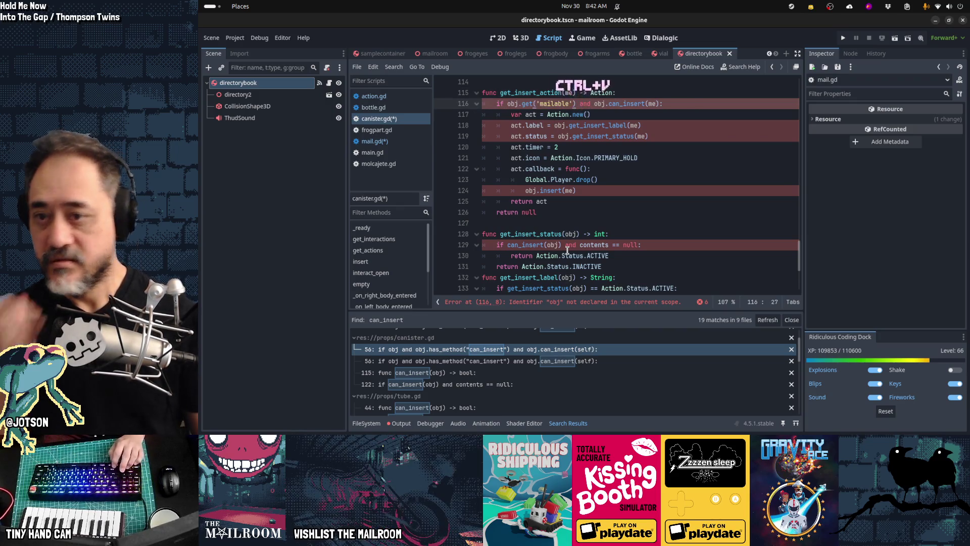
key(Up)
key(ctrl+Right)
key(ctrl+Right)
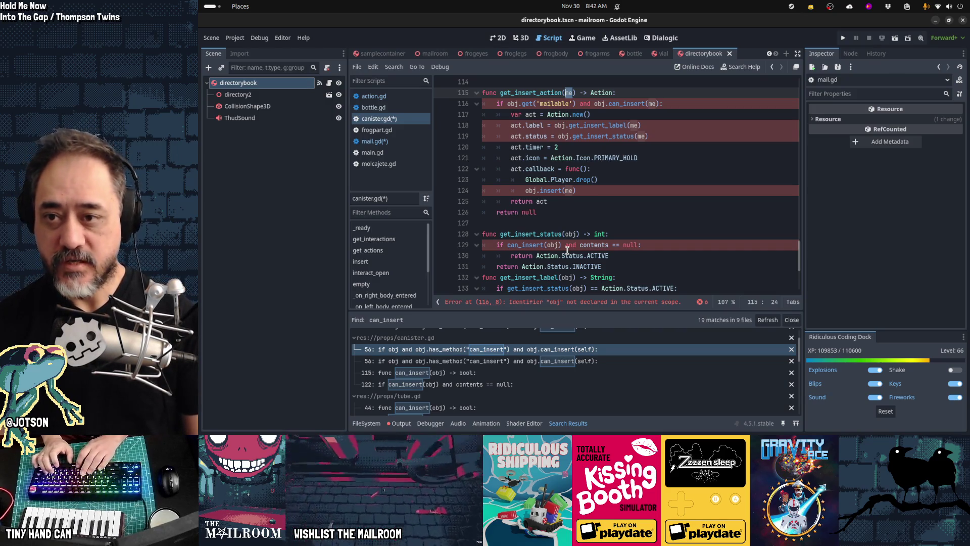
- Rename the me parameter to the_insertable and use it in place of obj in the condition
text(insertable)
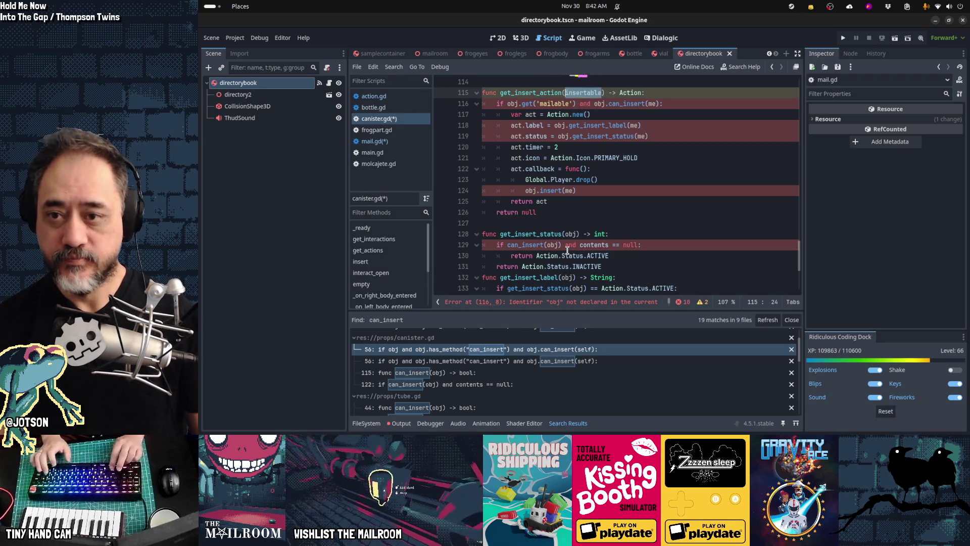
key(Down)
key(ctrl+Left)
key(ctrl+Left)
key(ctrl+Left)
key(Up)
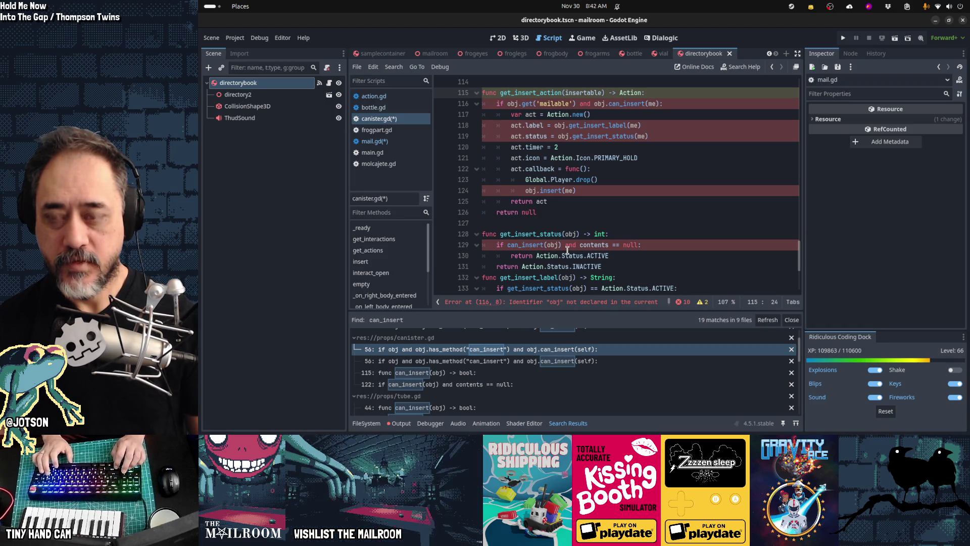
scroll(567, 250, up, 20)
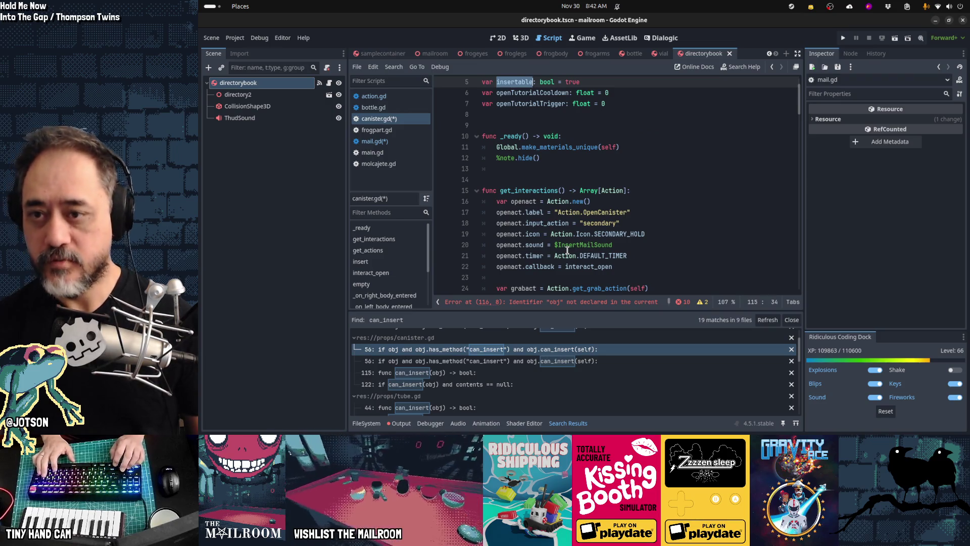
key(ctrl+z)
key(ctrl+shift+z)
scroll(567, 250, down, 1)
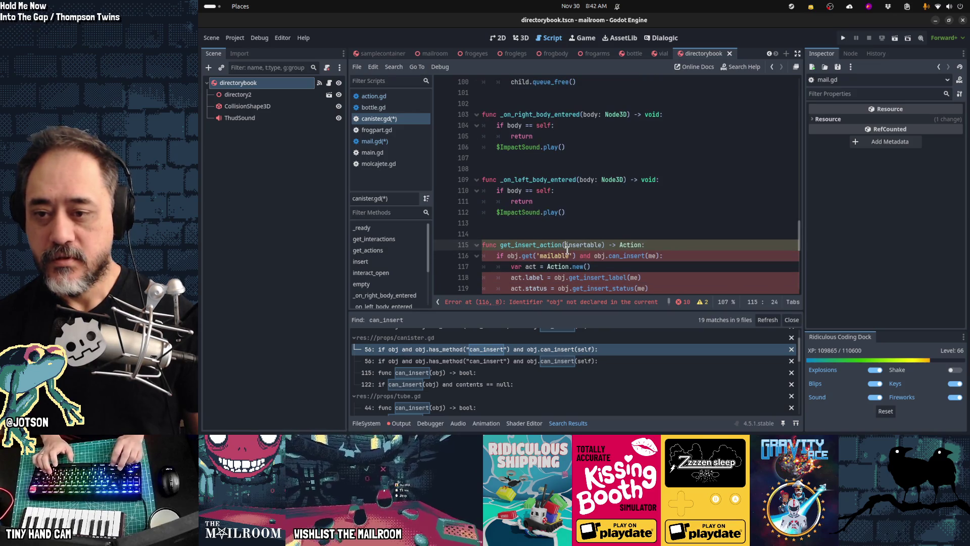
text(the_)
key(Down)
key(Home)
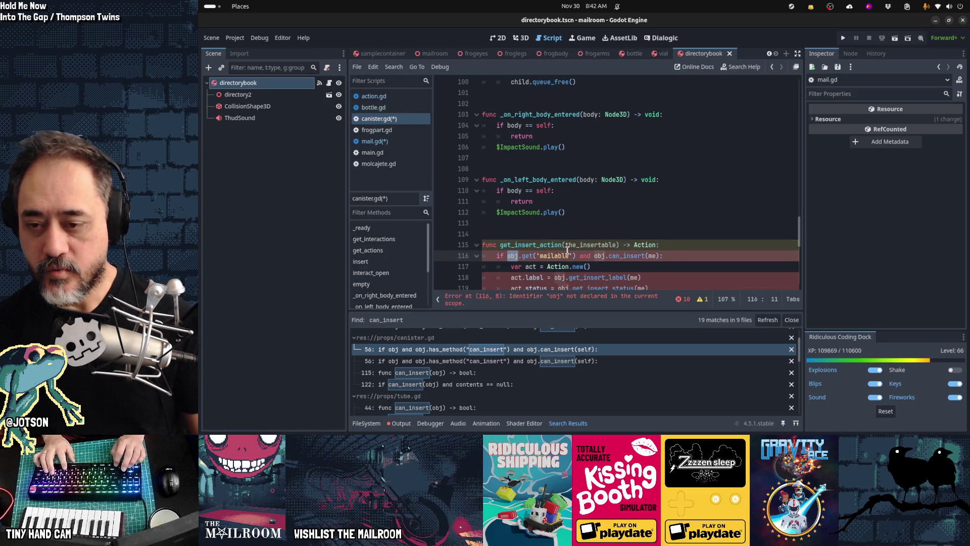
key(ctrl+v)
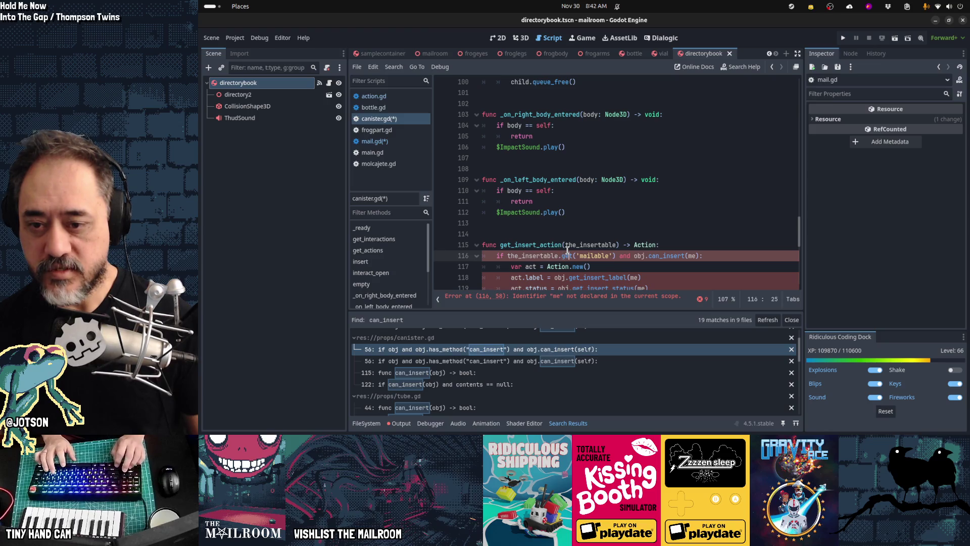
- Undo the edits, restoring get_insert_action(me) with the obj.has_method("can_insert") check
key(Left)
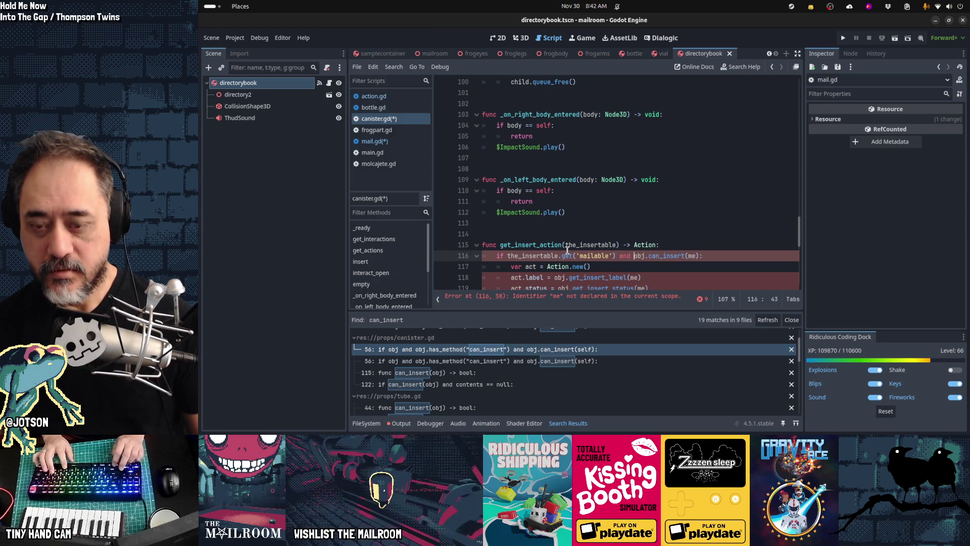
scroll(567, 249, down, 2)
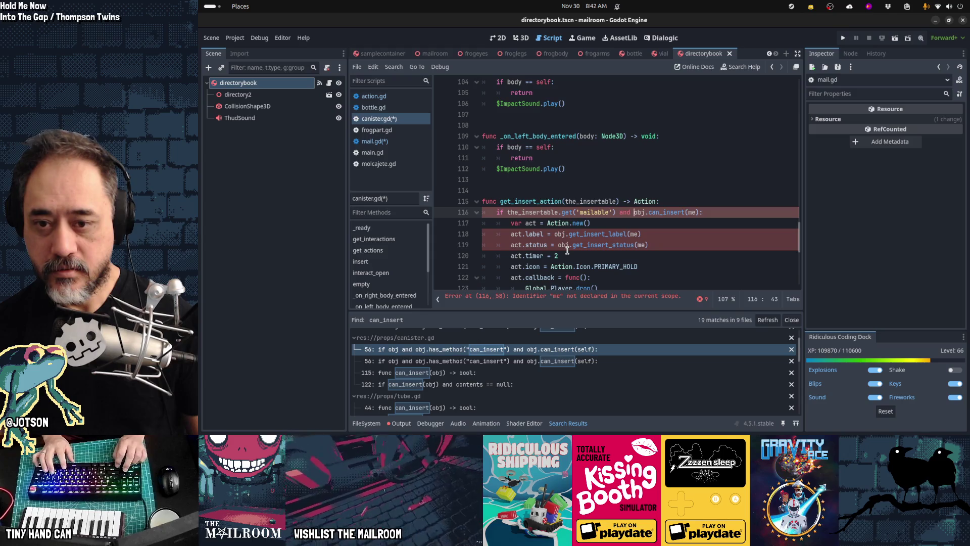
scroll(567, 249, down, 5)
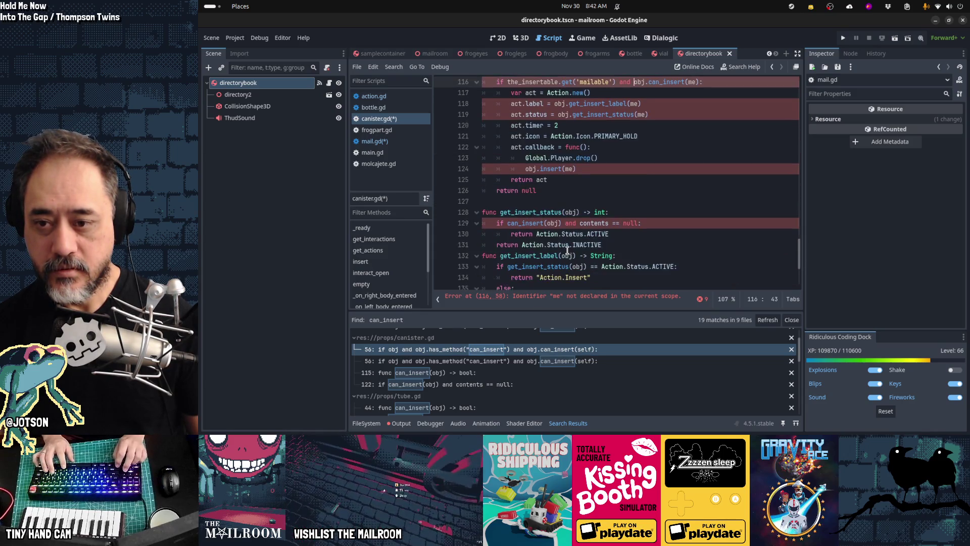
scroll(567, 249, down, 3)
key(Down)
key(Down)
key(Down)
key(Up)
key(Up)
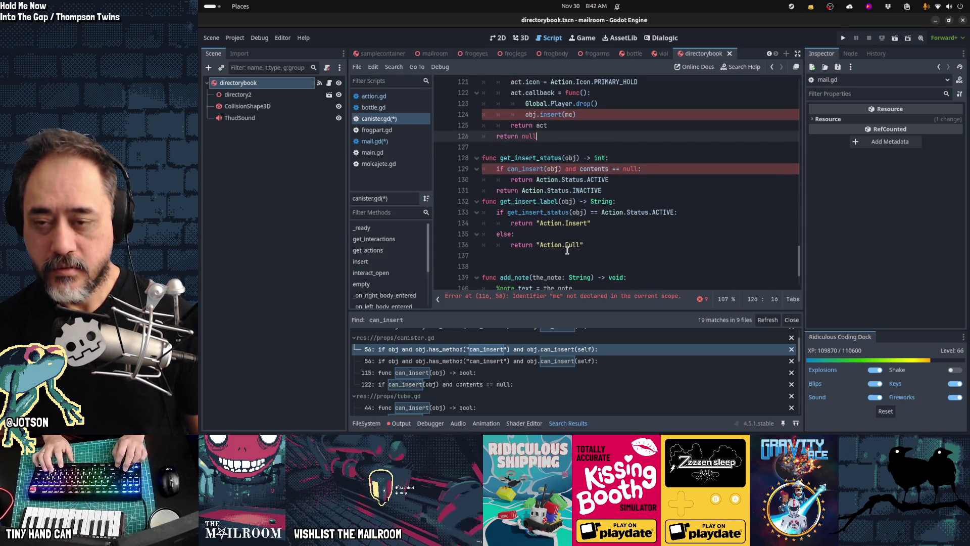
key(End)
scroll(567, 249, up, 4)
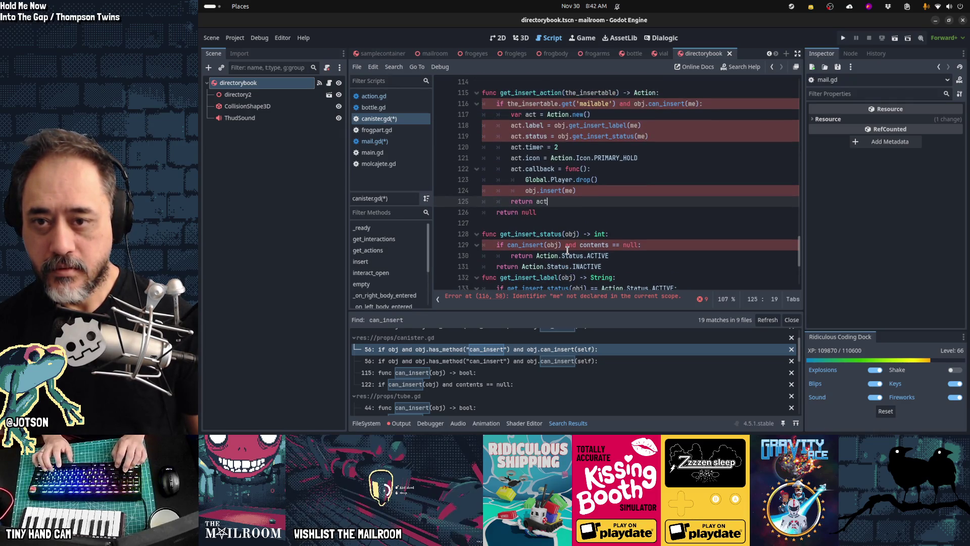
key(ctrl+z)
key(ctrl+z)
key(ctrl+z)
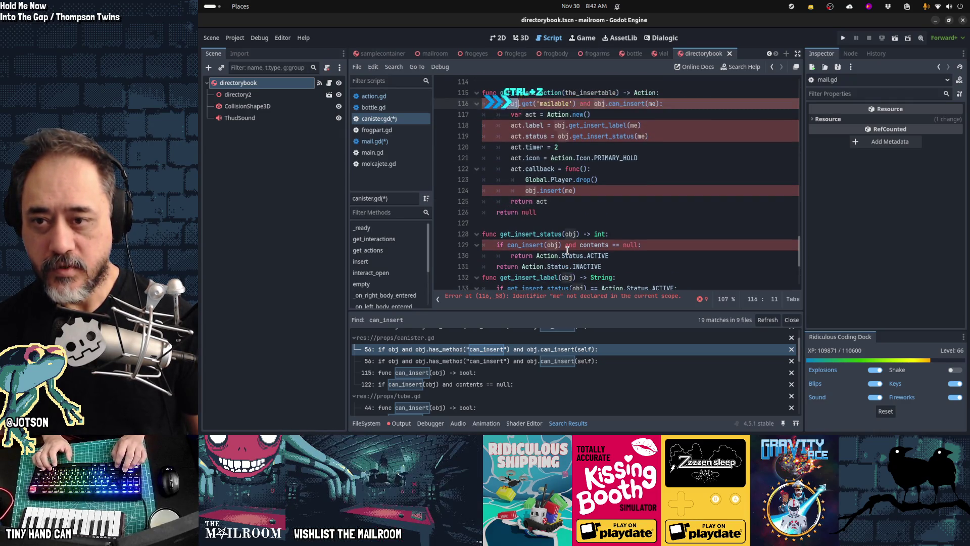
key(ctrl+shift+z)
key(ctrl+shift+z)
key(ctrl+shift+z)
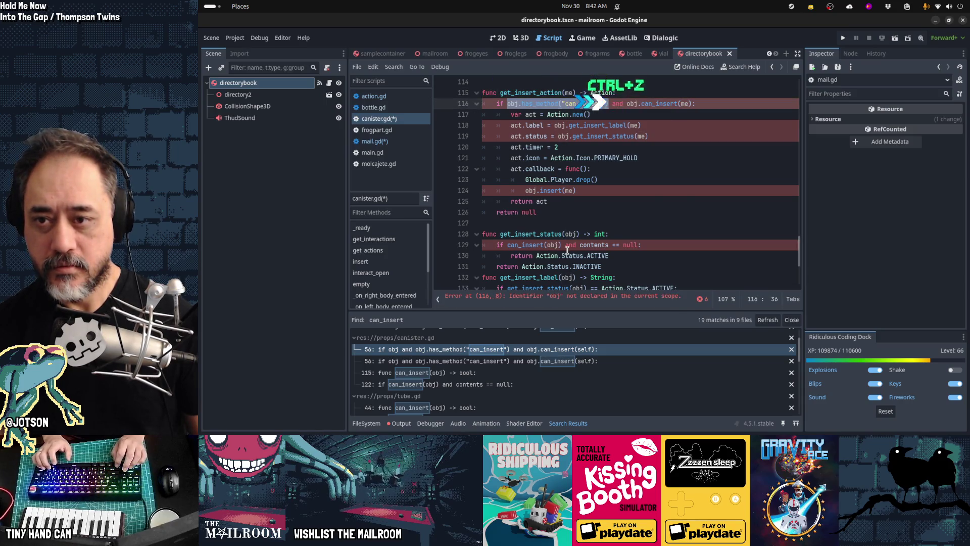
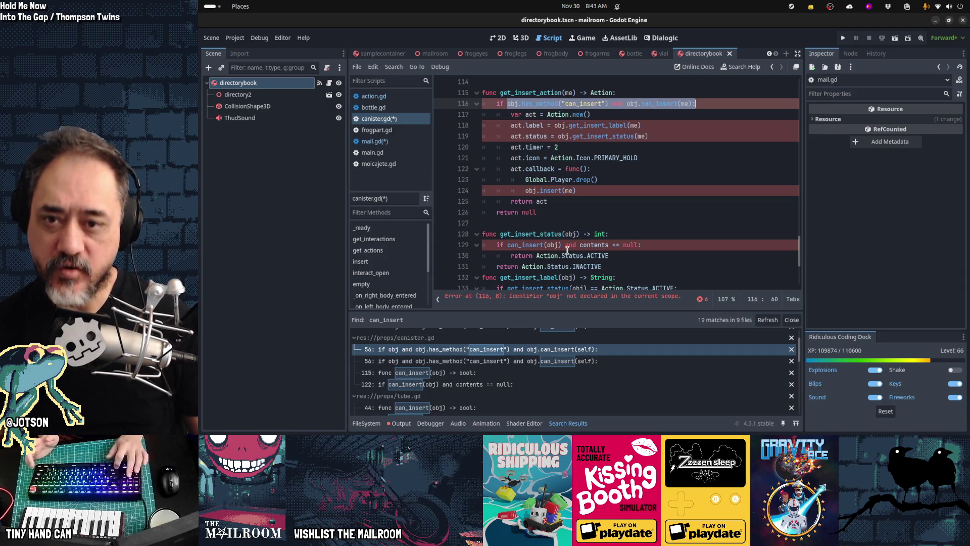
- Replace the line 116 condition with the_insertable.get("mailable")
text(the_insertable)
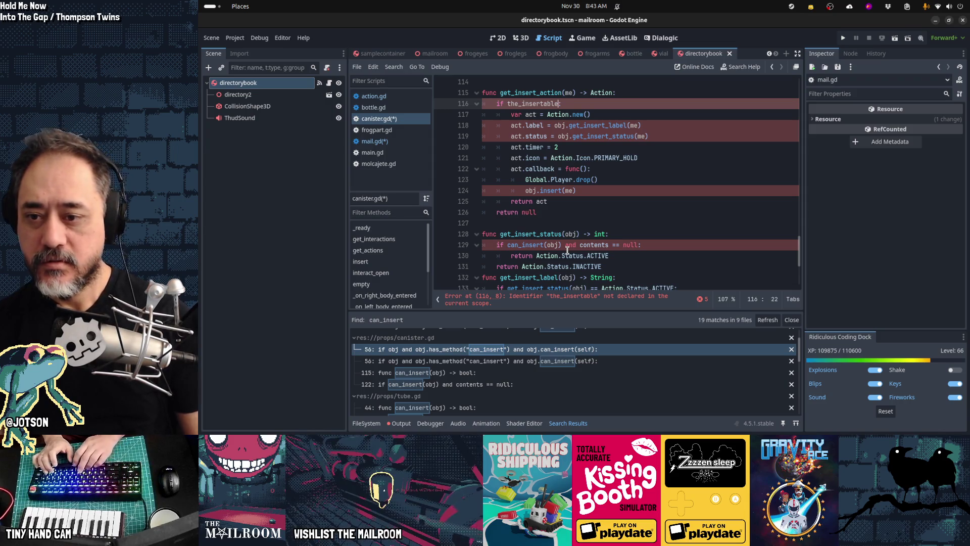
text(et("me)
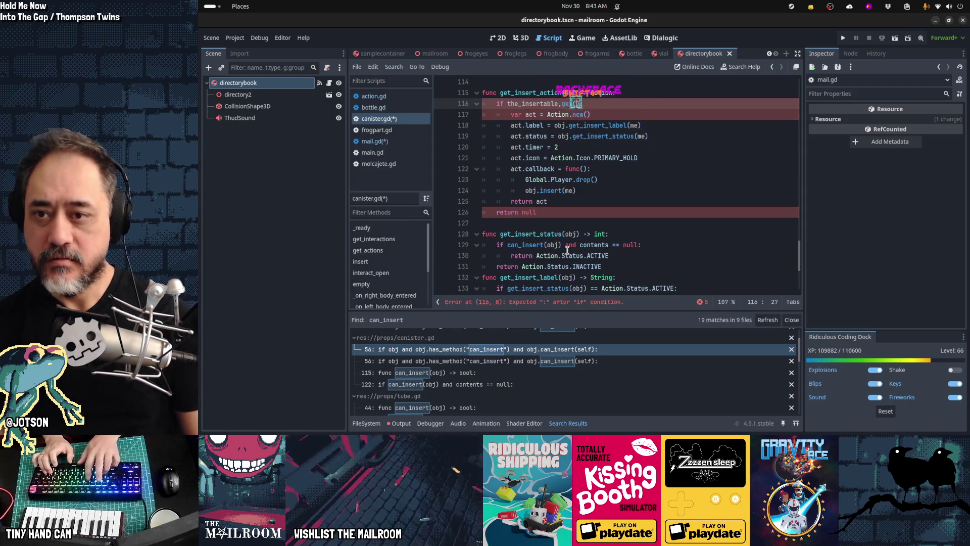
text(mailable)
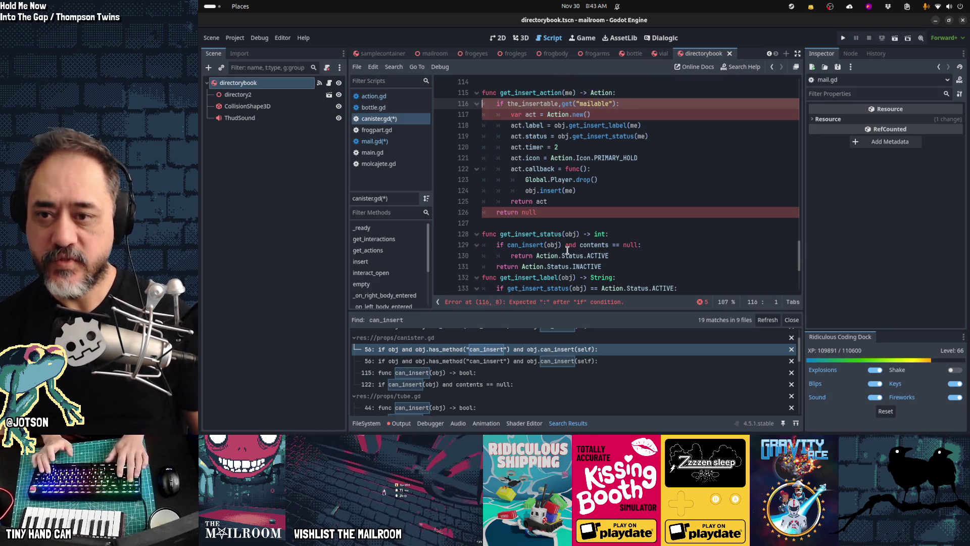
key(ctrl+Right)
key(ctrl+Right)
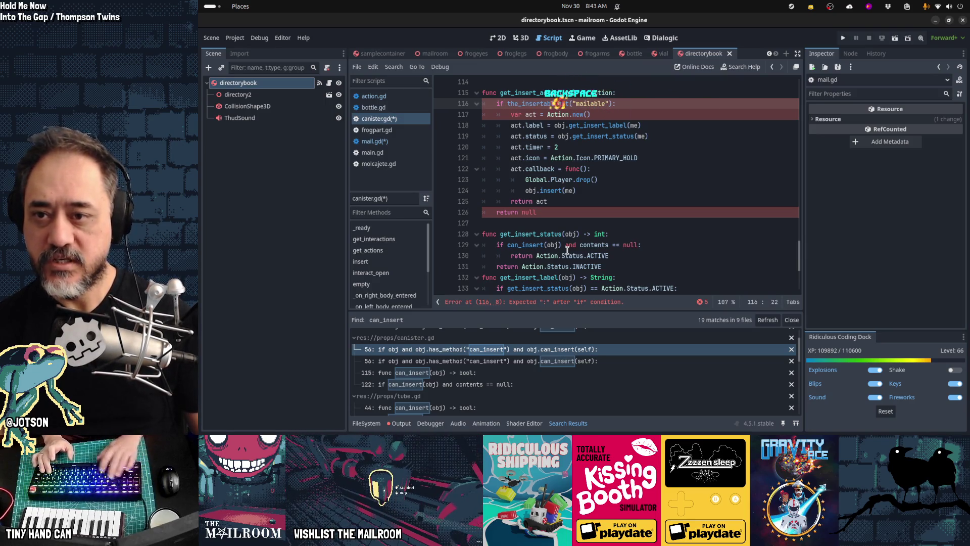
text(.)
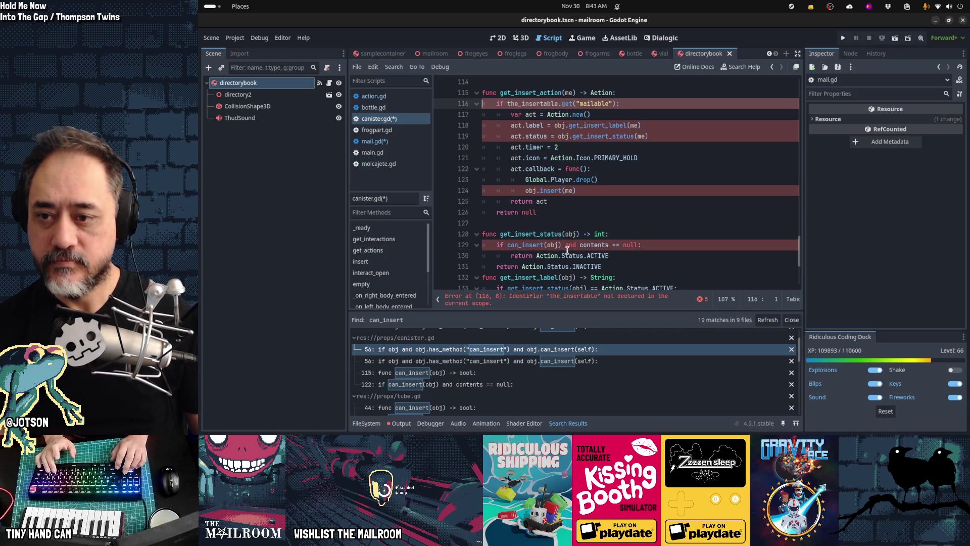
- Rename get_insert_action's me parameter to the_insertable
key(Down)
key(Down)
key(Down)
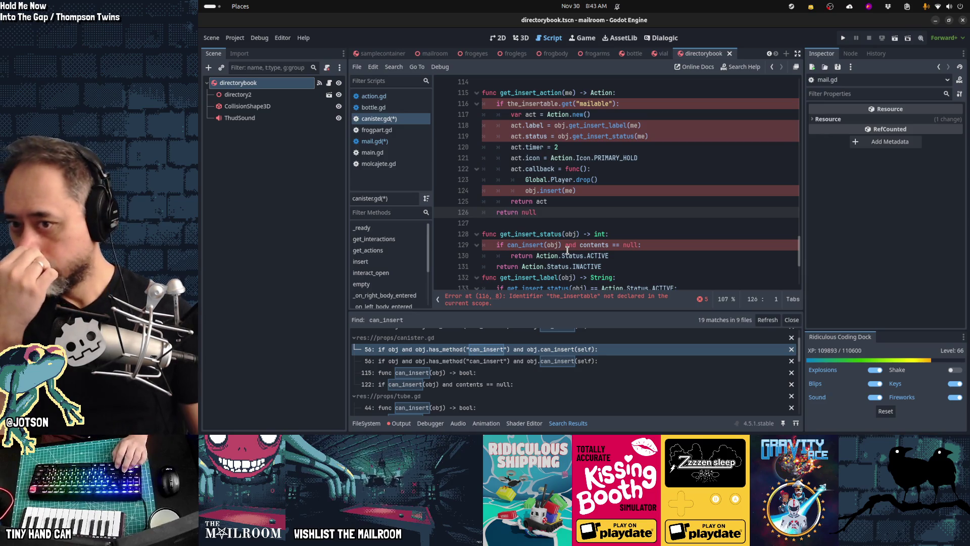
key(Up)
key(Up)
key(Up)
key(ctrl+Right)
key(ctrl+Right)
key(ctrl+Right)
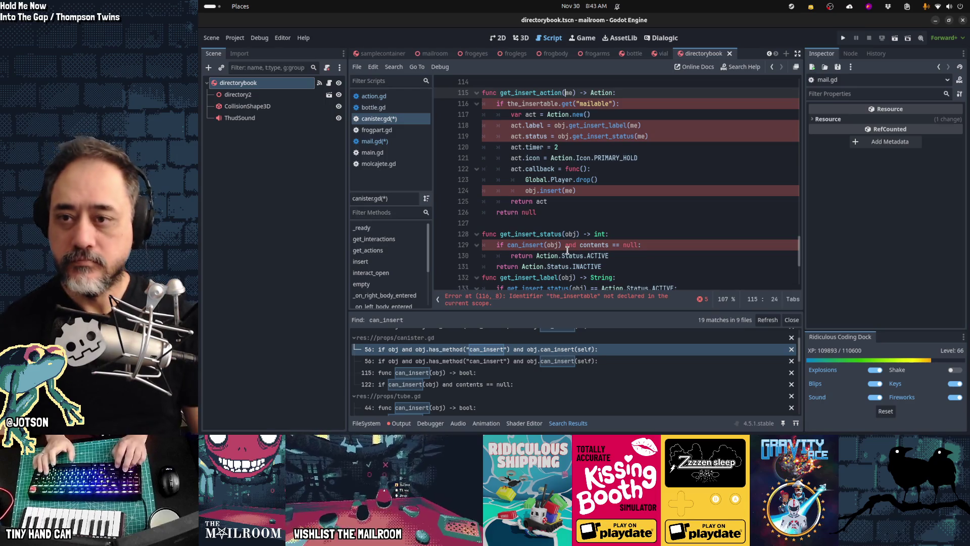
key(Delete)
key(Delete)
text(the_insertable)
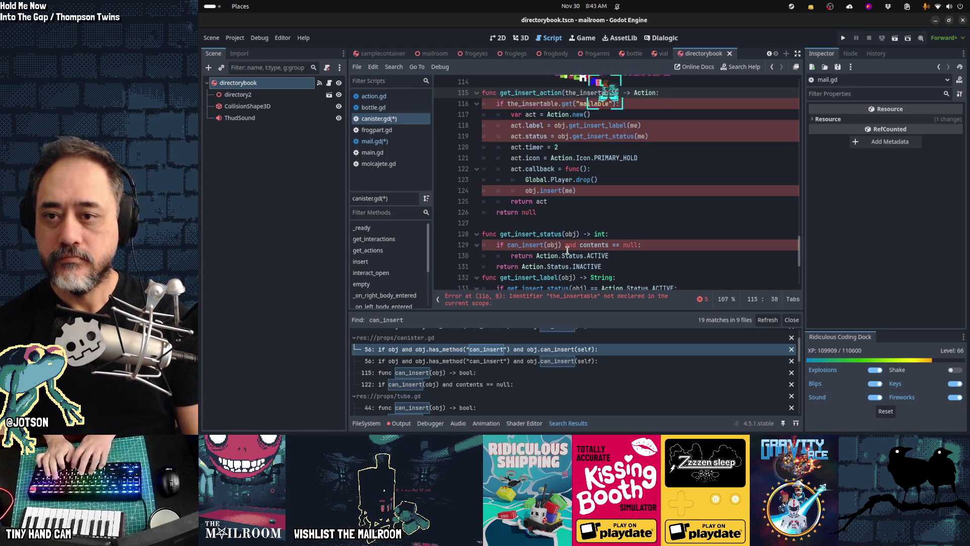
key(Down)
key(Down)
key(Down)
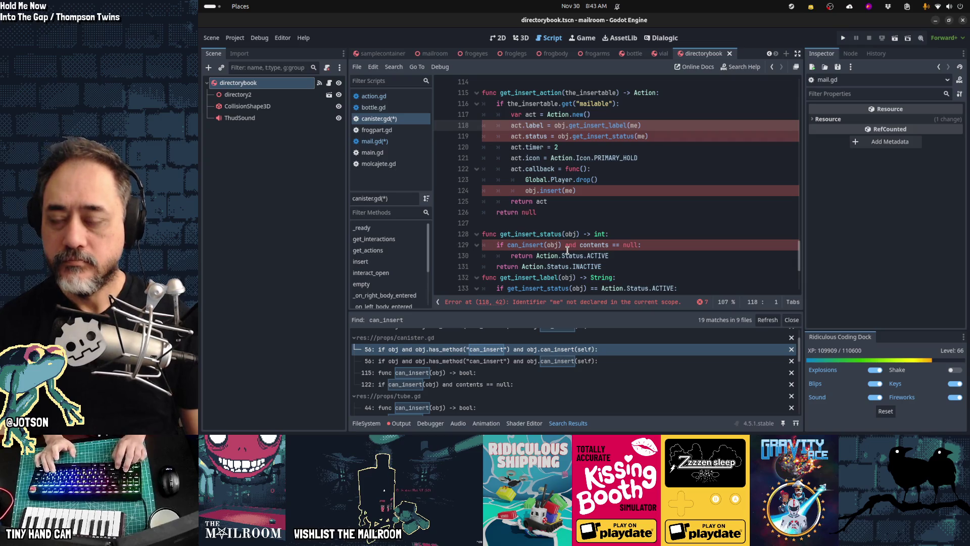
key(Down)
key(Down)
key(Down)
scroll(567, 250, down, 2)
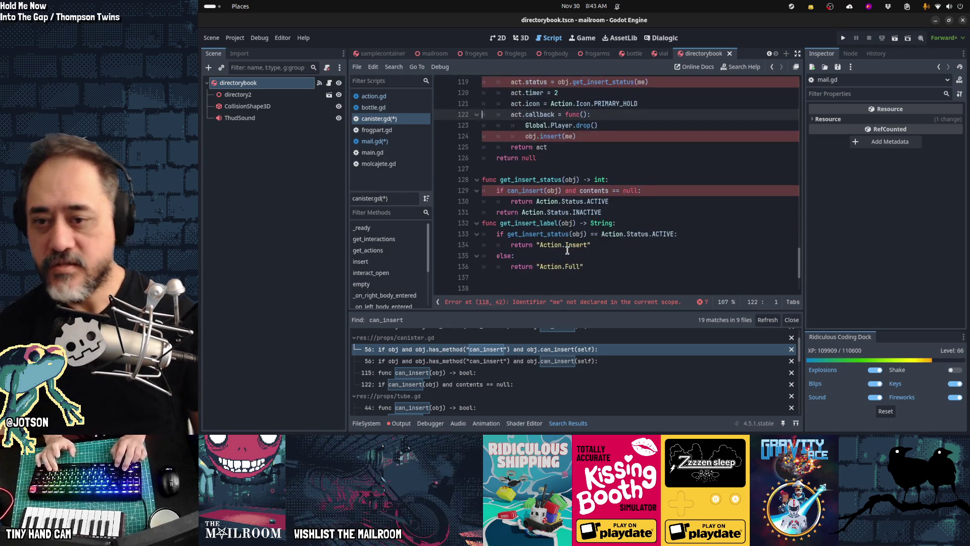
key(Down)
key(Down)
key(Down)
key(Up)
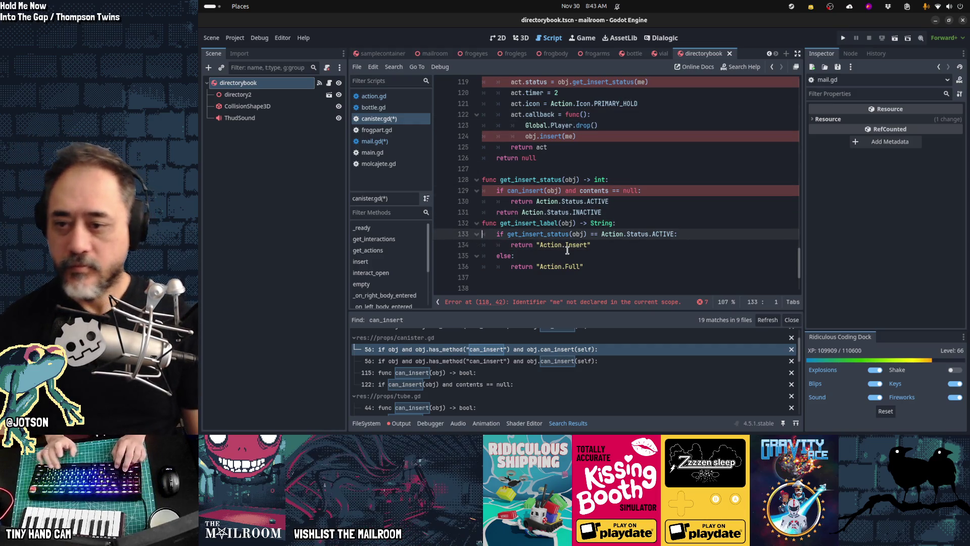
scroll(567, 250, up, 1)
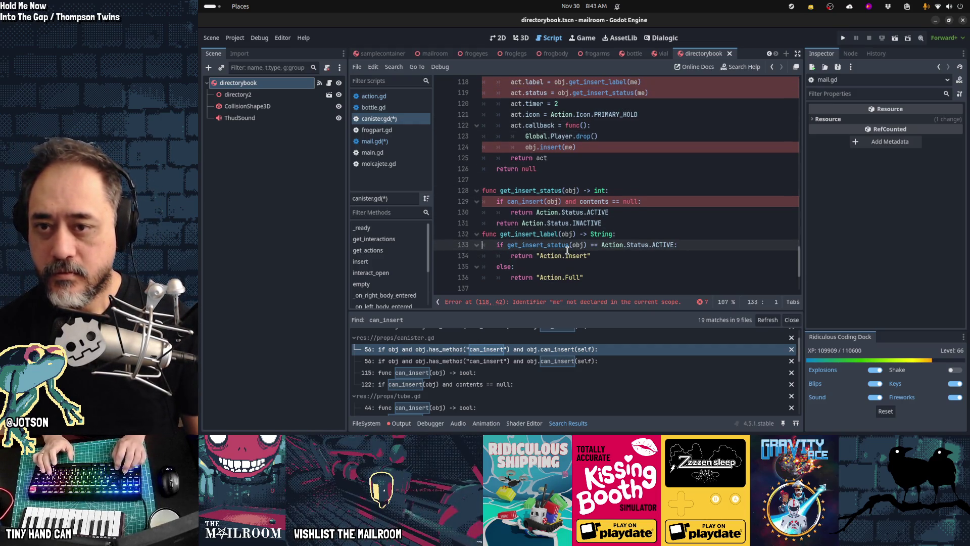
key(Up)
key(Up)
key(Up)
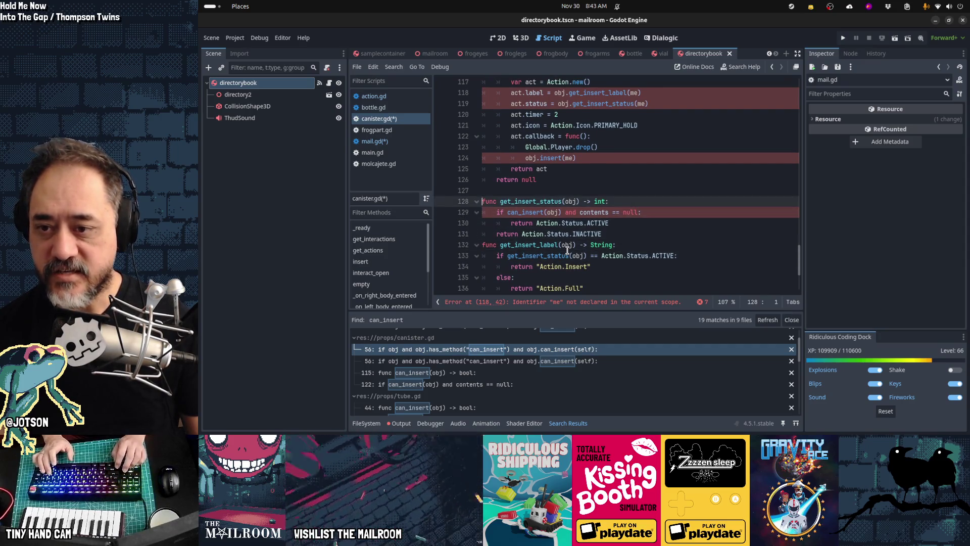
key(Up)
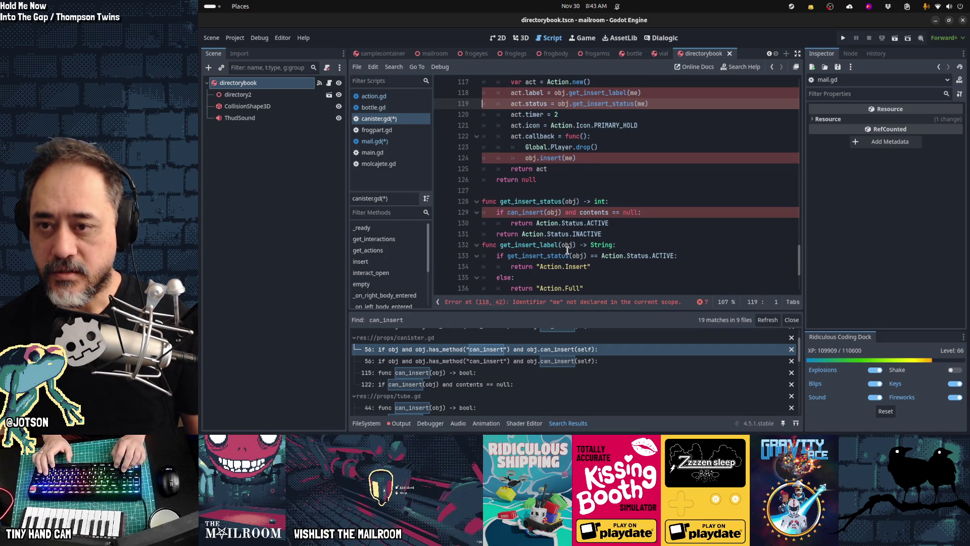
scroll(567, 250, up, 2)
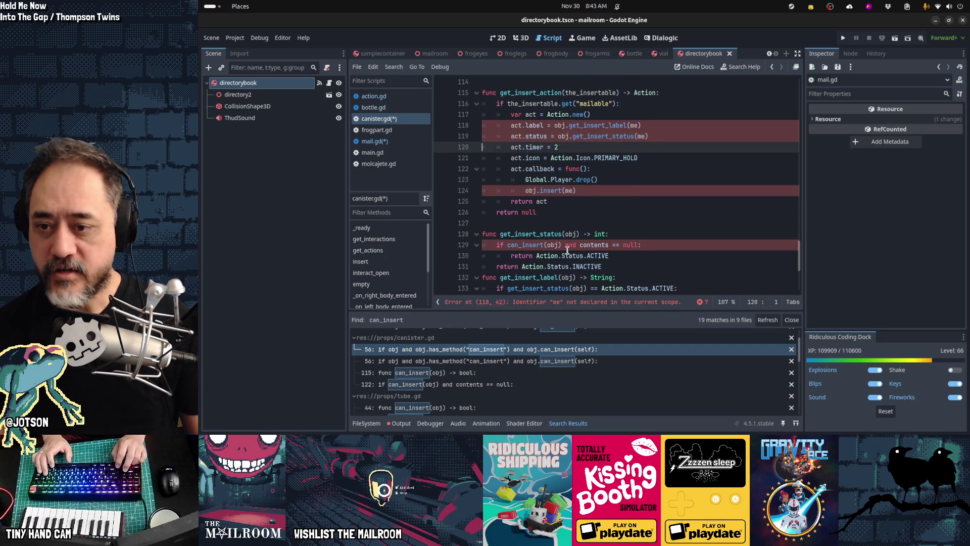
key(Down)
key(Down)
key(Down)
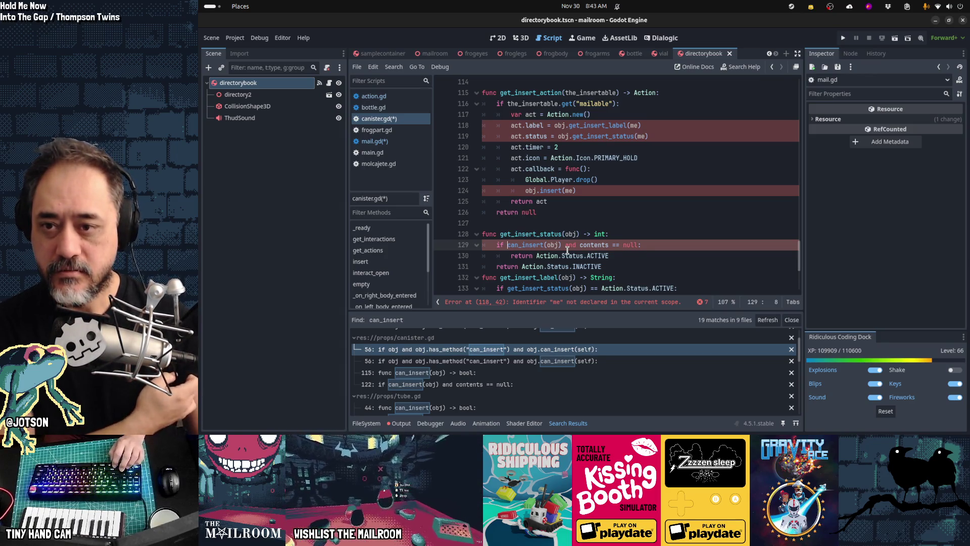
key(Up)
key(Up)
key(Up)
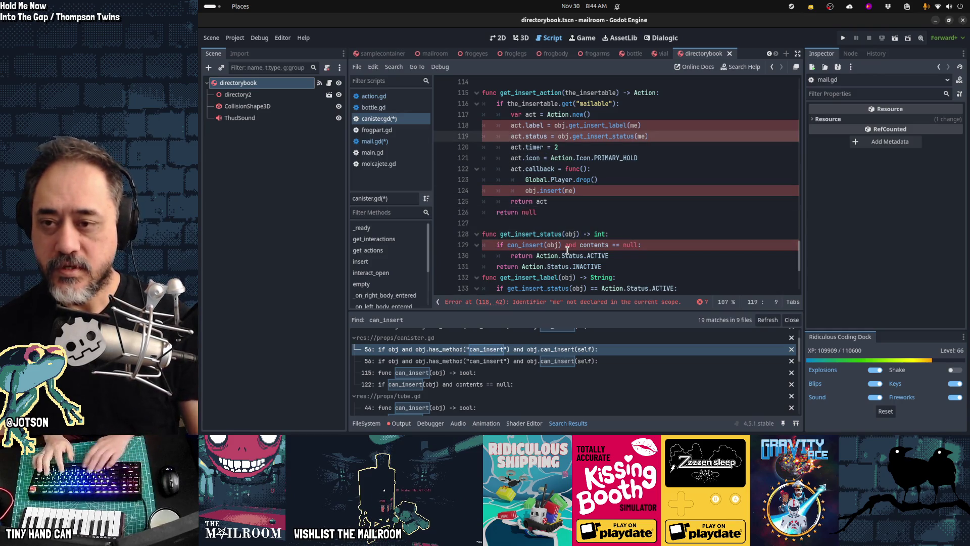
- Replace the obj.get_insert_status(me) call with an 'if contents == null:' check on line 119
text(if contents == null:)
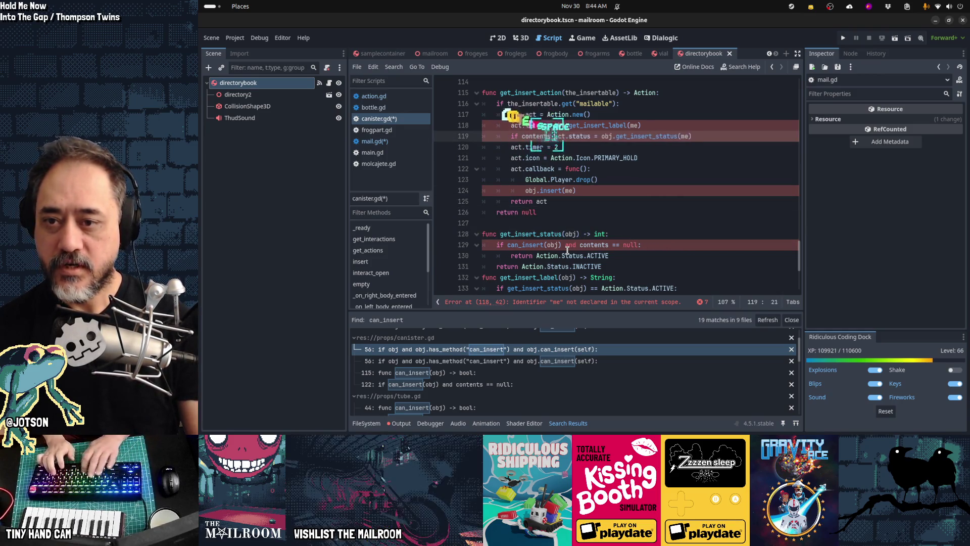
key(Return)
key(ctrl+Right)
key(ctrl+Right)
key(ctrl+Right)
key(shift+End)
key(Delete)
- Set act.status to Action.Status.ACTIVE inside the contents == null branch
key(Down)
key(Down)
key(Down)
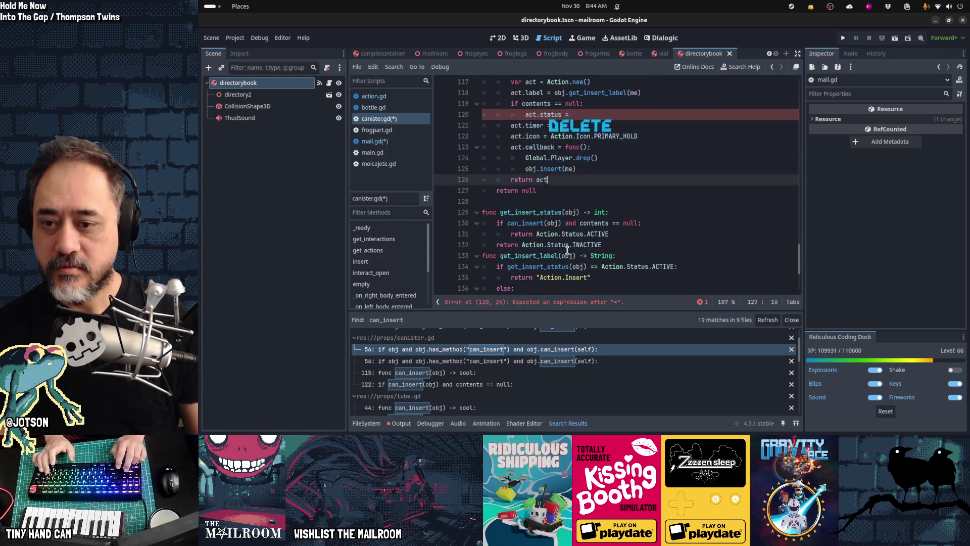
key(End)
key(ctrl+shift+Left)
key(ctrl+shift+Left)
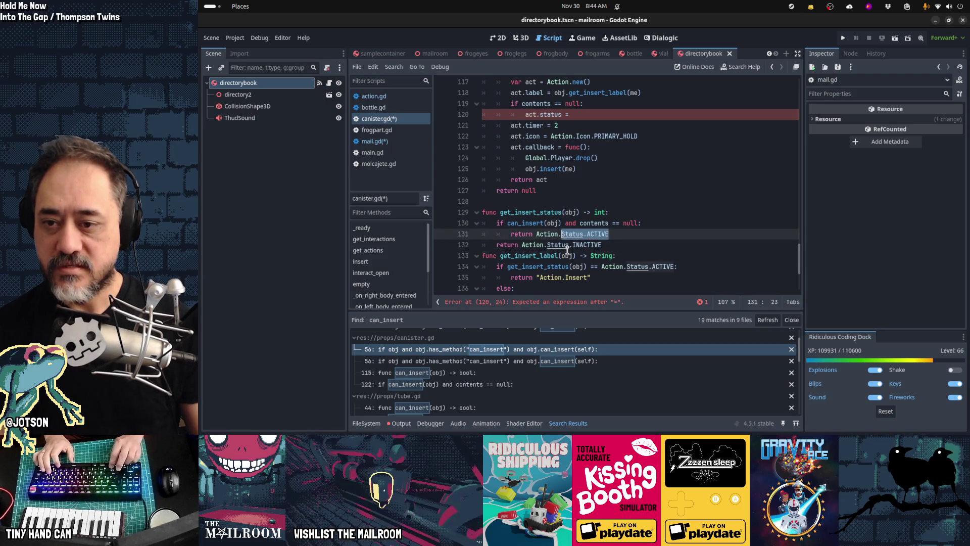
key(ctrl+c)
key(Up)
key(Up)
key(Up)
key(End)
key(ctrl+v)
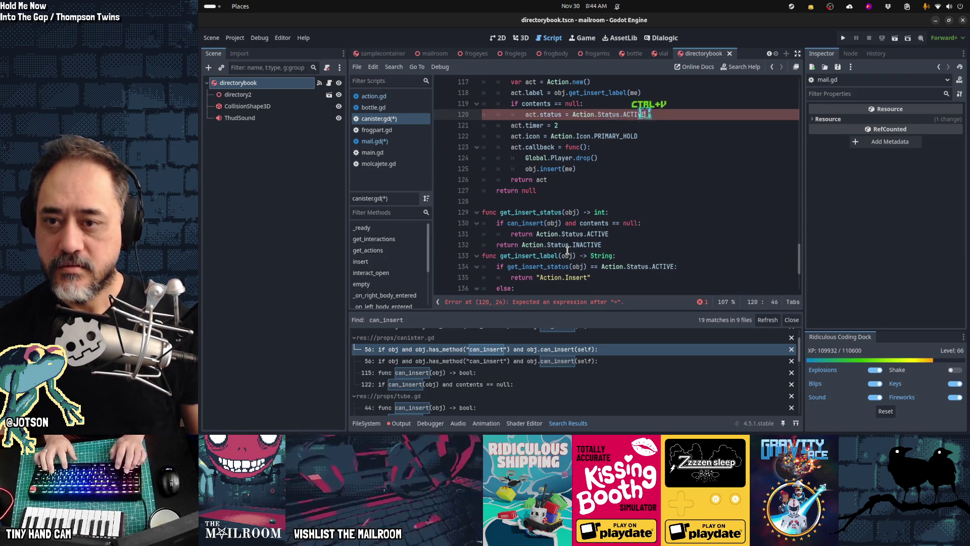
- Add an else: branch setting act.status to Action.Status.INACTIVE
key(Down)
key(Up)
key(End)
key(Return)
key(BackSpace)
text(else:)
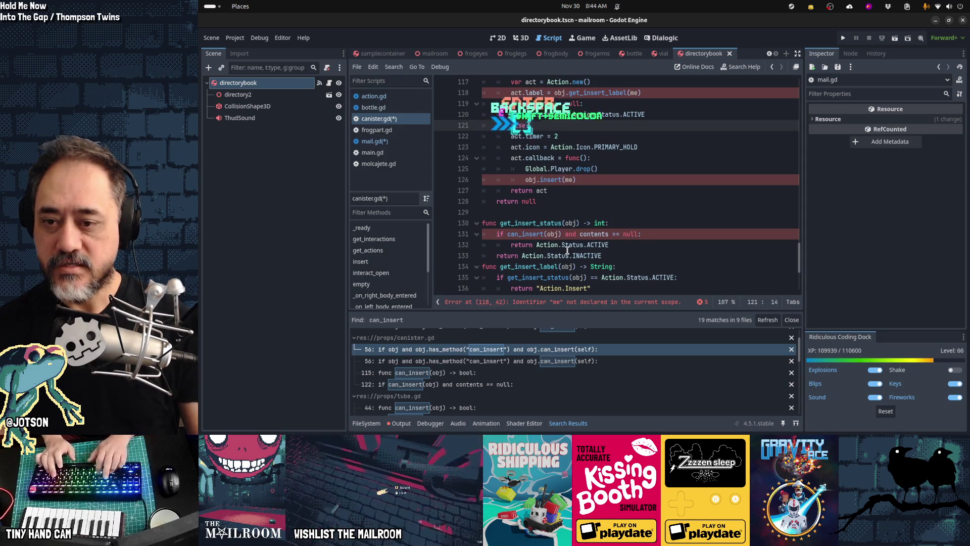
key(Down)
key(Down)
key(Down)
key(Down)
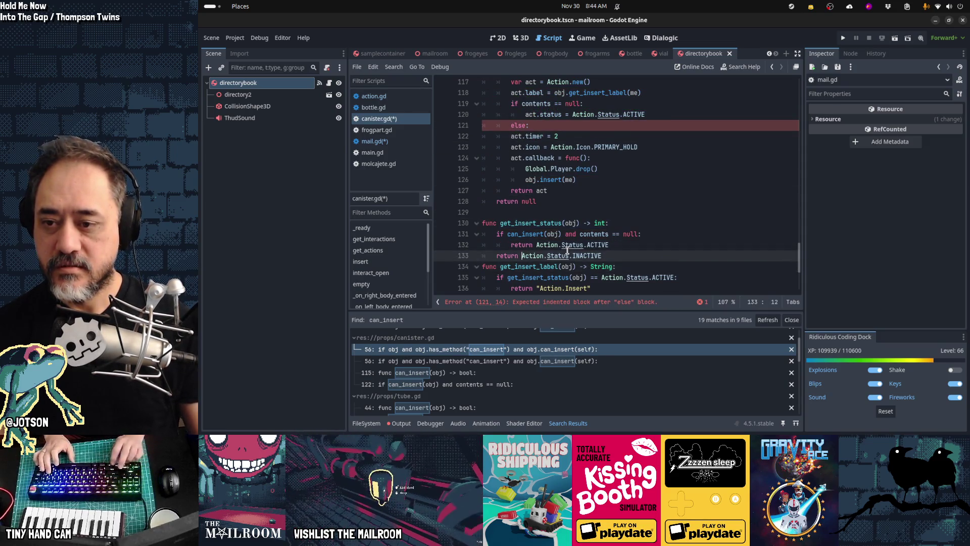
key(Up)
key(Up)
key(Up)
key(End)
key(Return)
text(act.sta)
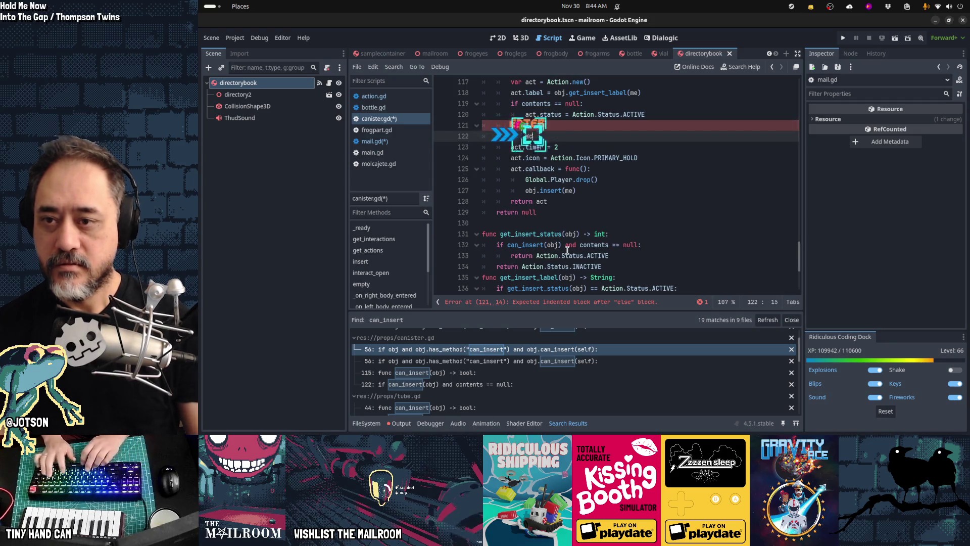
key(ctrl+v)
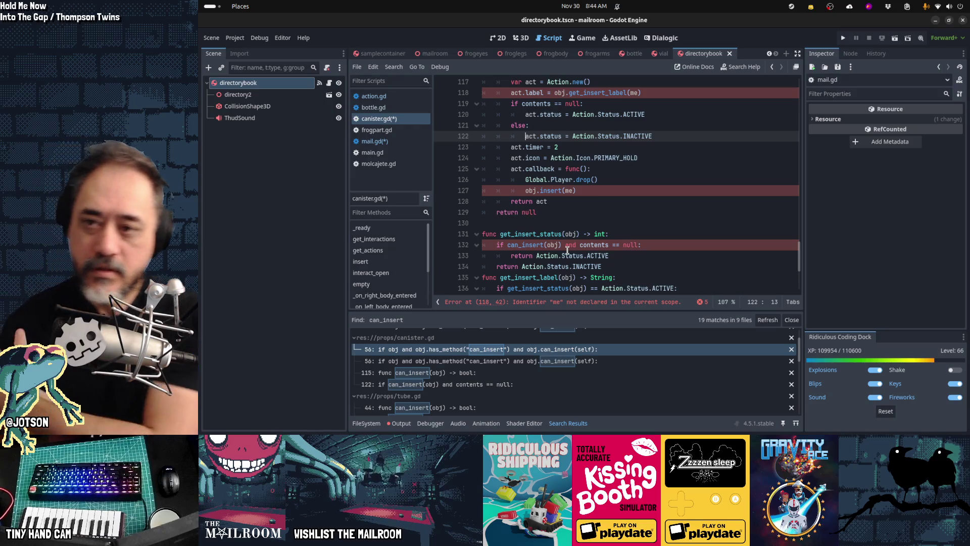
scroll(566, 250, up, 1)
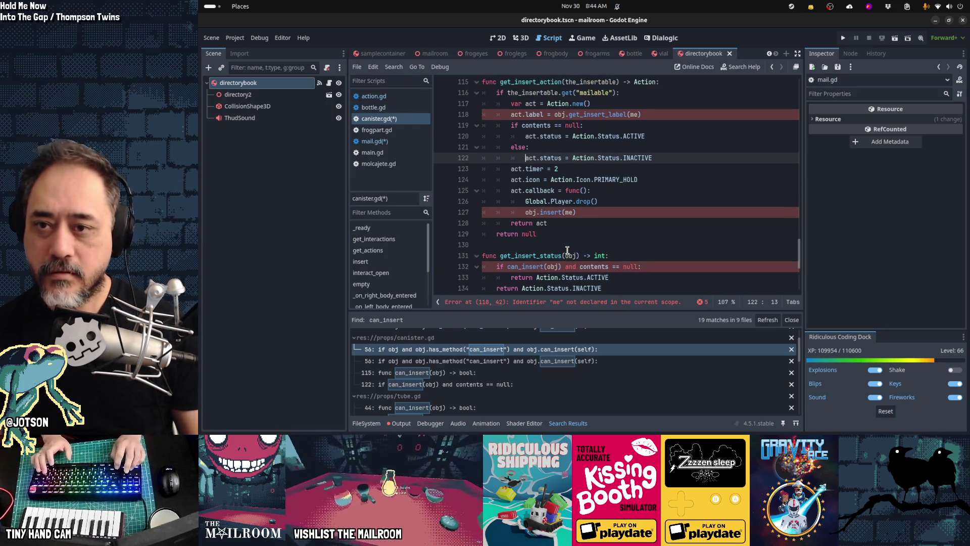
scroll(567, 250, up, 1)
key(Up)
key(Up)
key(Up)
- Change the callback's obj.insert(me) call to insert(the_insertable)
key(Home)
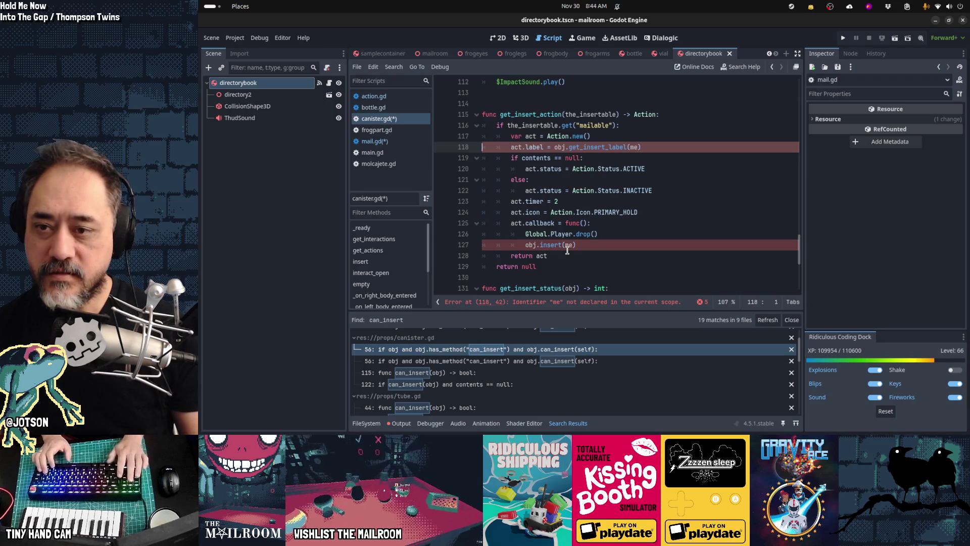
scroll(567, 250, down, 1)
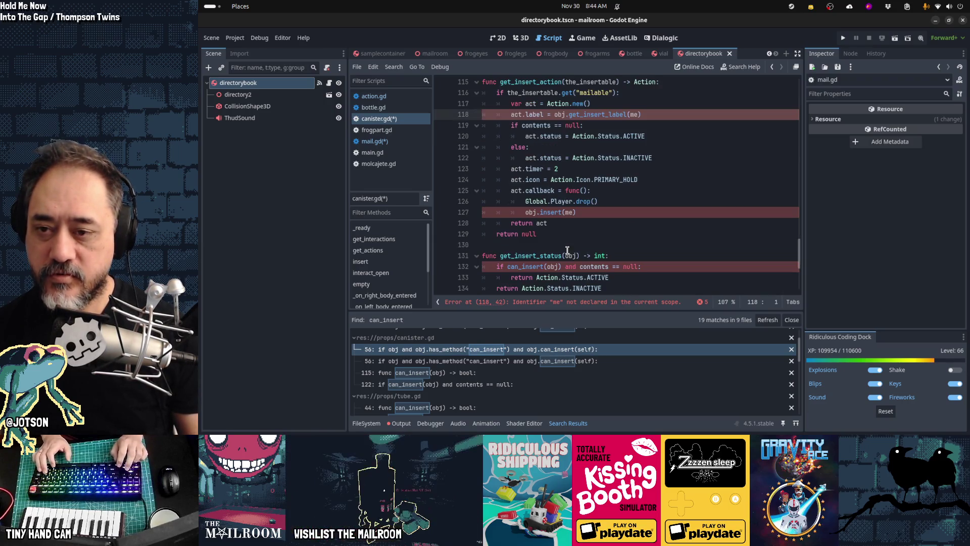
key(Down)
key(Down)
key(Down)
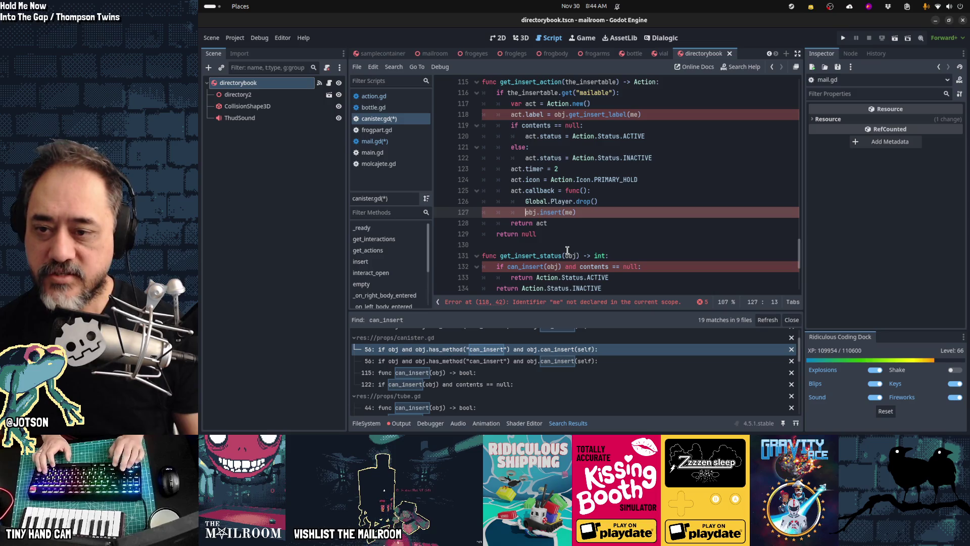
key(Right)
key(Right)
key(Right)
key(BackSpace)
key(BackSpace)
text(the_)
text(insertable)
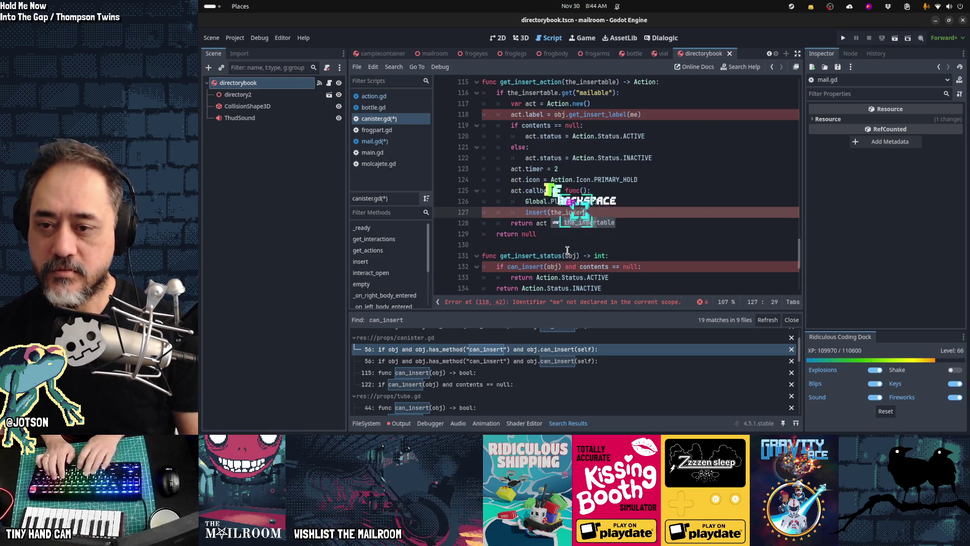
- Move down to get_insert_label and select its first line
key(Up)
key(Up)
key(Up)
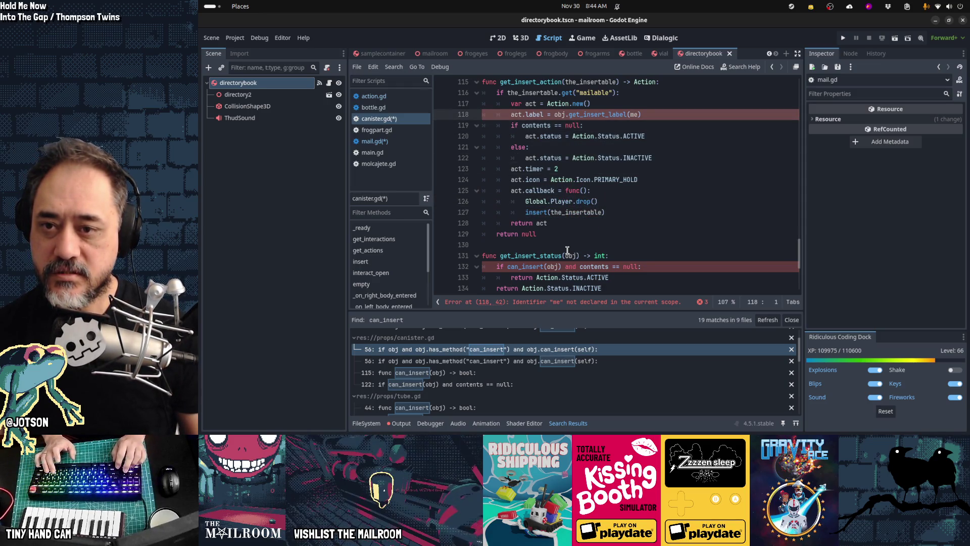
key(Down)
key(Down)
key(Down)
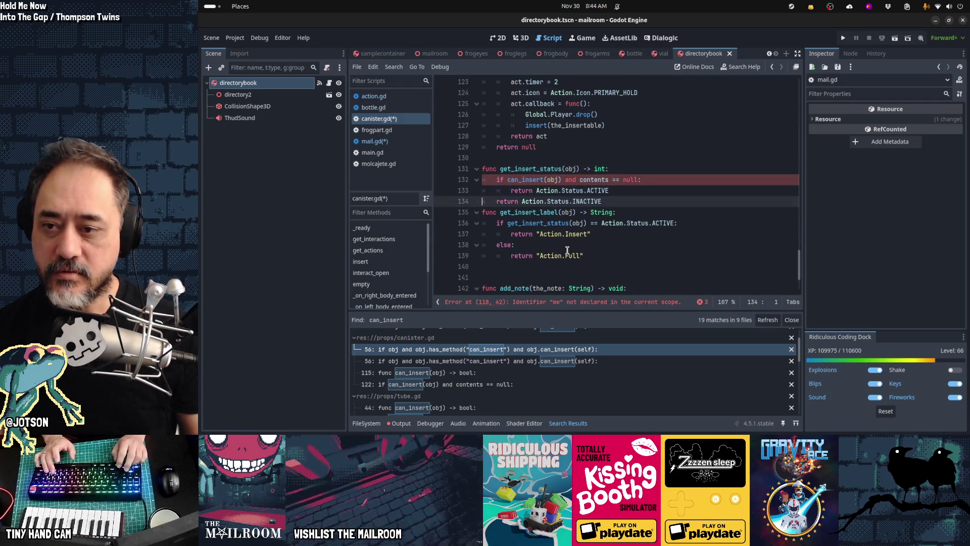
key(shift+Down)
key(shift+Down)
key(shift+Down)
key(shift+Down)
- Delete the get_insert_status helper function, keeping get_insert_label in place
key(ctrl+x)
key(Up)
key(Up)
key(Up)
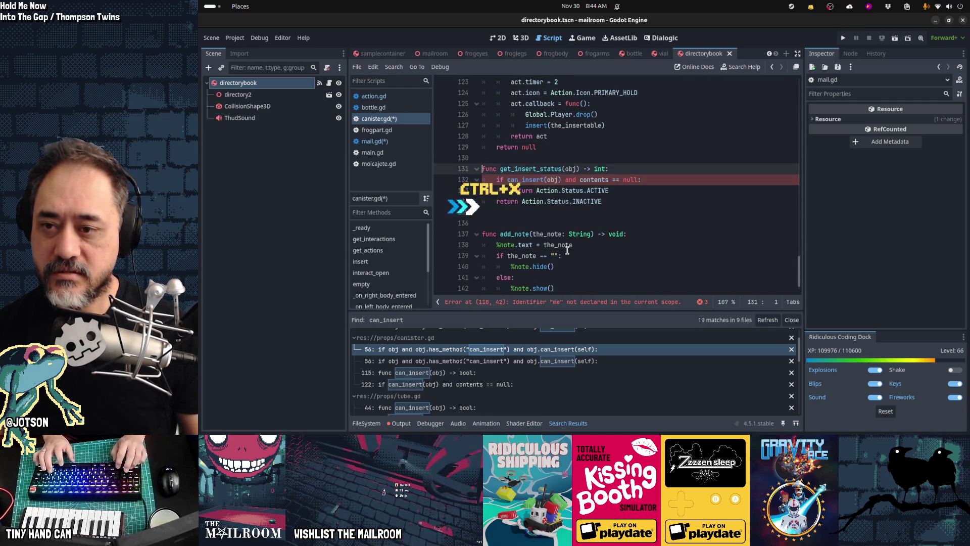
key(Down)
key(Down)
key(Down)
key(ctrl+v)
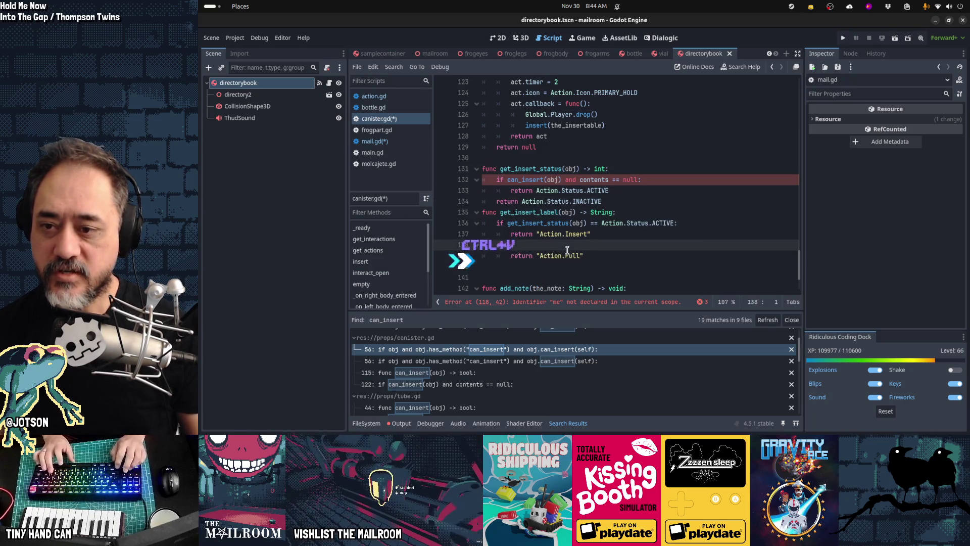
key(shift+Up)
key(shift+Up)
key(shift+Up)
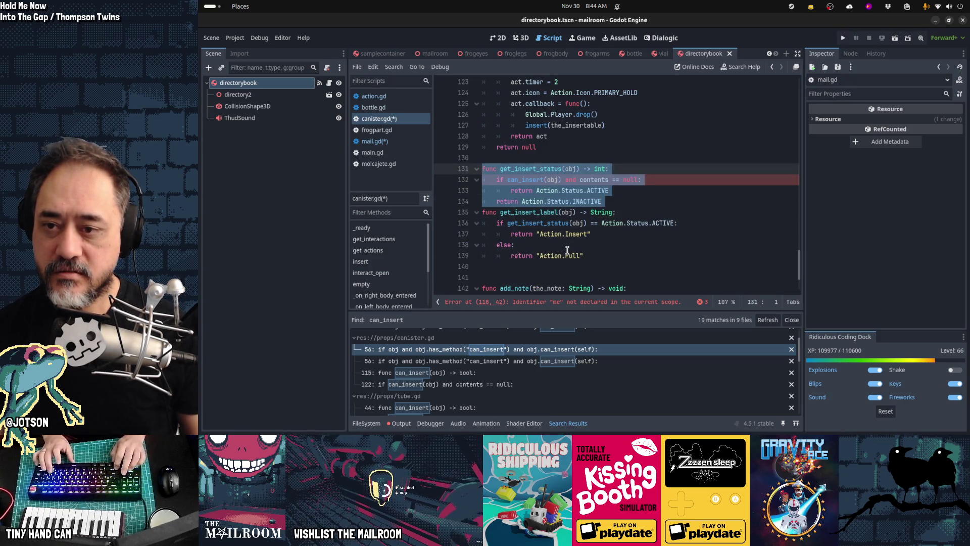
key(Delete)
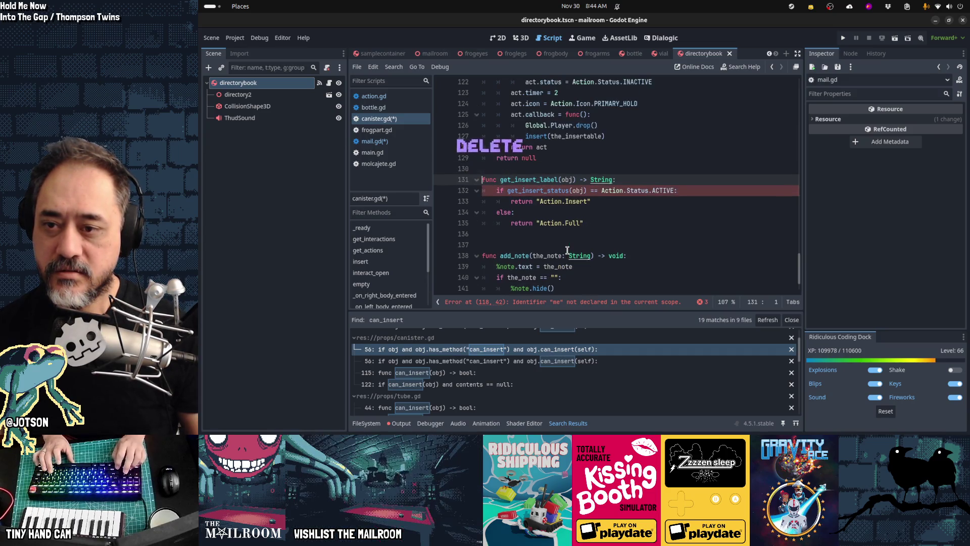
key(Up)
key(ctrl+x)
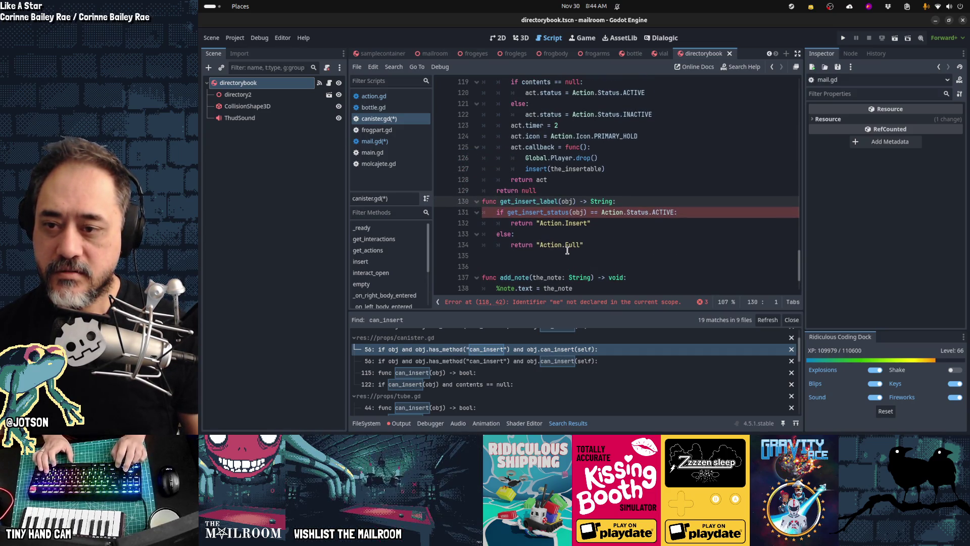
- Move get_insert_label's if/else logic into get_insert_action and indent it one level
key(shift+Down)
key(shift+Down)
key(shift+Down)
key(ctrl+x)
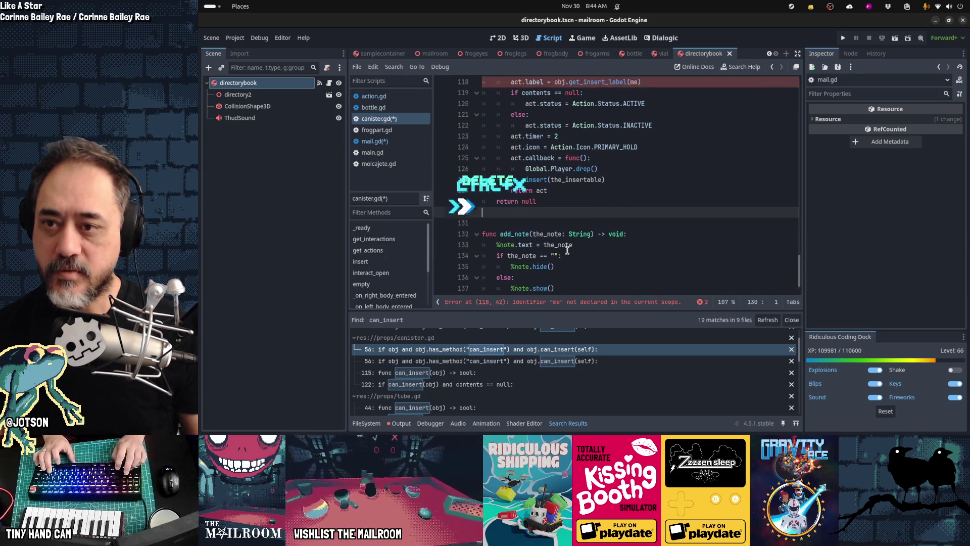
key(Up)
key(Up)
key(Up)
key(ctrl+v)
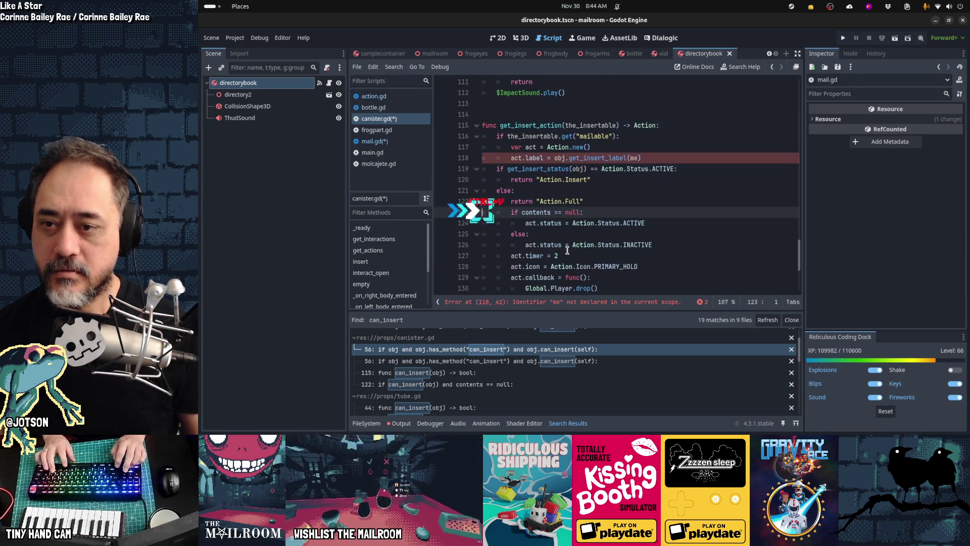
key(Up)
key(Up)
key(Up)
key(shift+Down)
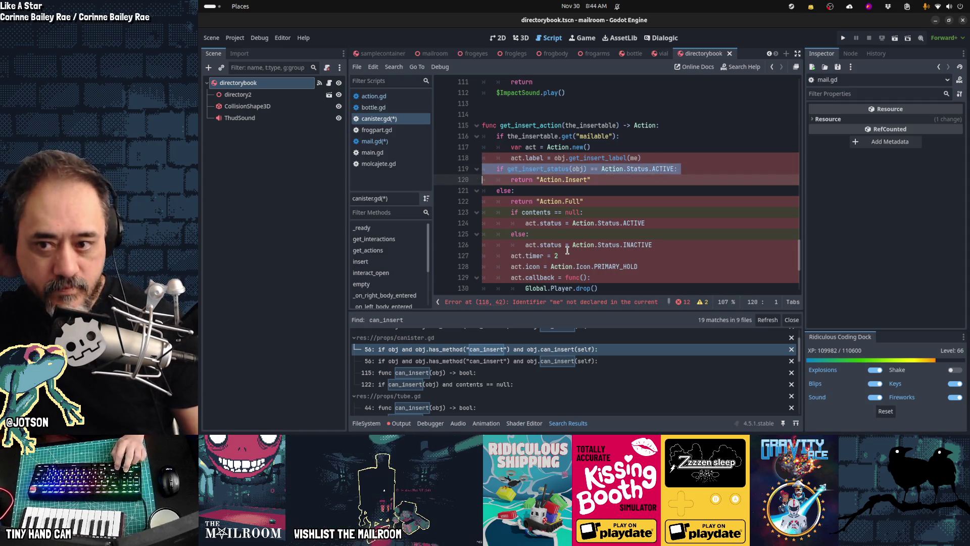
key(shift+Down)
key(shift+Down)
key(shift+Down)
key(Tab)
key(Up)
key(Up)
key(Up)
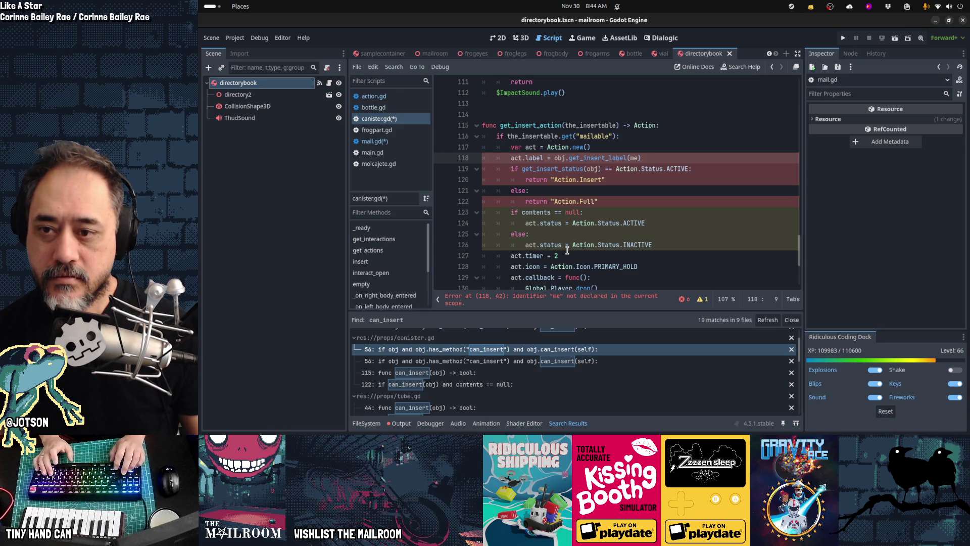
key(Down)
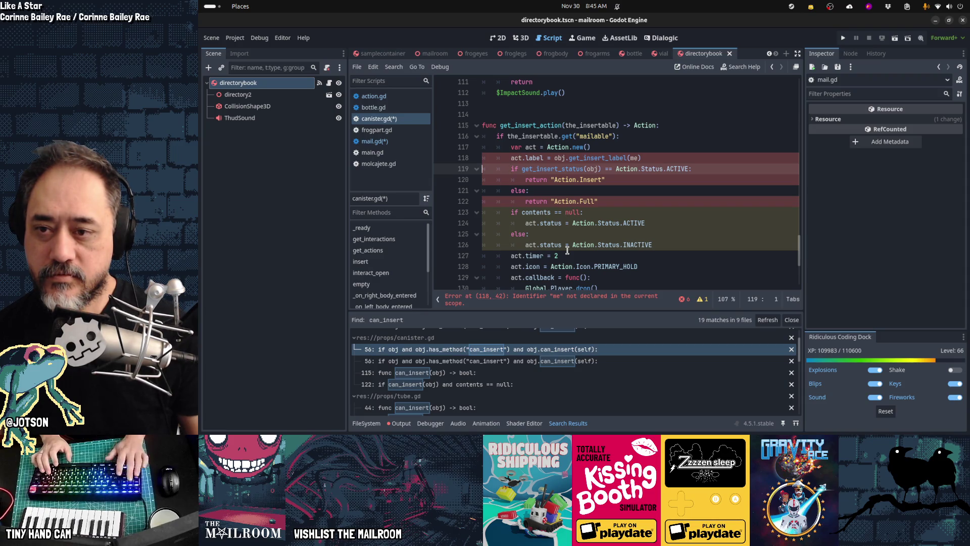
- Move the pasted label lines below the contents status branches
key(Up)
key(shift+Down)
key(shift+Down)
key(shift+Down)
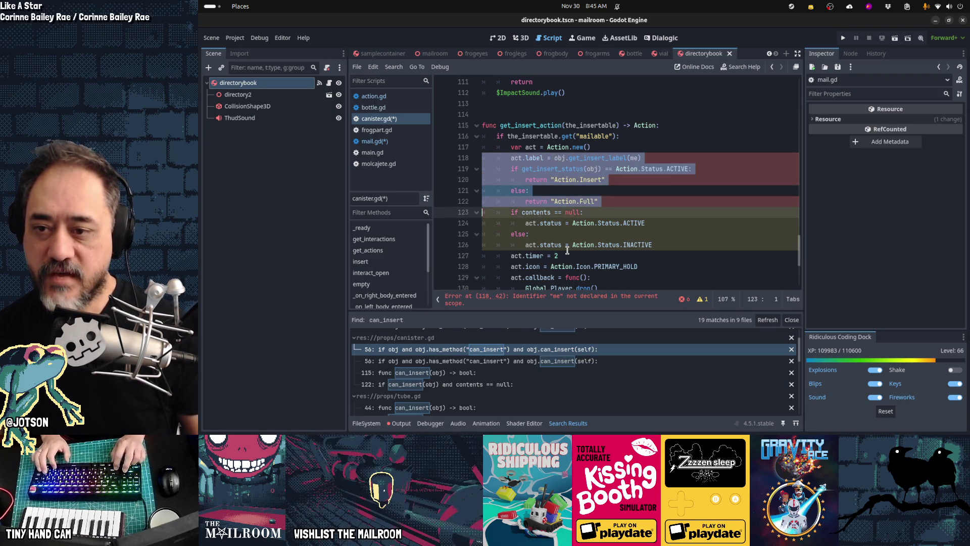
key(ctrl+x)
key(Down)
key(Down)
key(Down)
key(ctrl+v)
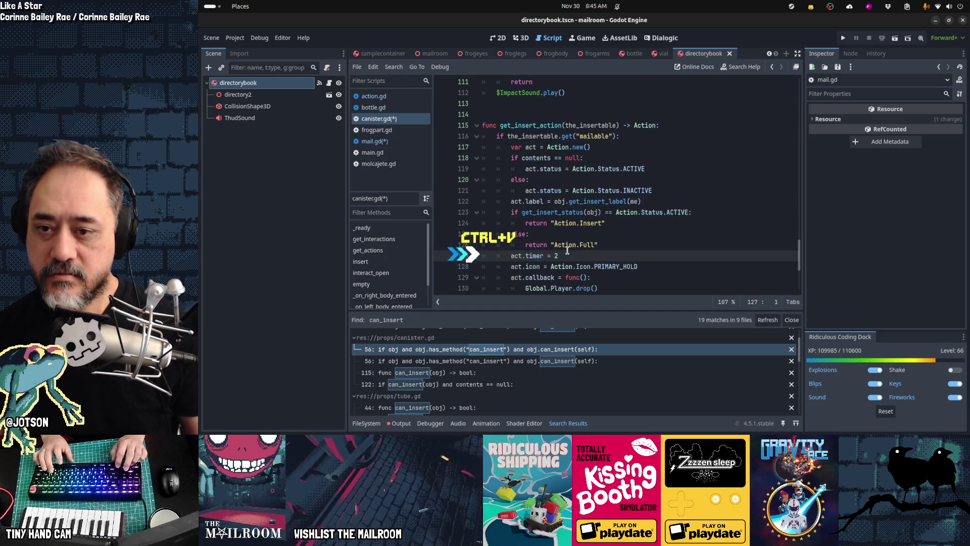
key(Up)
key(Up)
key(Up)
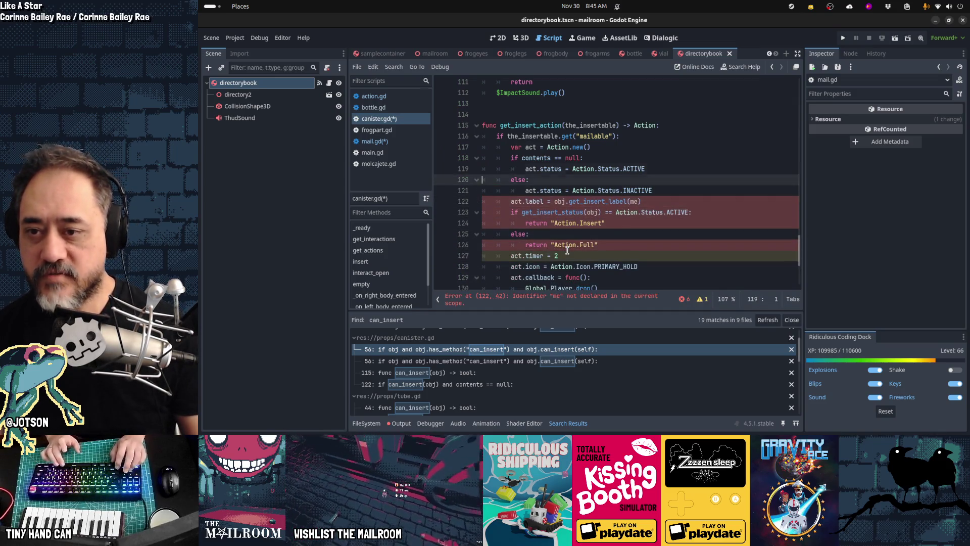
key(Down)
key(Down)
key(Down)
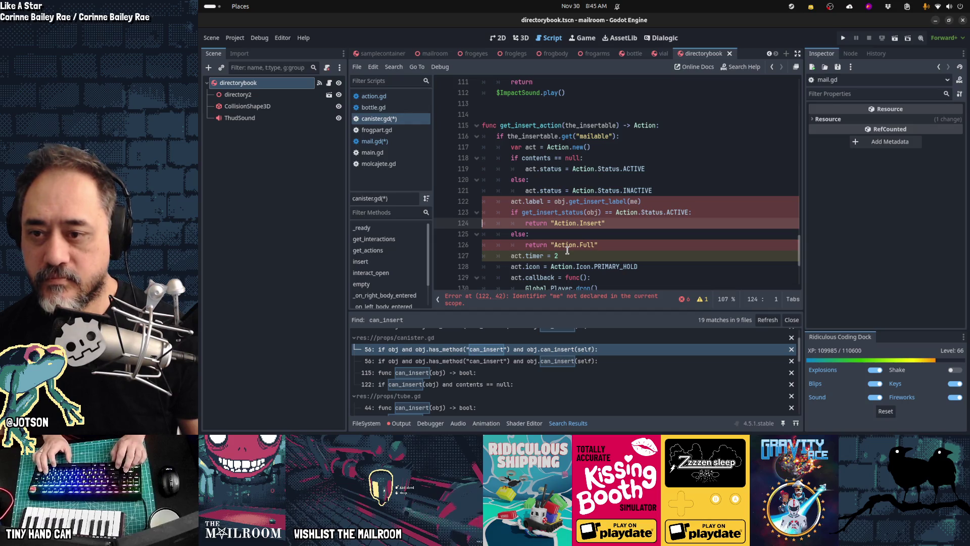
- Add act.label = "Action.Insert" to the ACTIVE branch and act.label = "Action.Full" to the INACTIVE branch
key(Up)
key(Up)
key(Up)
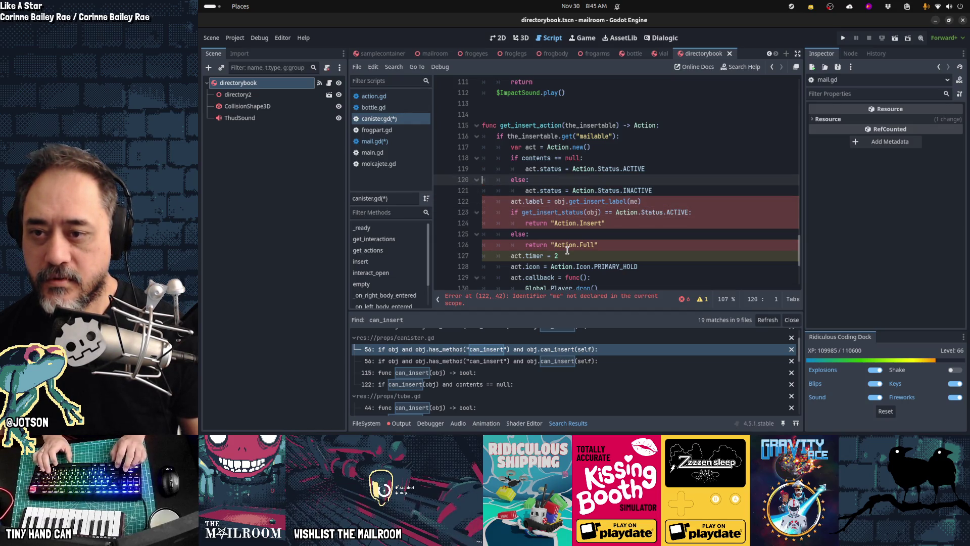
key(End)
key(Return)
text(act.label)
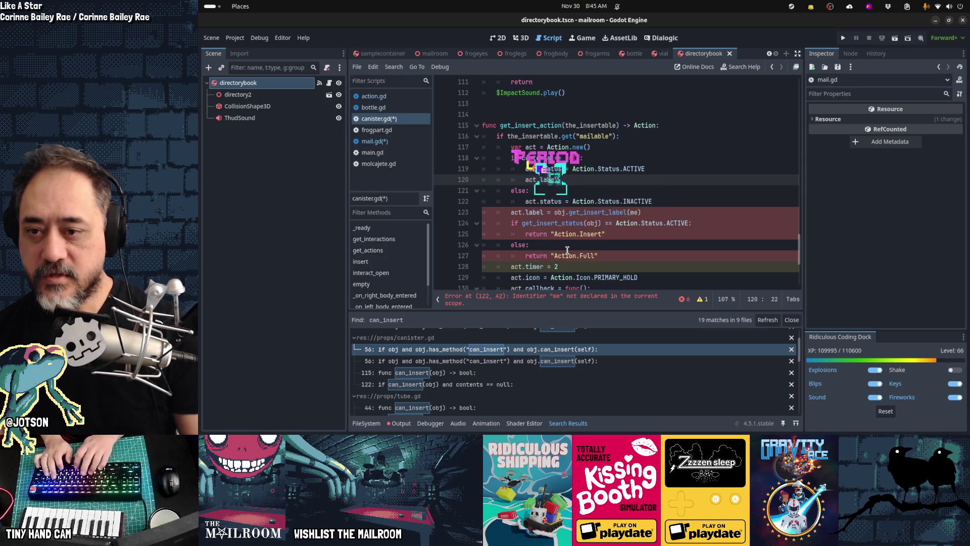
text( = "Ac)
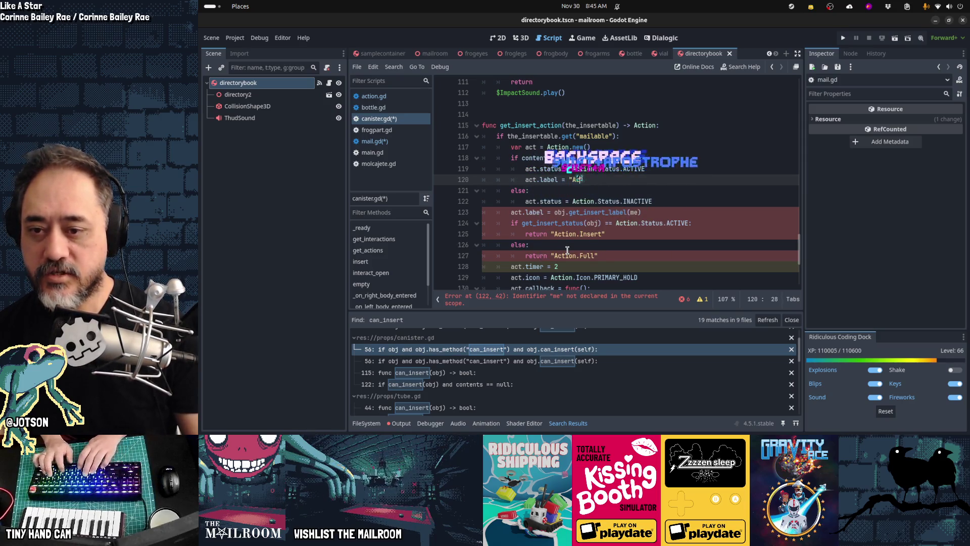
text(tion.Insert)
key(Down)
key(Down)
key(Down)
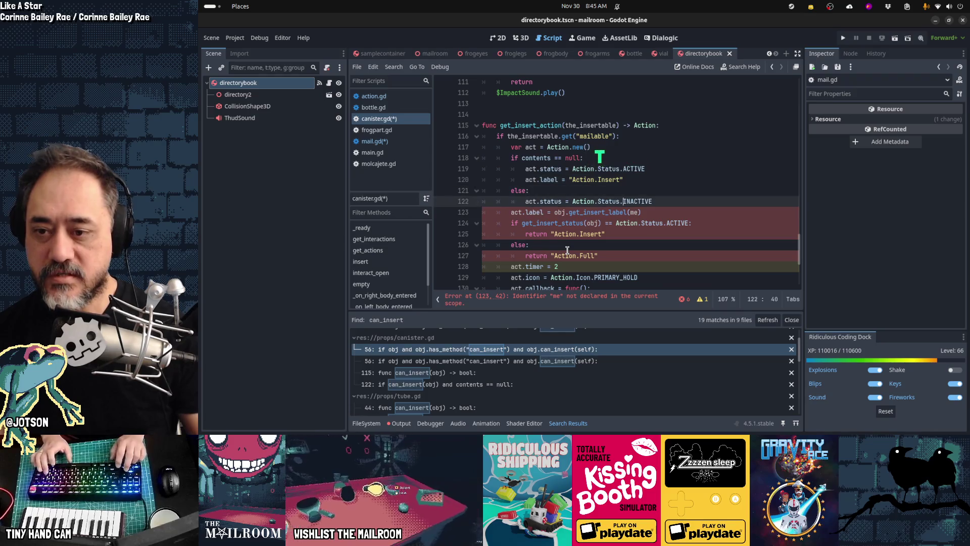
key(Down)
key(Down)
key(ctrl+shift+Left)
key(ctrl+shift+Left)
key(ctrl+shift+Left)
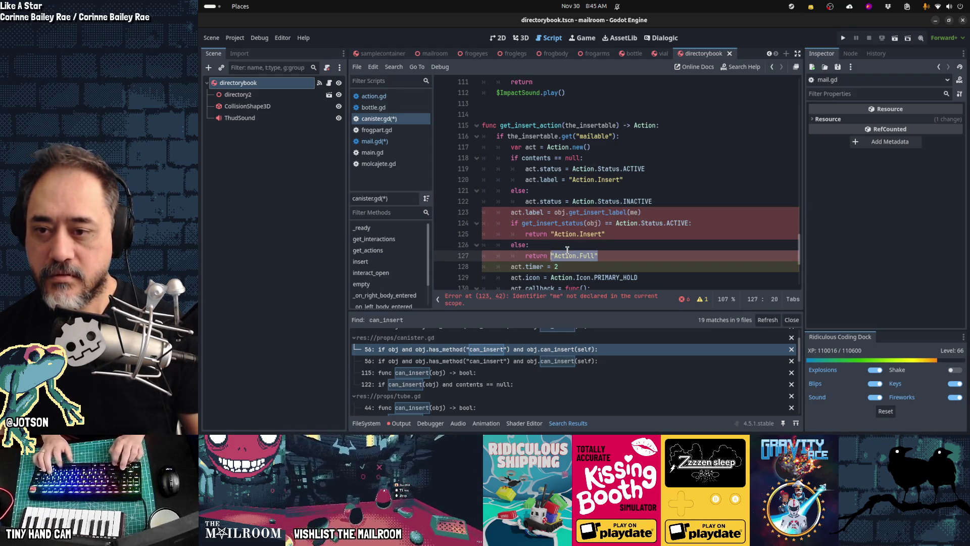
key(Up)
key(Up)
key(Up)
key(End)
key(Return)
text(act.label = "Action.Full")
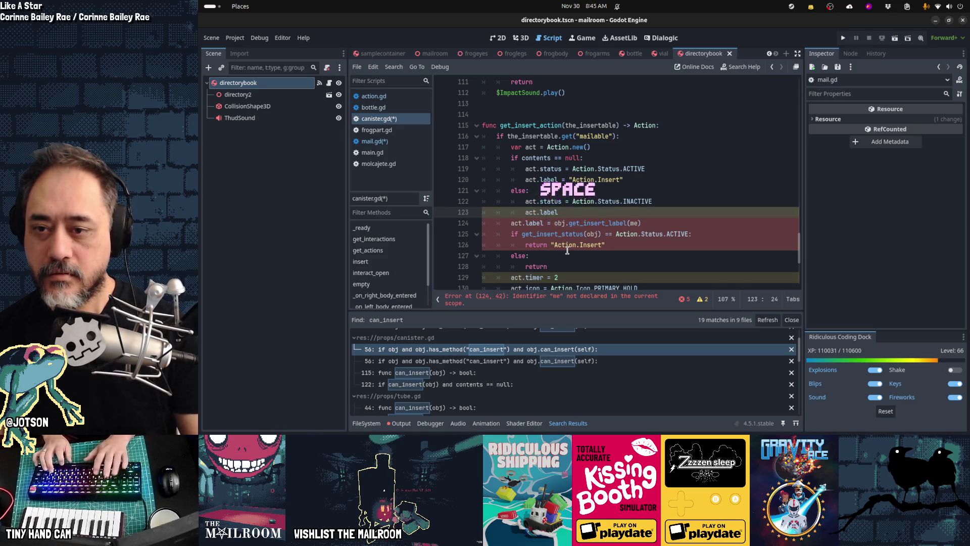
- Delete the leftover label and return block, then save the scripts
key(Down)
key(Home)
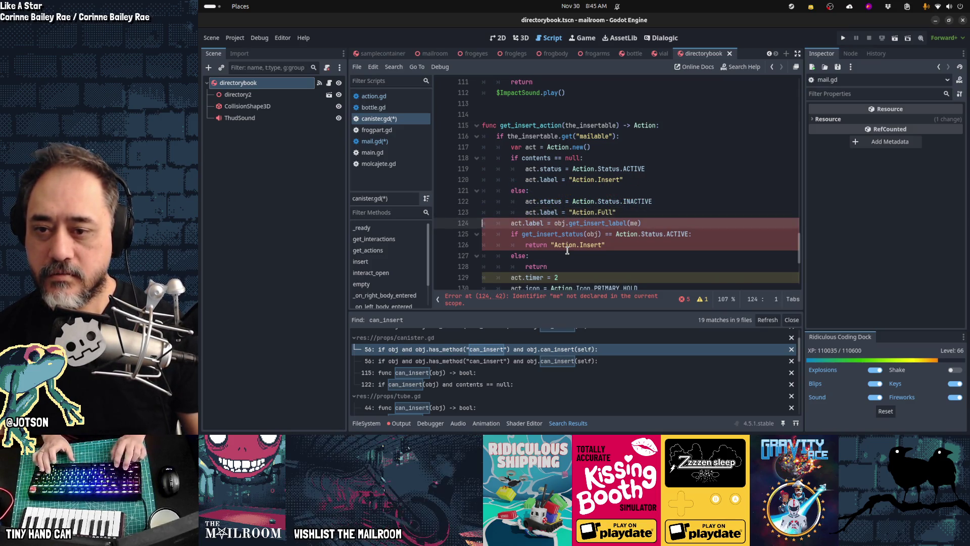
key(shift+Down)
key(Delete)
key(shift+Down)
key(shift+Down)
key(shift+Down)
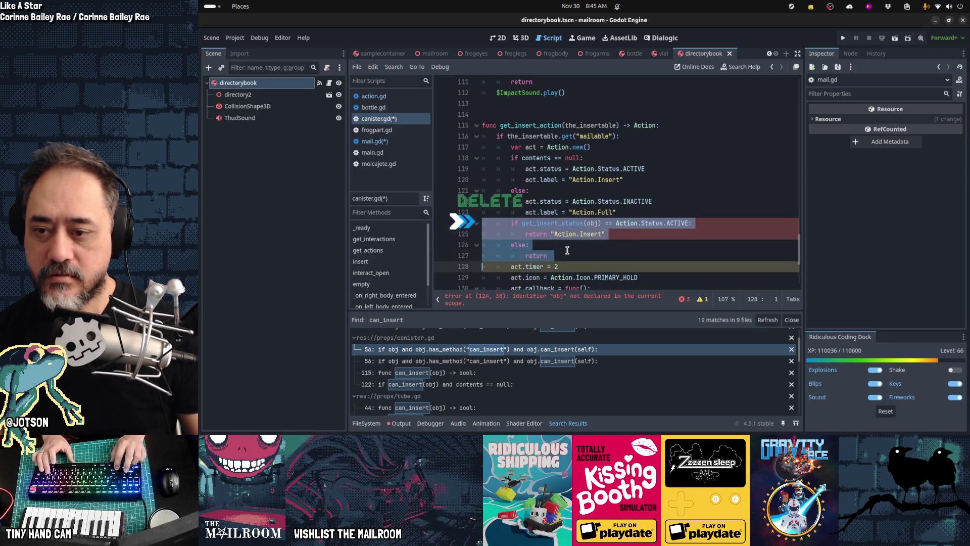
key(Delete)
key(Down)
key(Down)
key(Down)
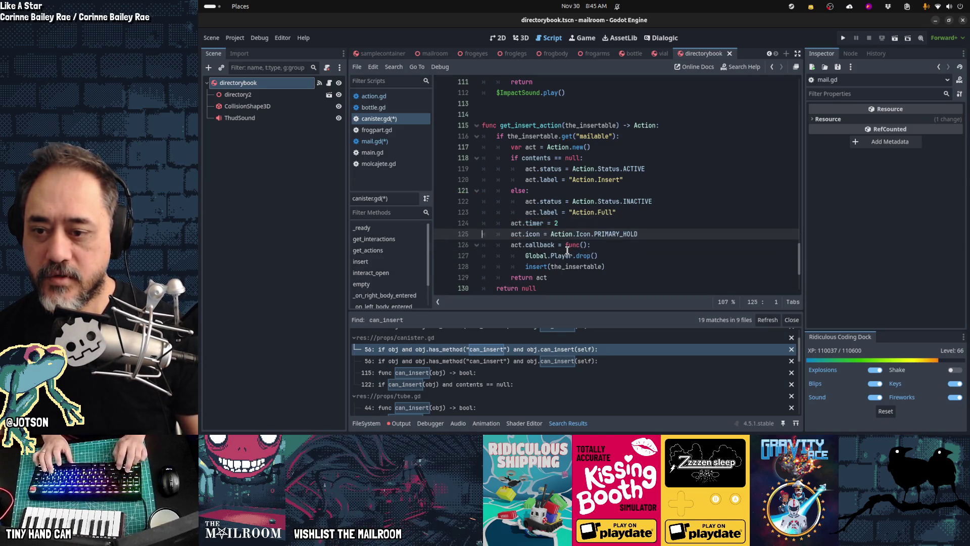
key(Up)
key(Up)
key(Up)
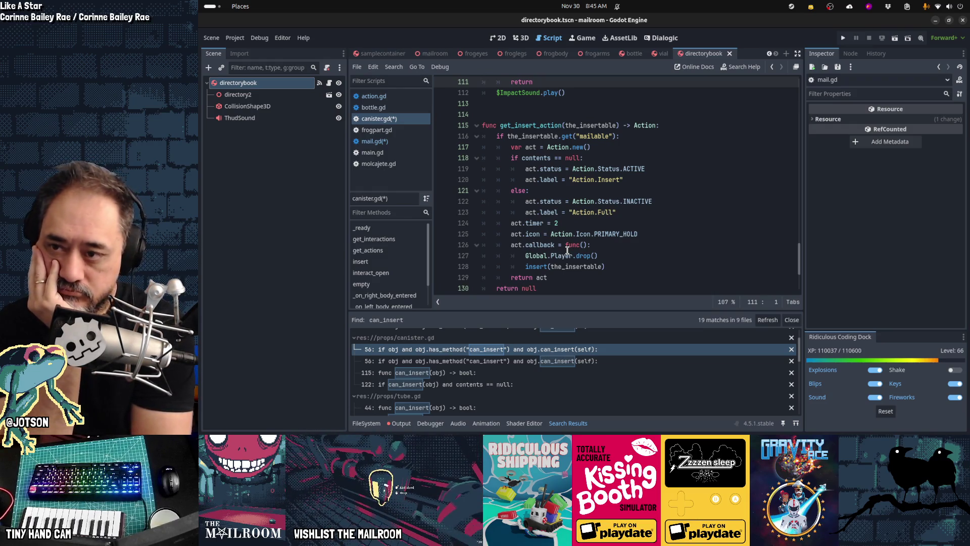
key(ctrl+s)
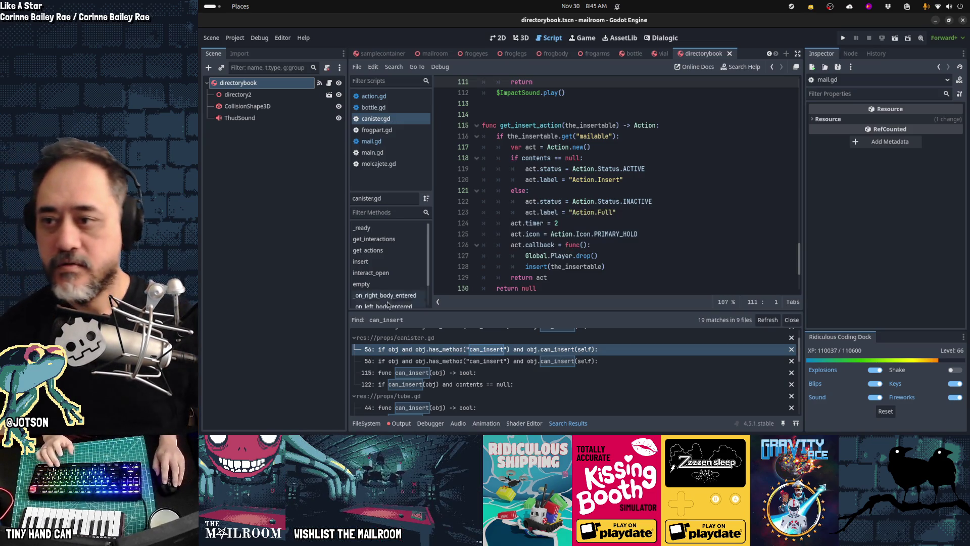
- Check where obj is declared in mail.gd, comparing with canister.gd
click(383, 144)
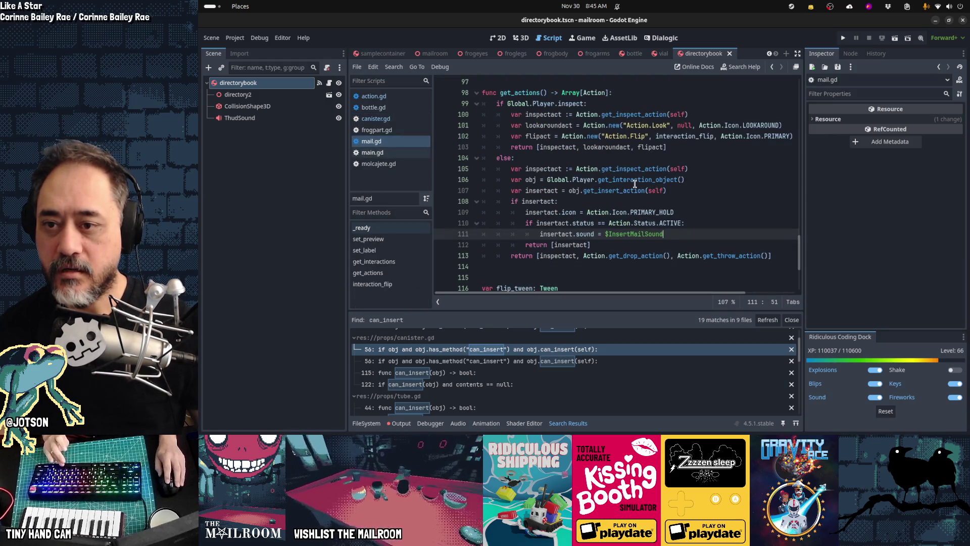
double_click(574, 191)
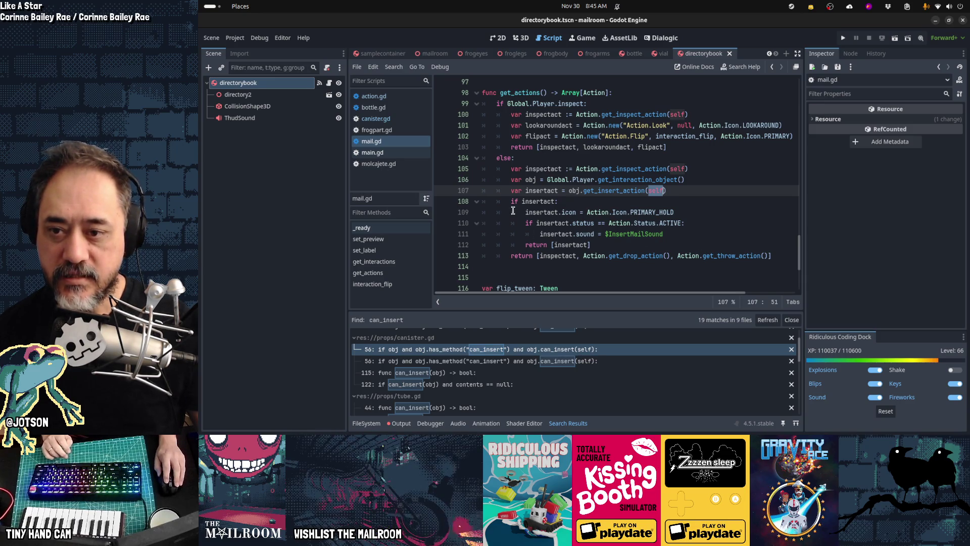
click(381, 121)
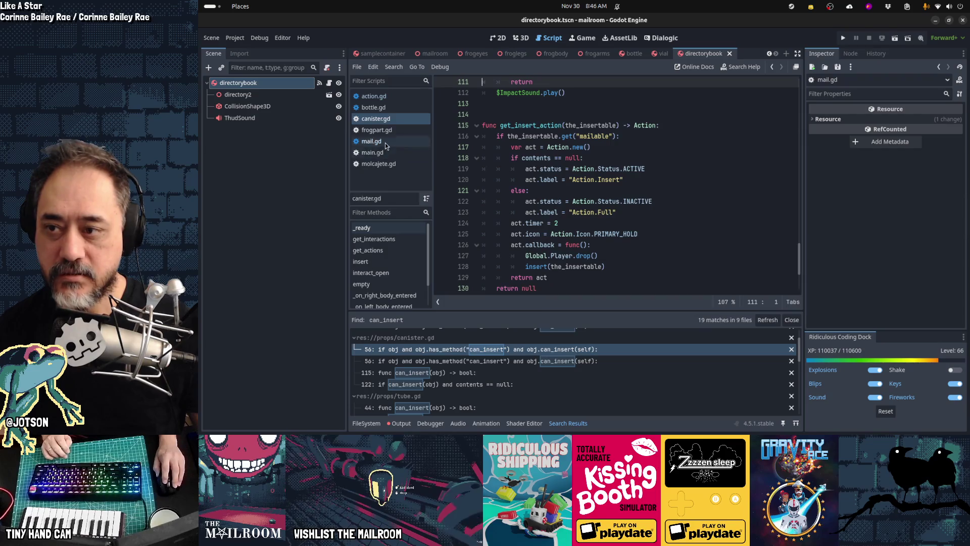
key(alt+Left)
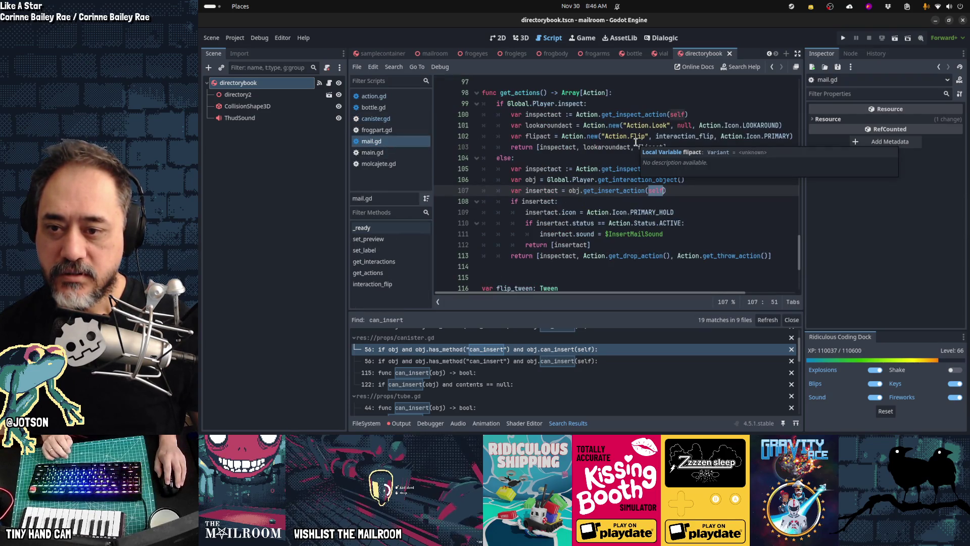
- Review mail.gd's insert-action code on lines 107–112, then open Find in Files
click(532, 203)
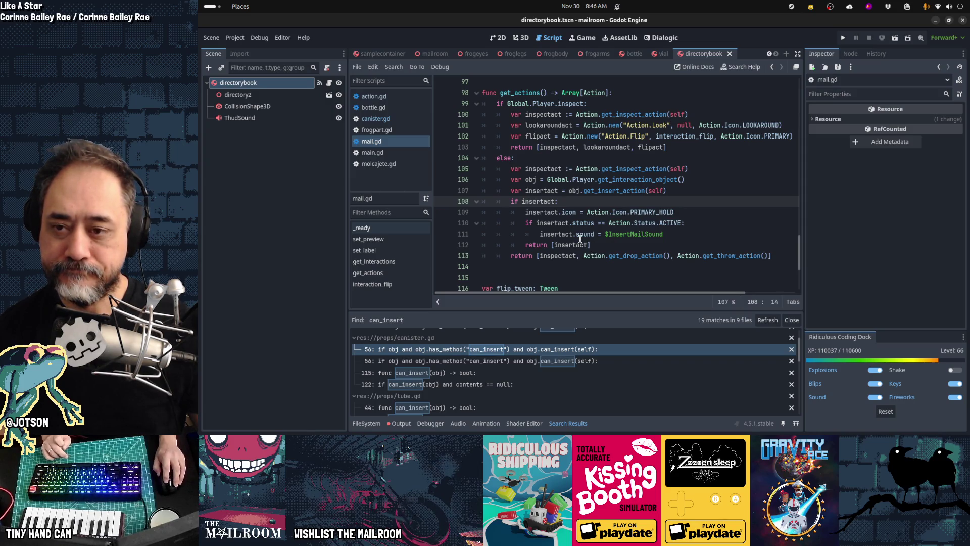
drag(603, 244, 508, 194)
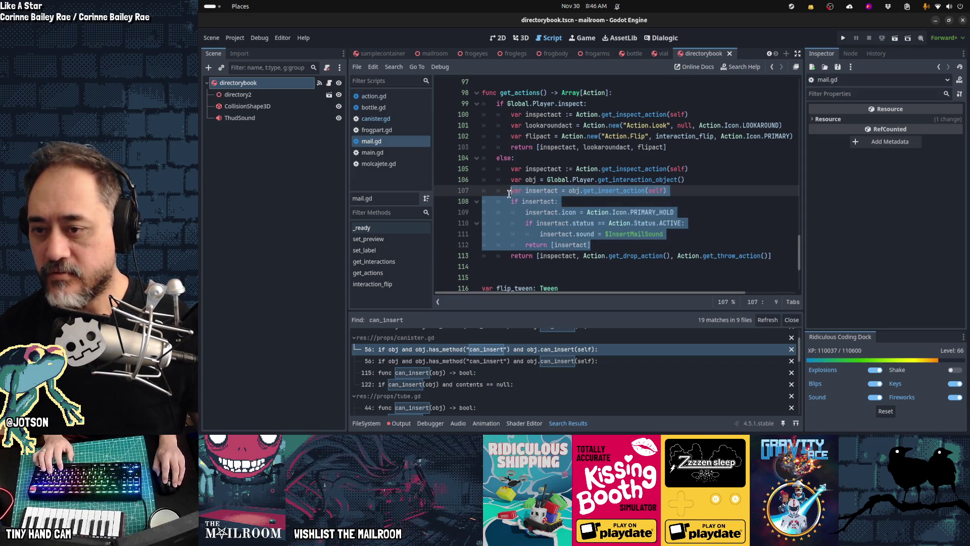
mouse_move(547, 203)
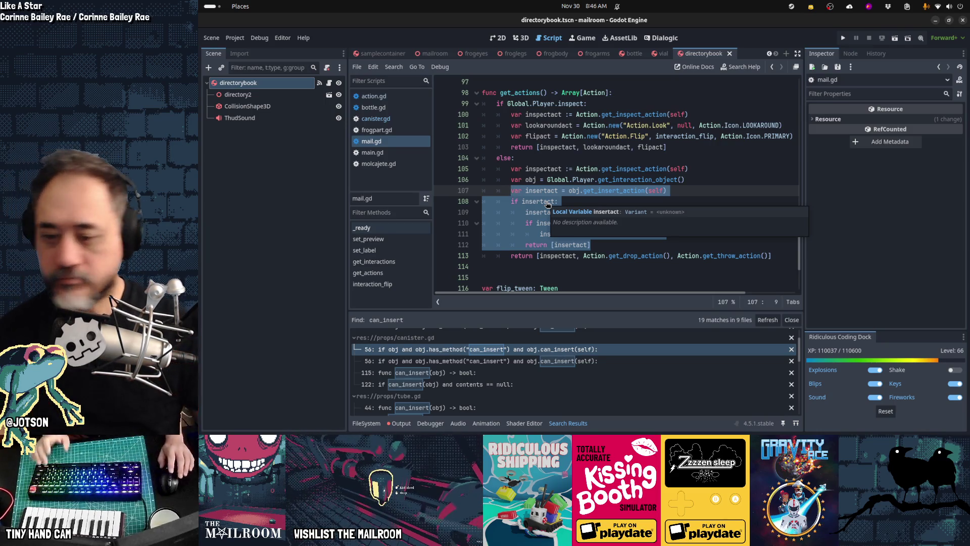
click(593, 246)
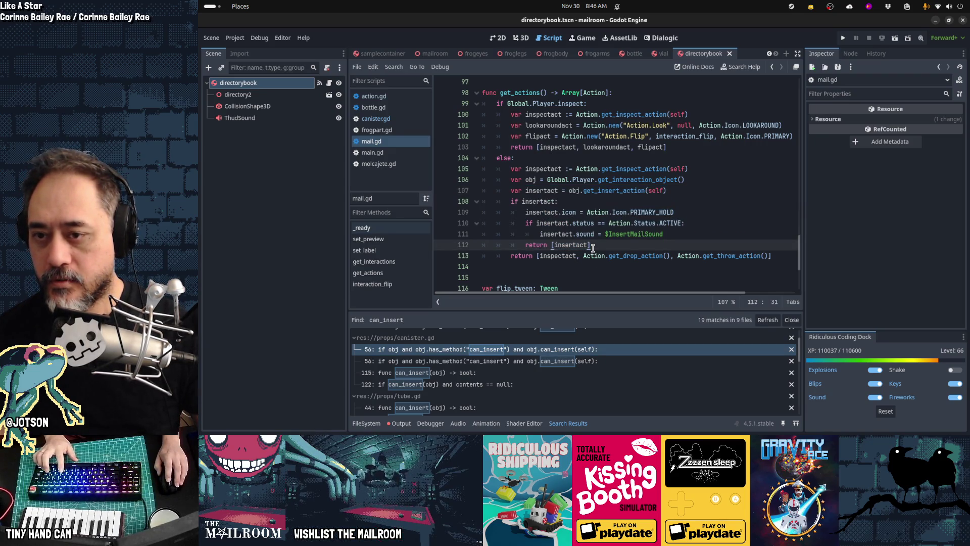
key(ctrl+shift+f)
- Search the project for get_insert_action and review the 13 matches across 13 files
text(get_insert_action)
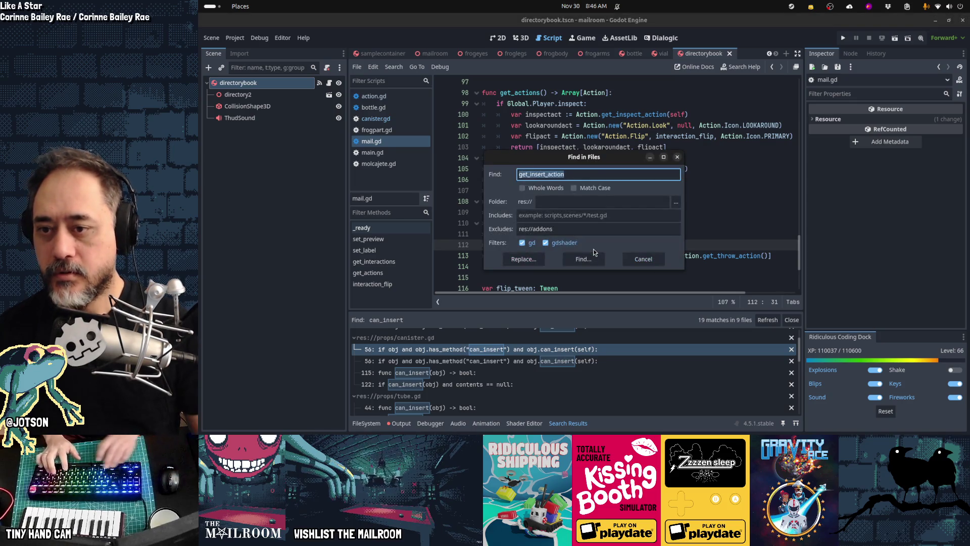
key(Return)
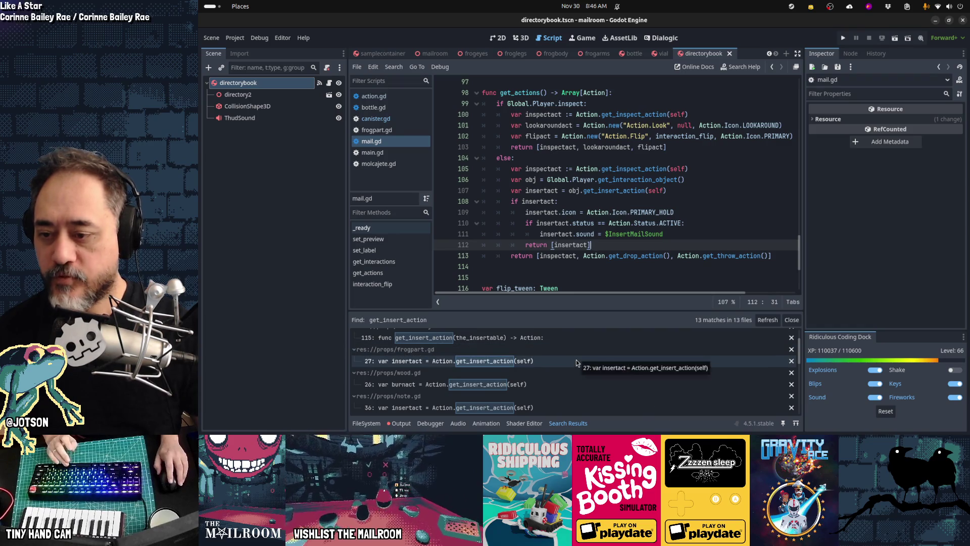
scroll(576, 360, down, 3)
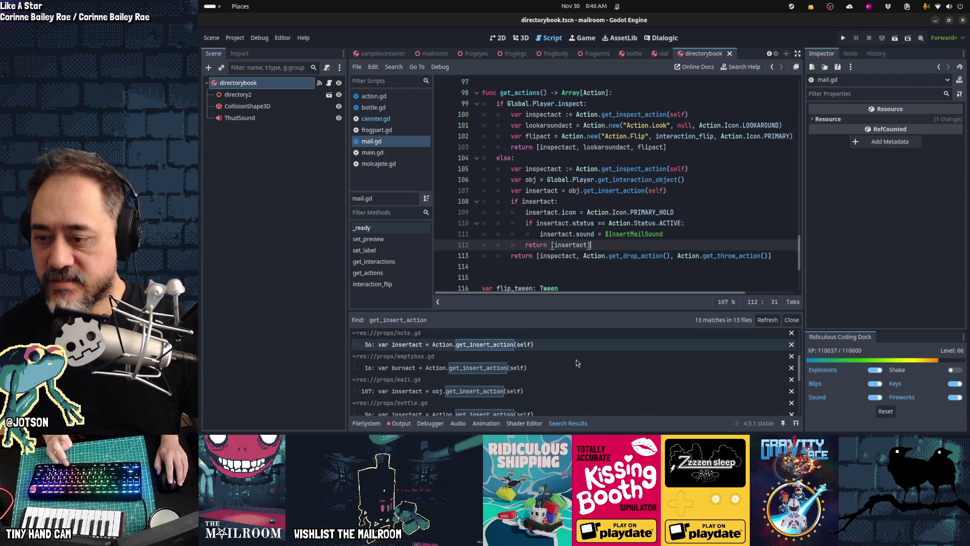
scroll(576, 362, down, 5)
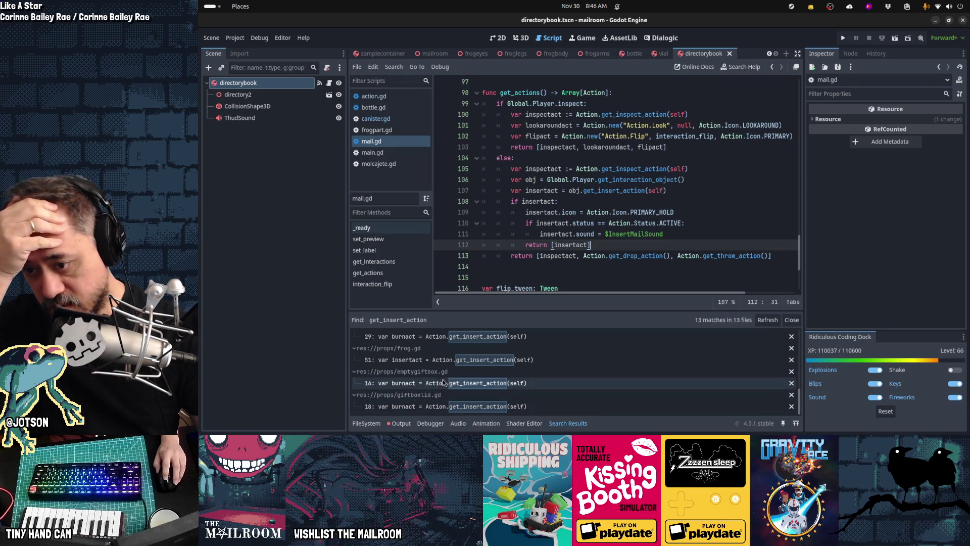
scroll(441, 387, up, 1)
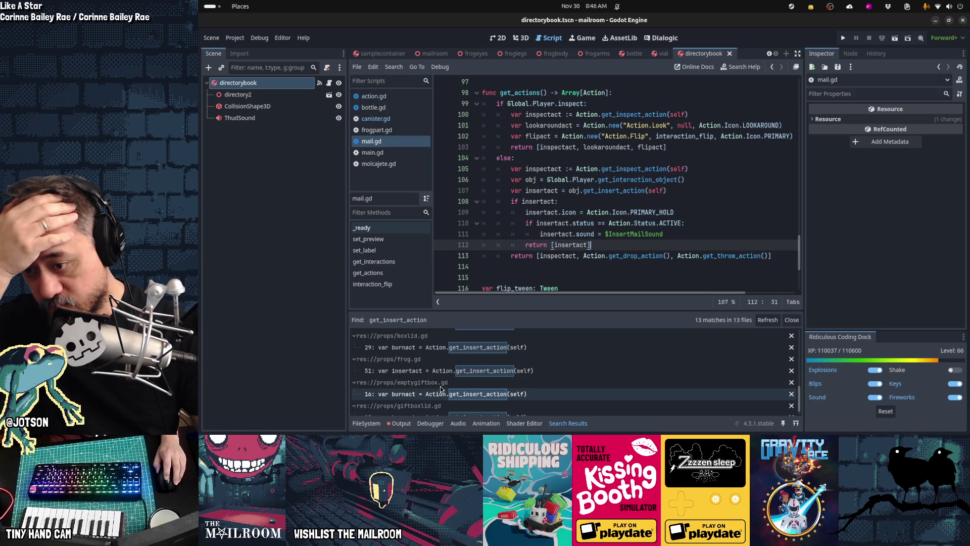
scroll(448, 407, down, 1)
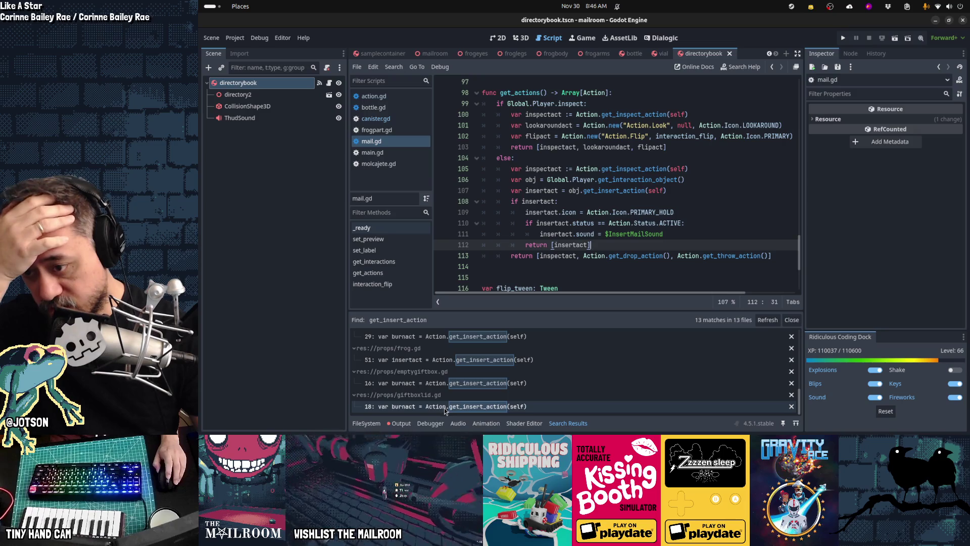
scroll(449, 407, up, 2)
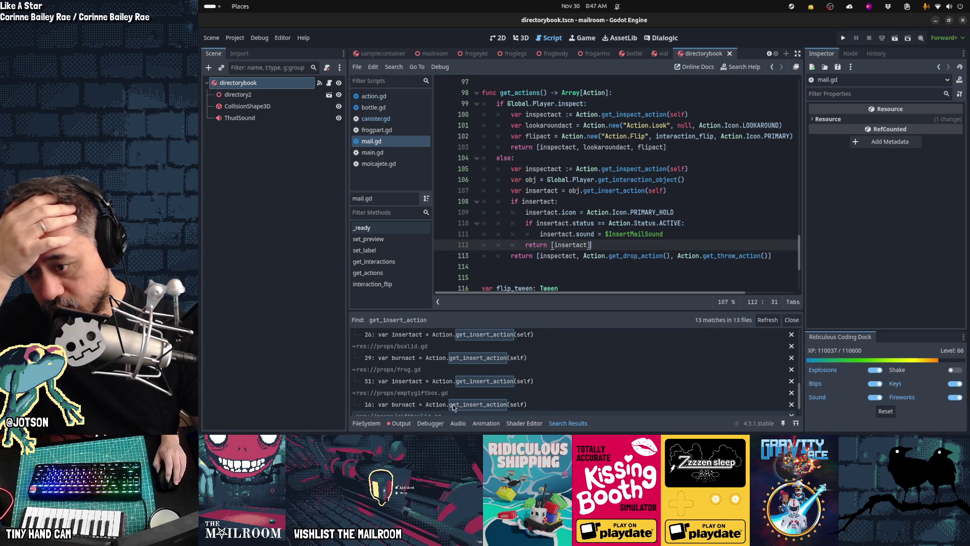
scroll(453, 408, up, 1)
scroll(443, 374, down, 2)
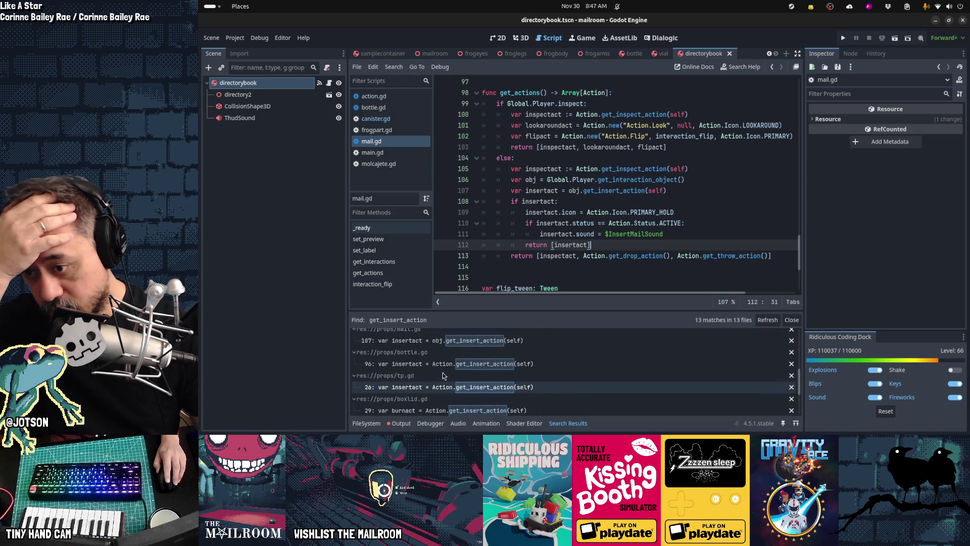
scroll(443, 375, down, 3)
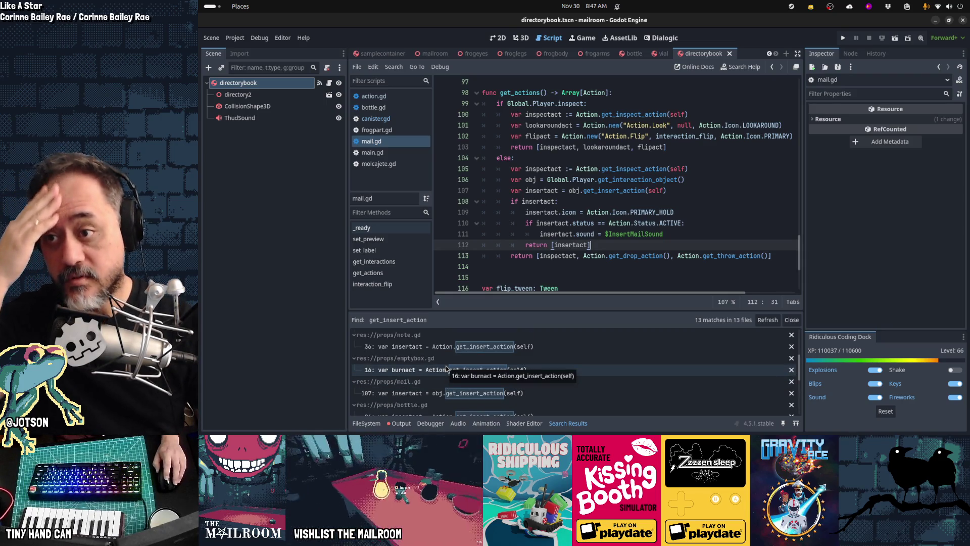
click(570, 182)
key(shift+alt+o)
- Quick-open furnace.gd and review its insert helper functions
text(furnace)
key(Return)
key(ctrl+a)
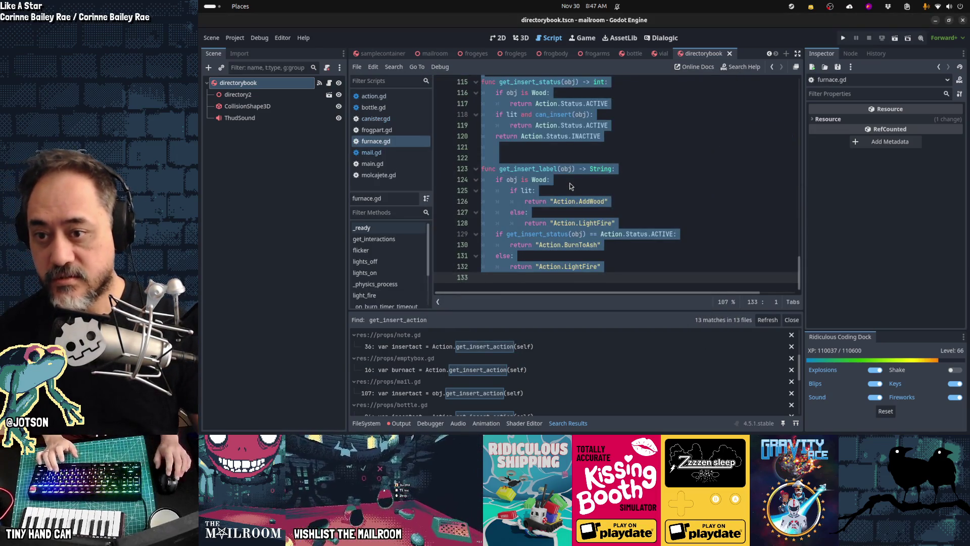
click(570, 183)
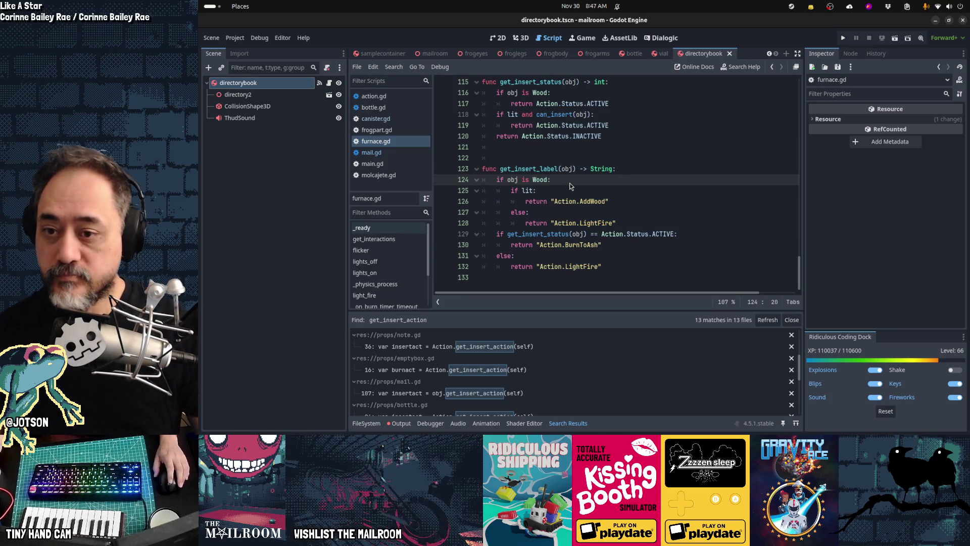
scroll(570, 186, up, 3)
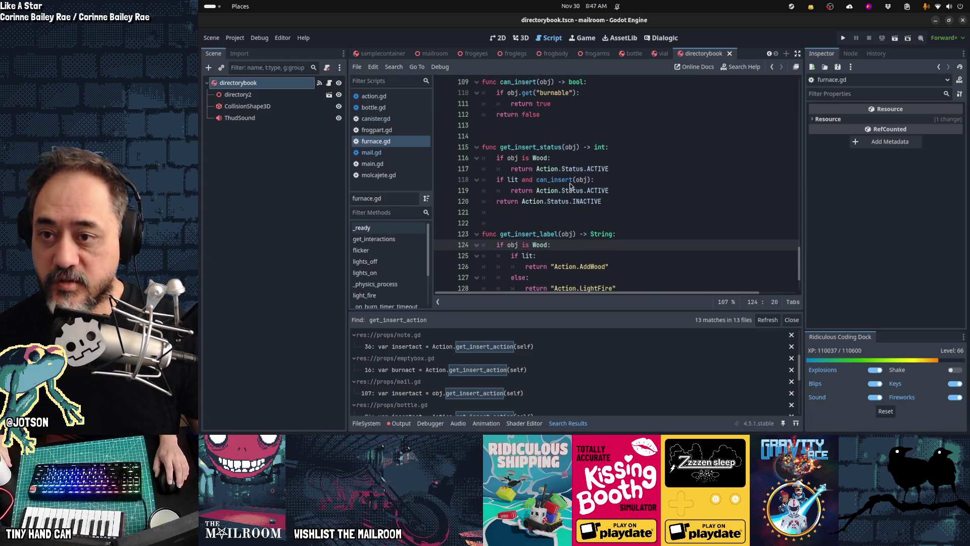
scroll(570, 186, down, 3)
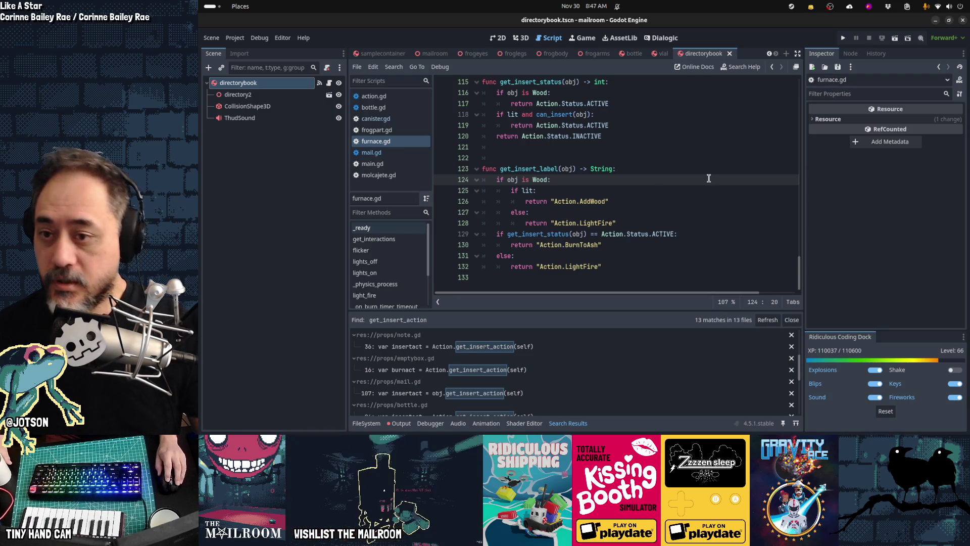
scroll(700, 227, up, 4)
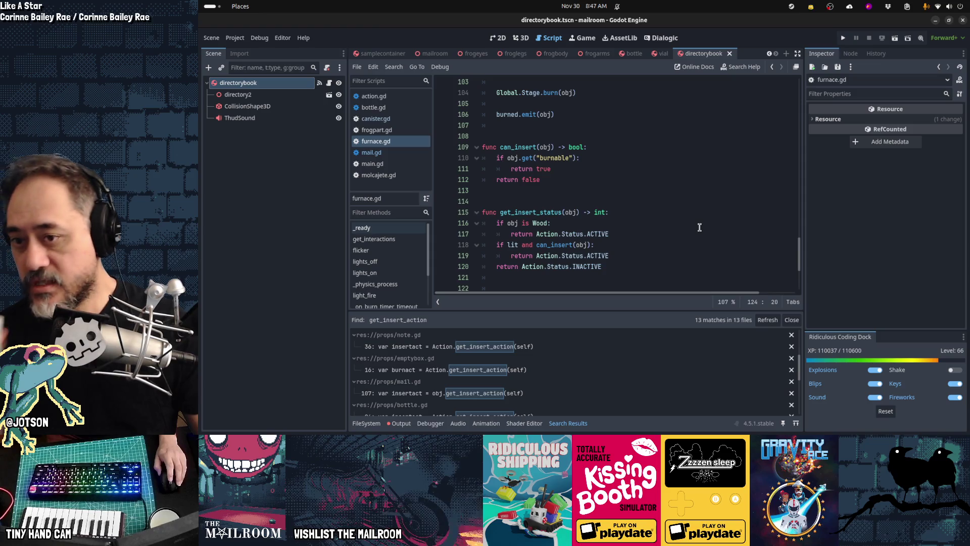
scroll(700, 227, up, 6)
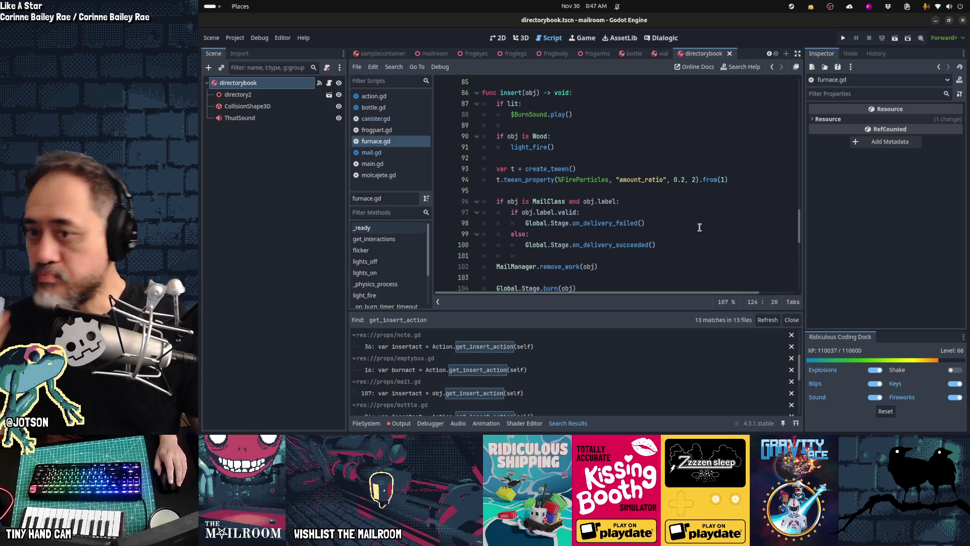
scroll(700, 227, up, 5)
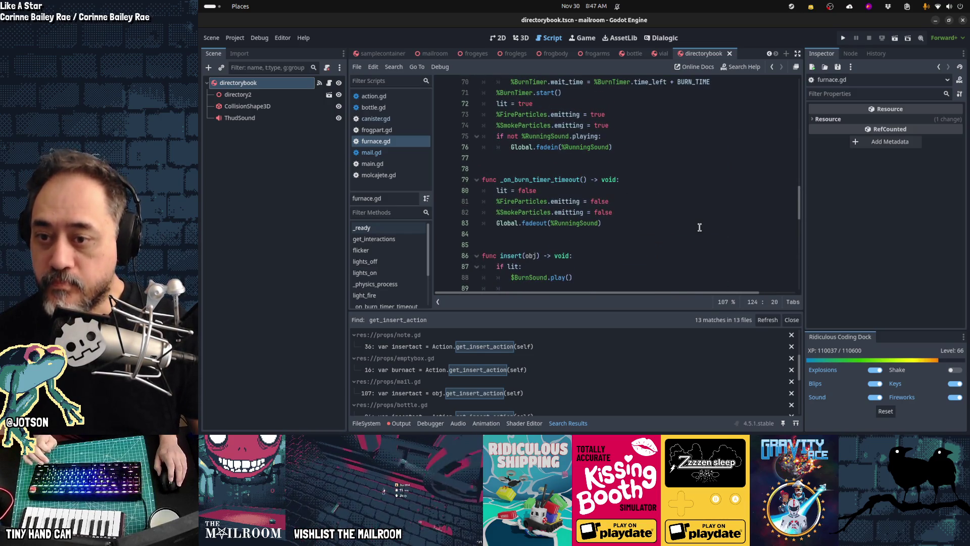
scroll(700, 227, down, 11)
scroll(699, 227, down, 4)
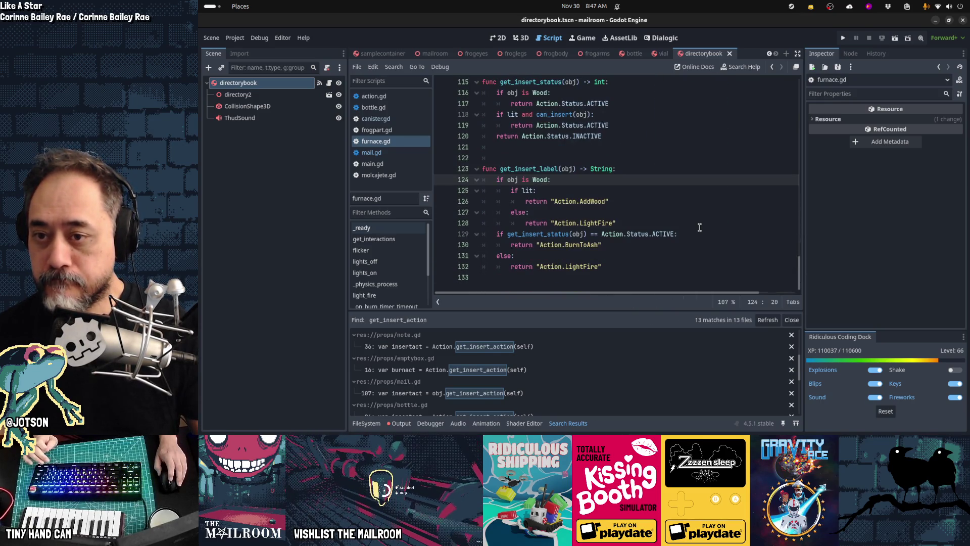
- Remove the blank lines between furnace.gd's helpers, then open note.gd at line 36
click(594, 160)
key(Up)
key(Delete)
key(BackSpace)
key(Up)
key(Up)
key(Up)
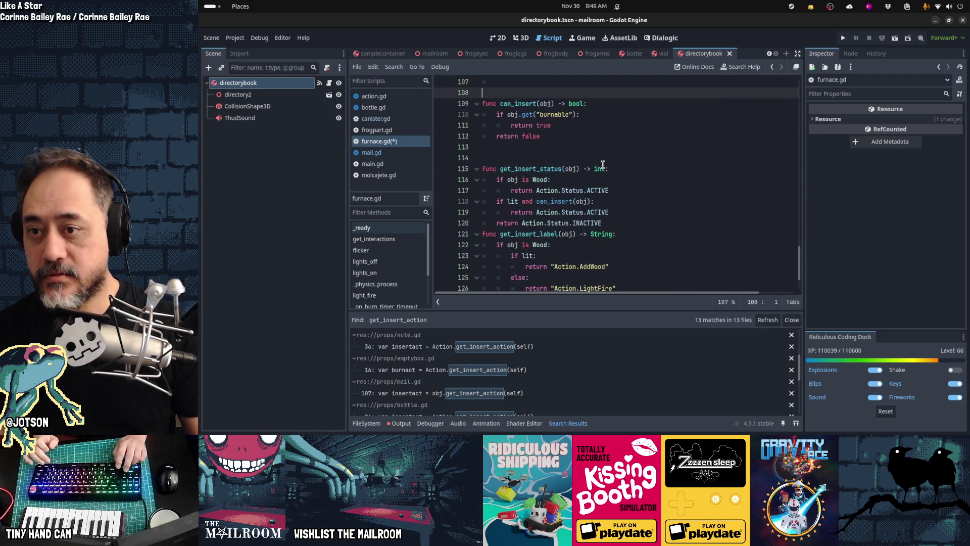
key(Down)
key(Down)
key(Down)
key(Up)
key(Up)
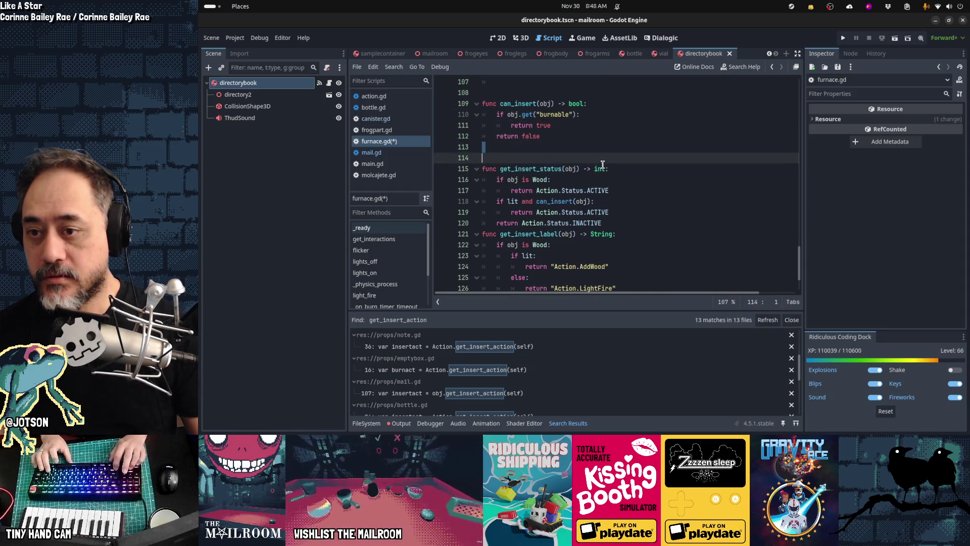
key(Delete)
key(Delete)
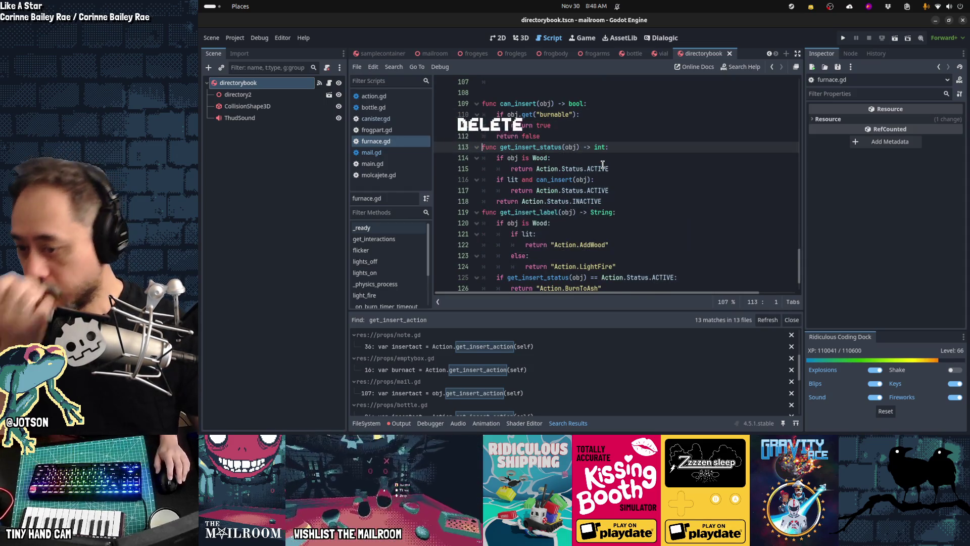
click(520, 347)
scroll(616, 176, up, 3)
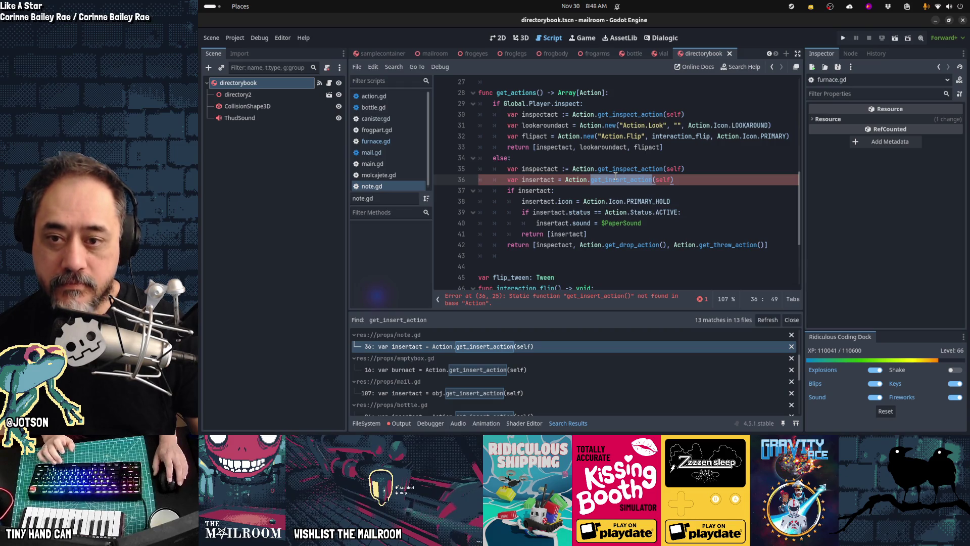
- Replace Action on note.gd line 36 with Global.Player.get_interaction_object() and save note.gd
double_click(576, 179)
text(Global)
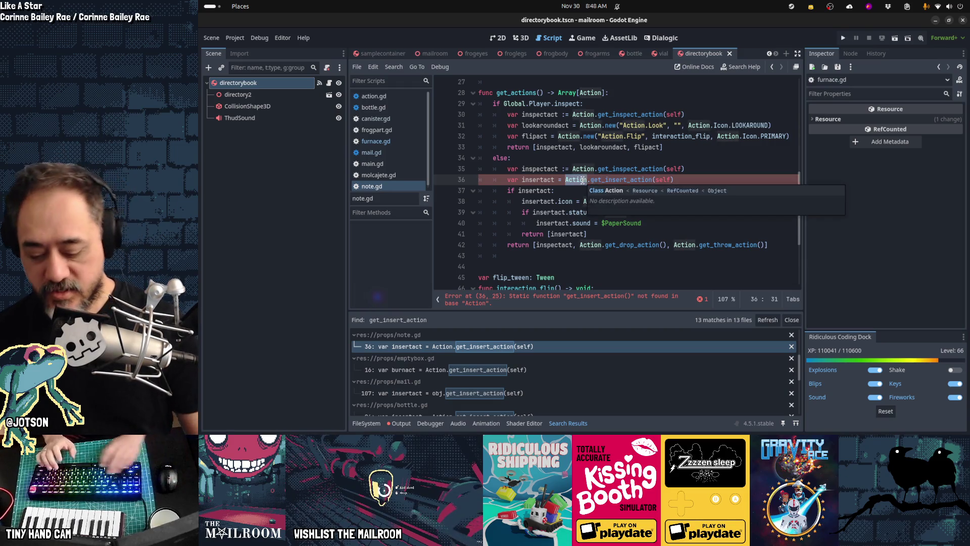
text(.Player.get_int)
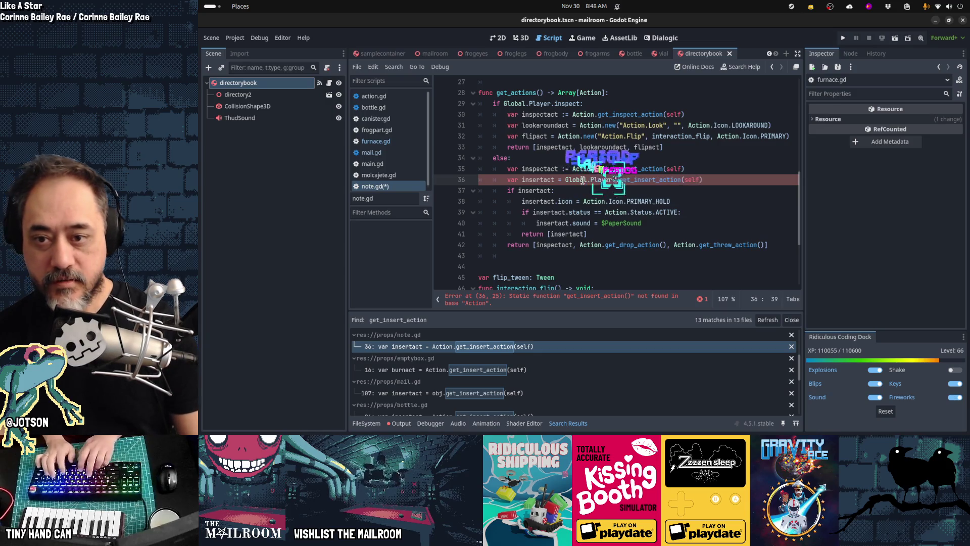
text(eraction)
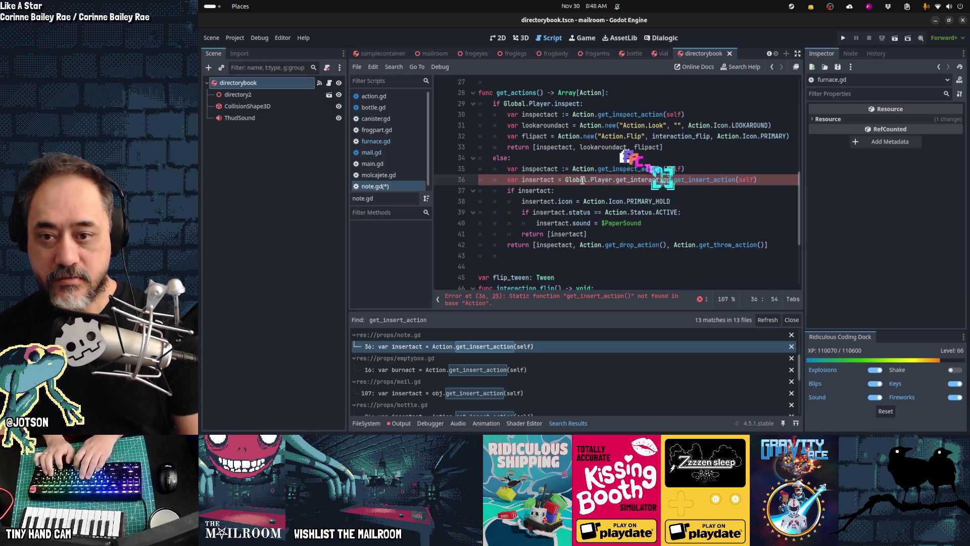
text(_object()
key(Return)
text(.)
key(BackSpace)
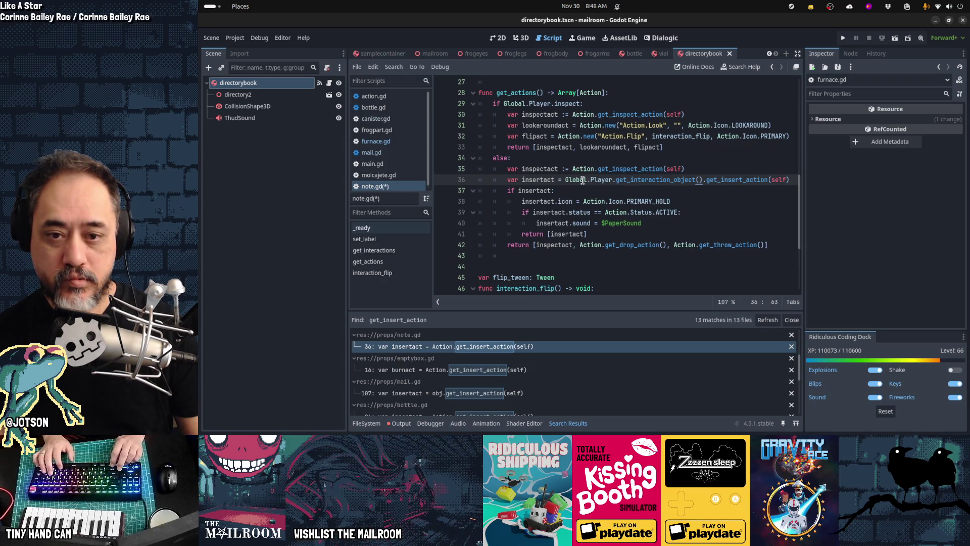
key(ctrl+s)
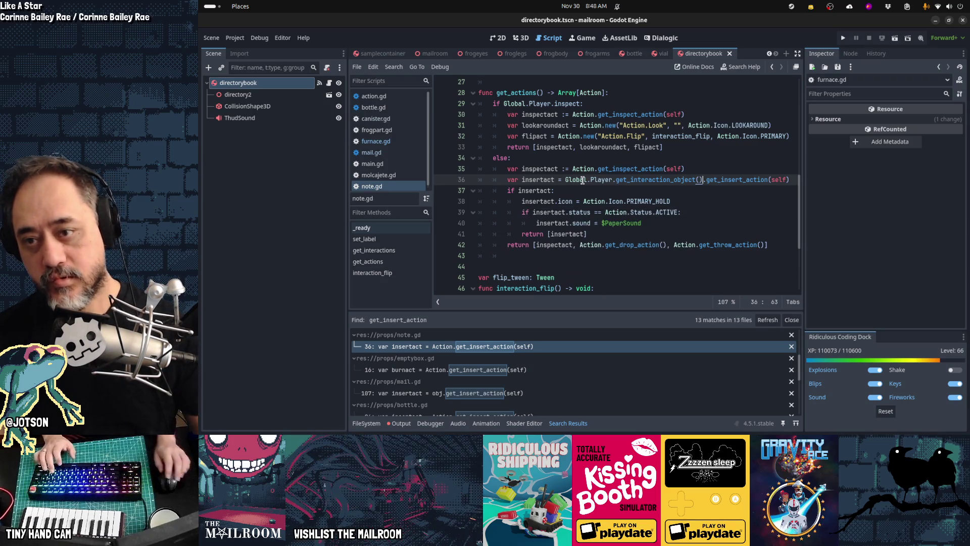
- In mail.gd, paste the interaction-object call over the obj-based call, delete the var obj line, and save
key(ctrl+Right)
key(ctrl+Right)
key(ctrl+shift+Left)
key(ctrl+shift+Left)
key(ctrl+shift+Left)
key(ctrl+c)
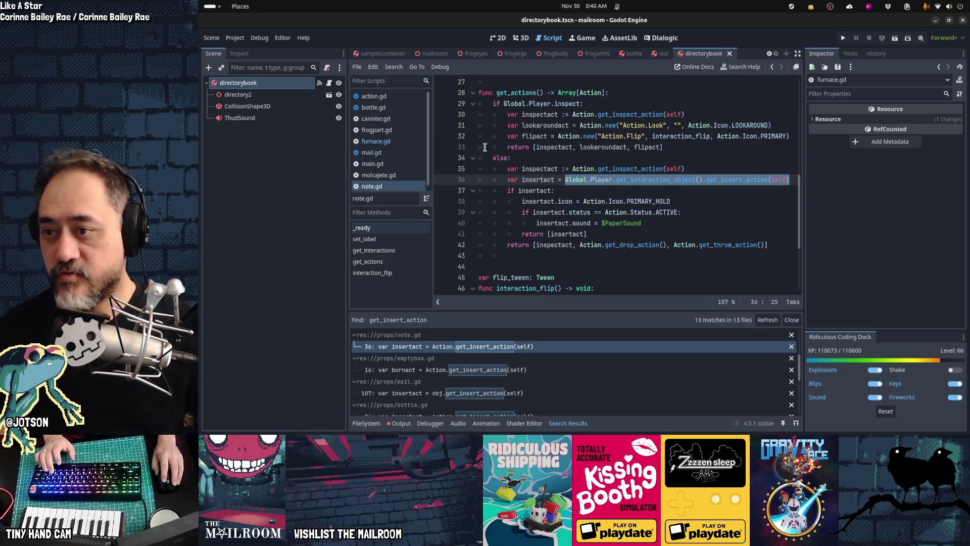
click(399, 152)
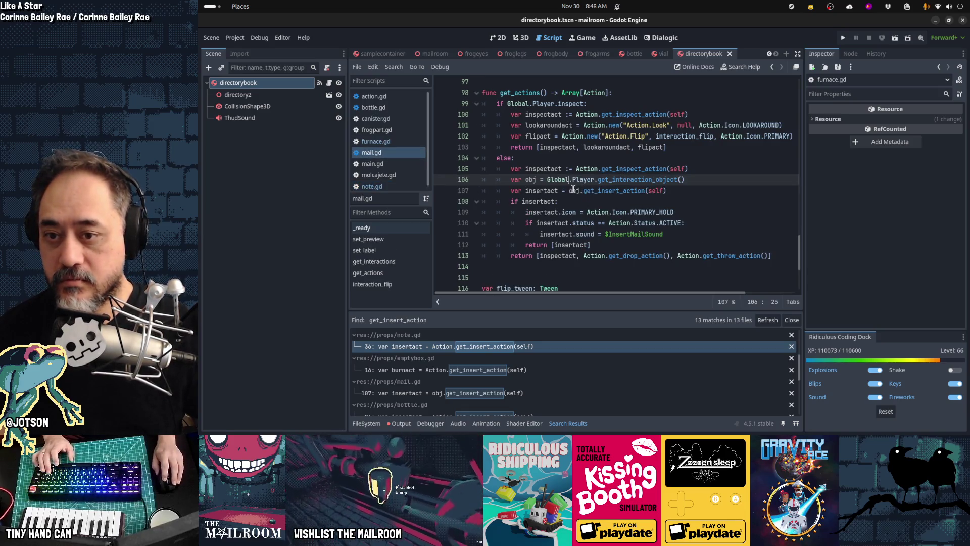
key(Down)
key(shift+End)
key(ctrl+v)
key(Up)
key(Home)
key(shift+Down)
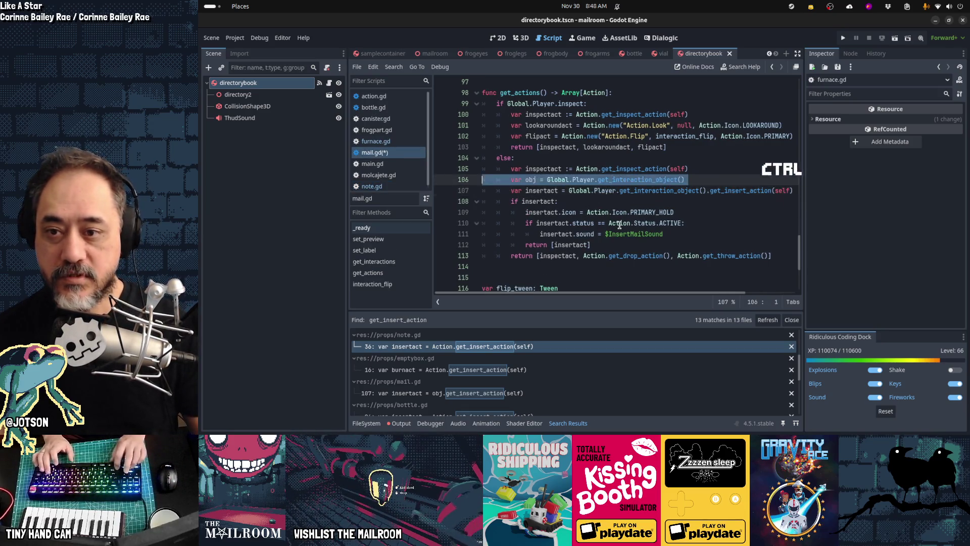
key(Delete)
key(ctrl+s)
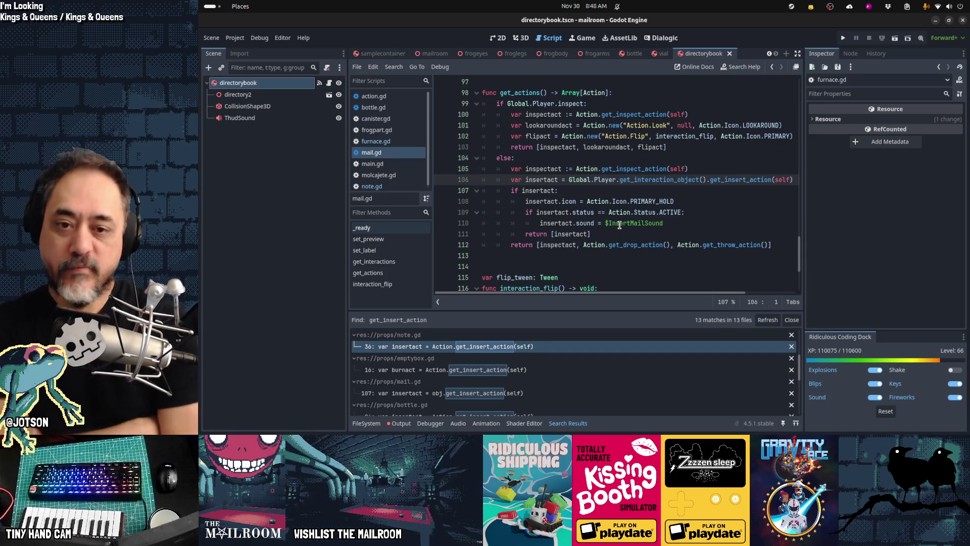
- Select note.gd's Global.Player.get_interaction_object().get_insert_action(self) call for copying
key(End)
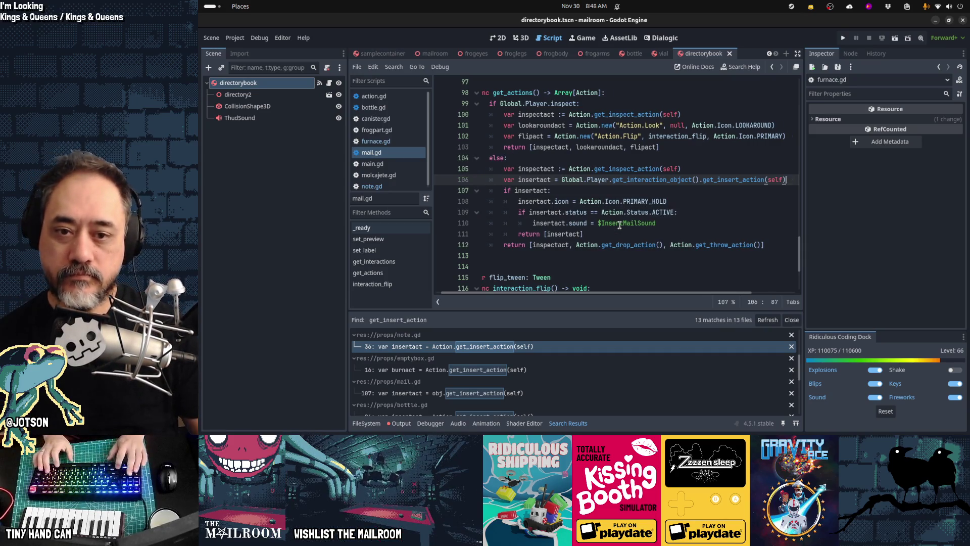
key(shift+Home)
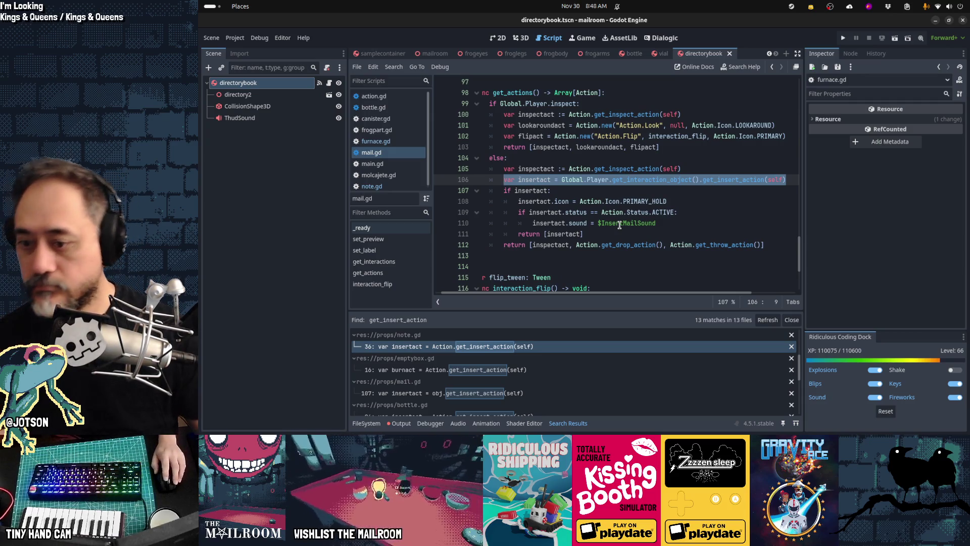
click(522, 350)
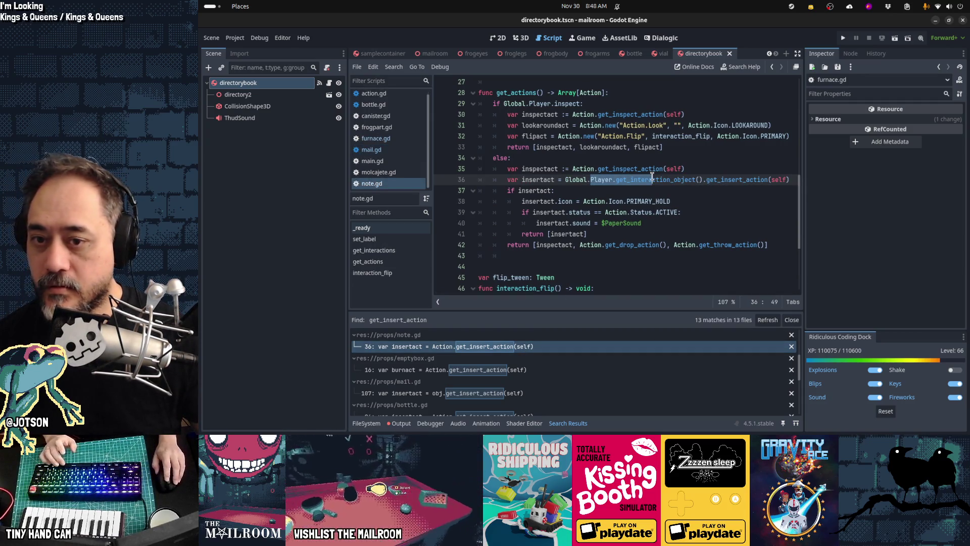
mouse_move(657, 180)
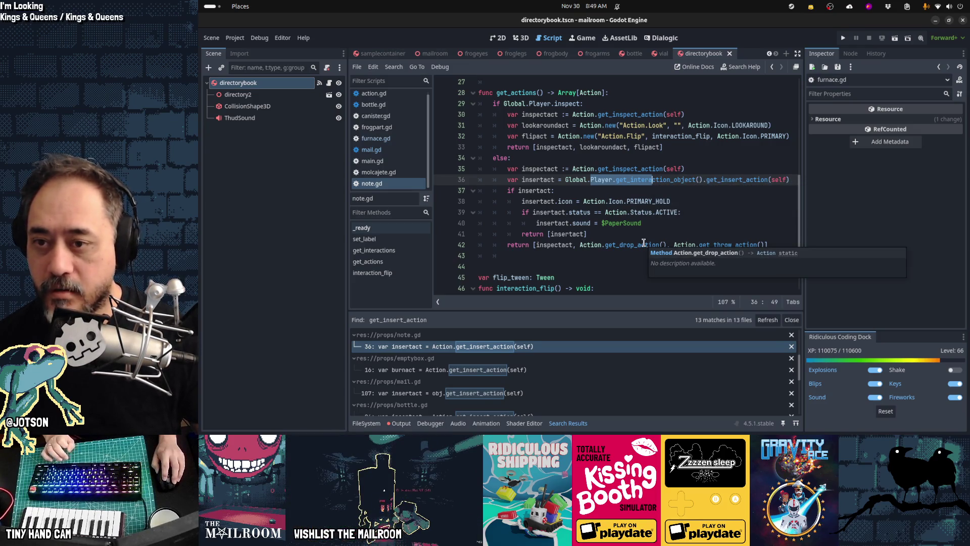
mouse_move(577, 174)
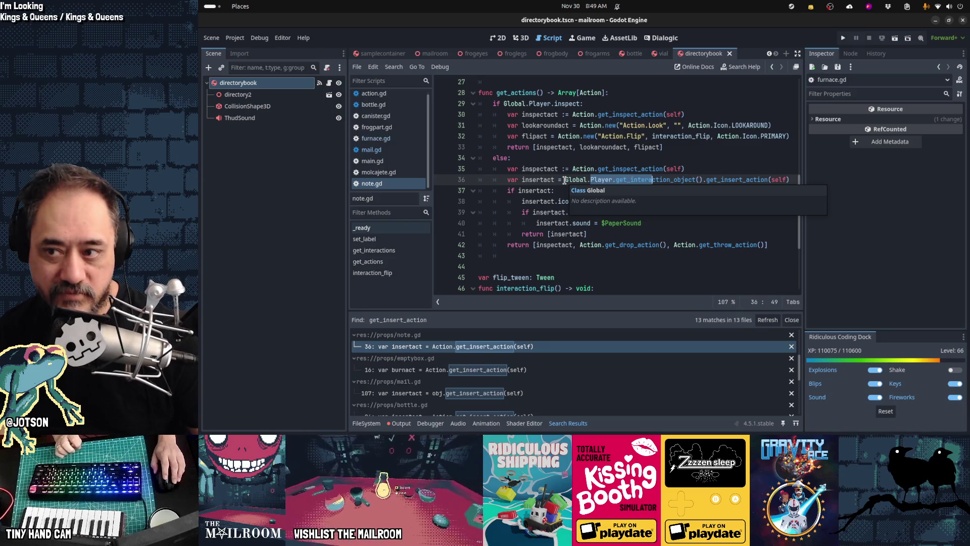
click(586, 180)
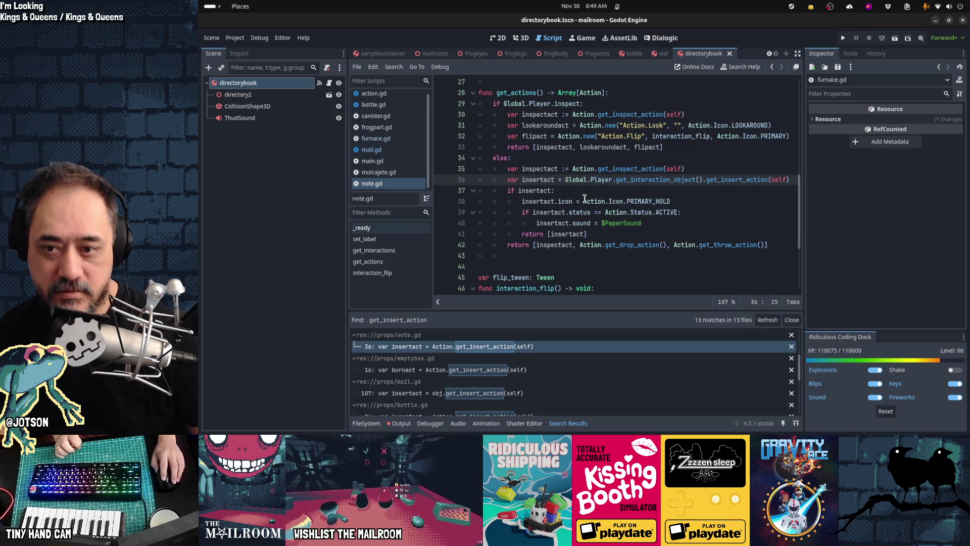
mouse_move(584, 198)
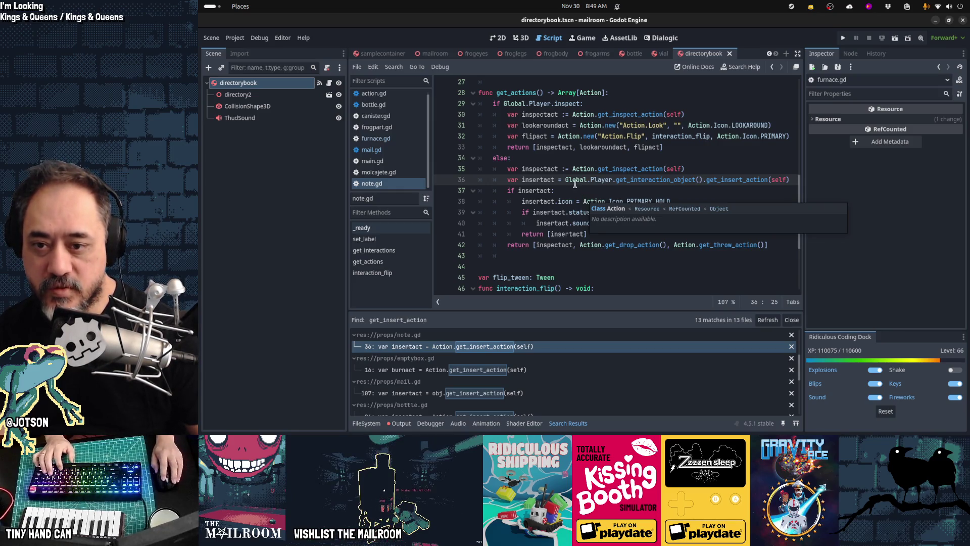
mouse_move(590, 244)
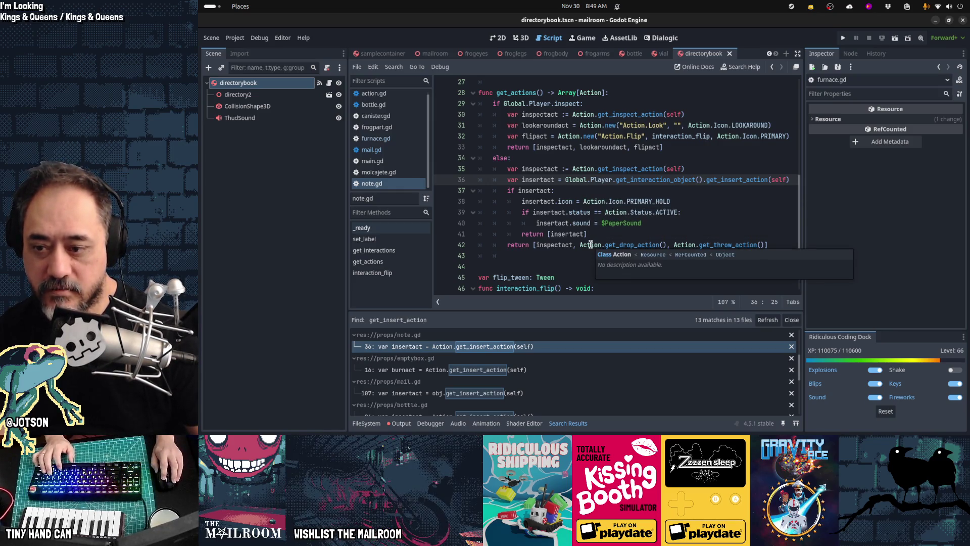
key(shift+End)
key(ctrl+c)
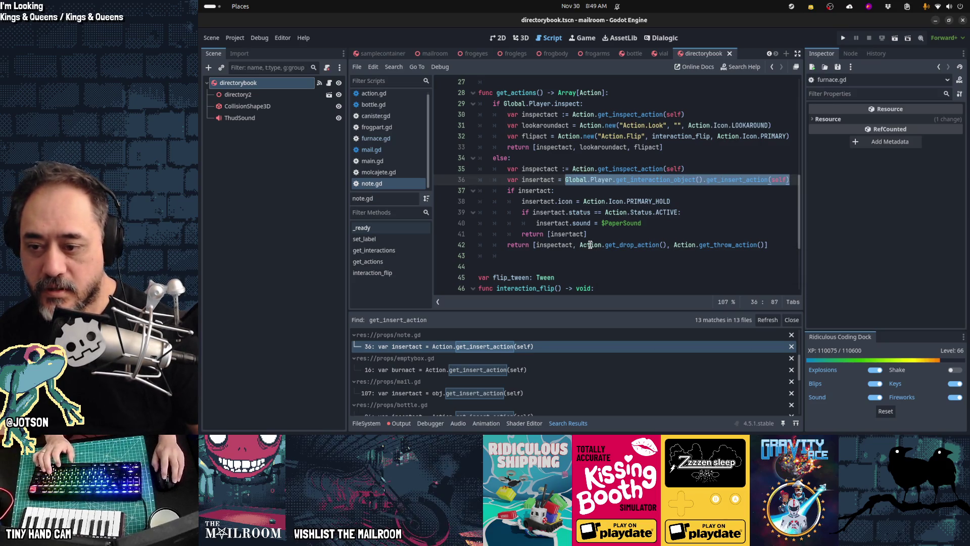
- Replace emptybox.gd's broken Action.get_insert_action call on line 16 with the interaction-object call and save
click(526, 369)
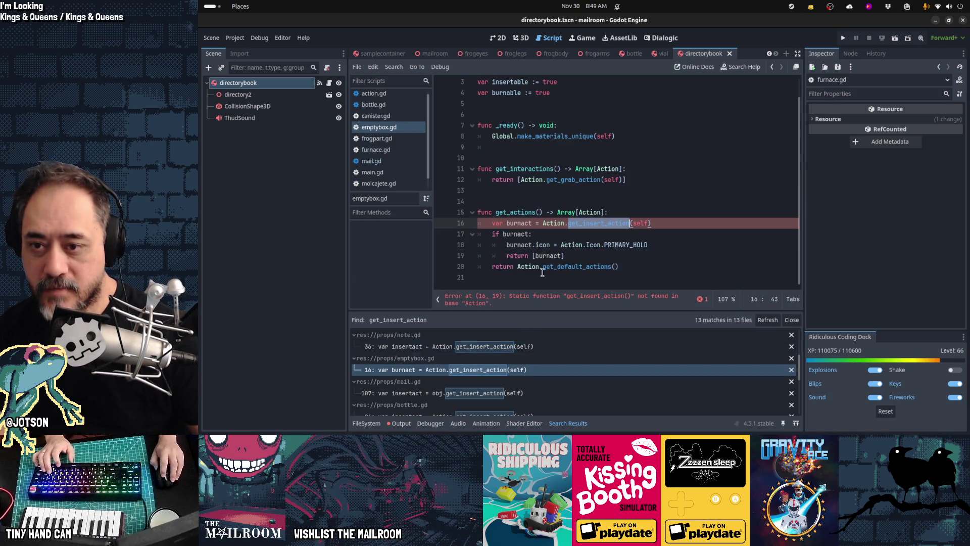
click(544, 224)
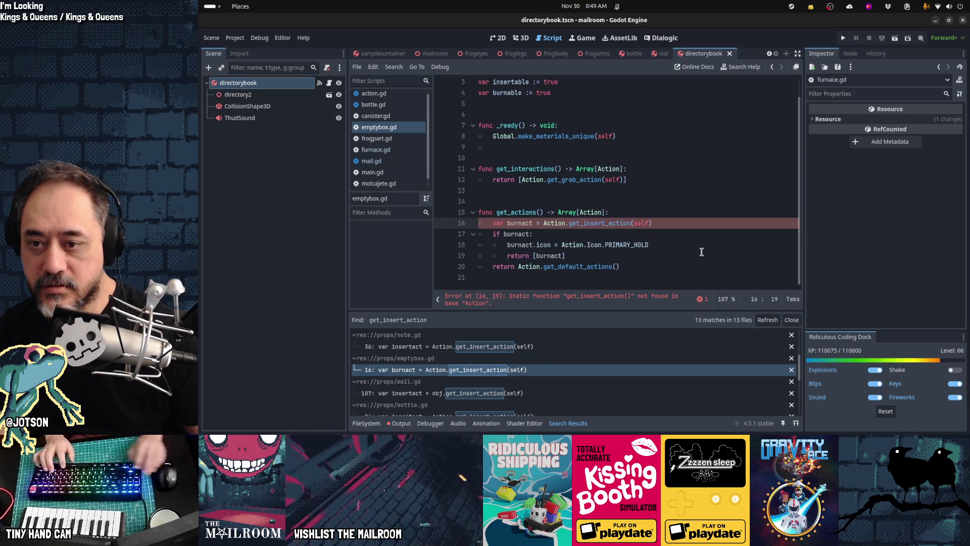
key(shift+End)
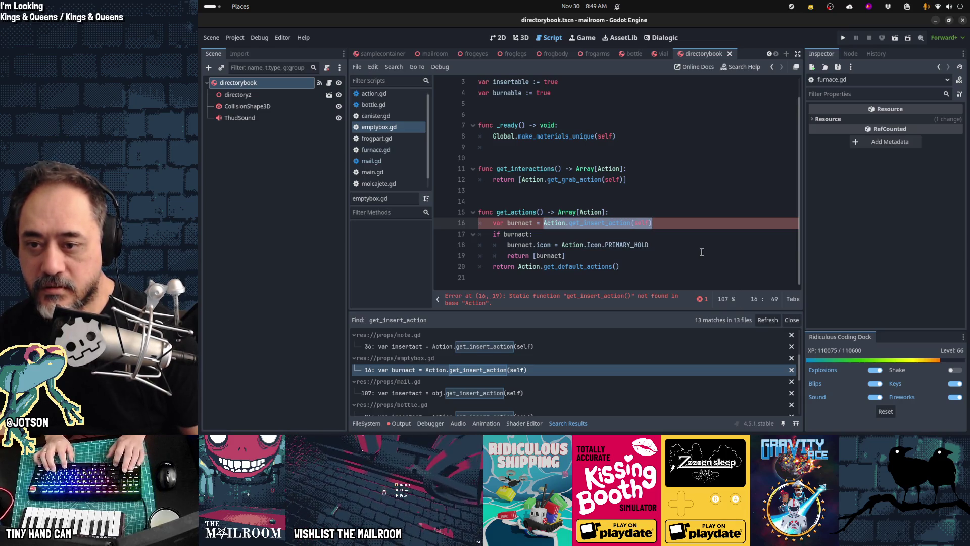
key(ctrl+v)
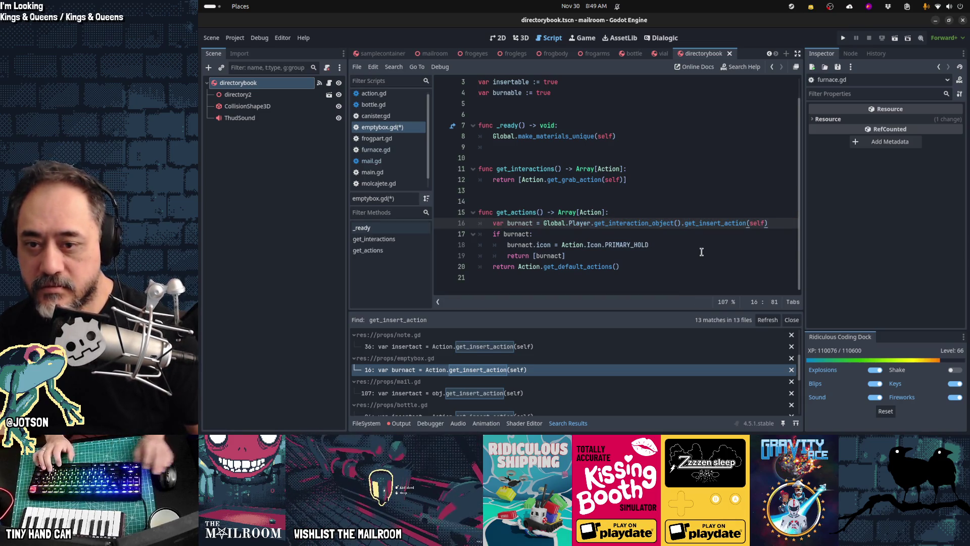
key(ctrl+s)
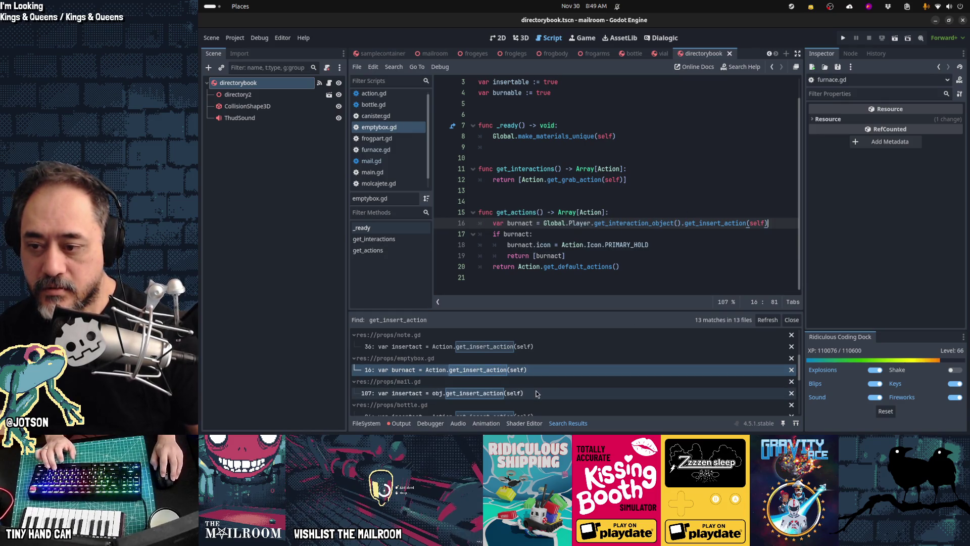
click(536, 392)
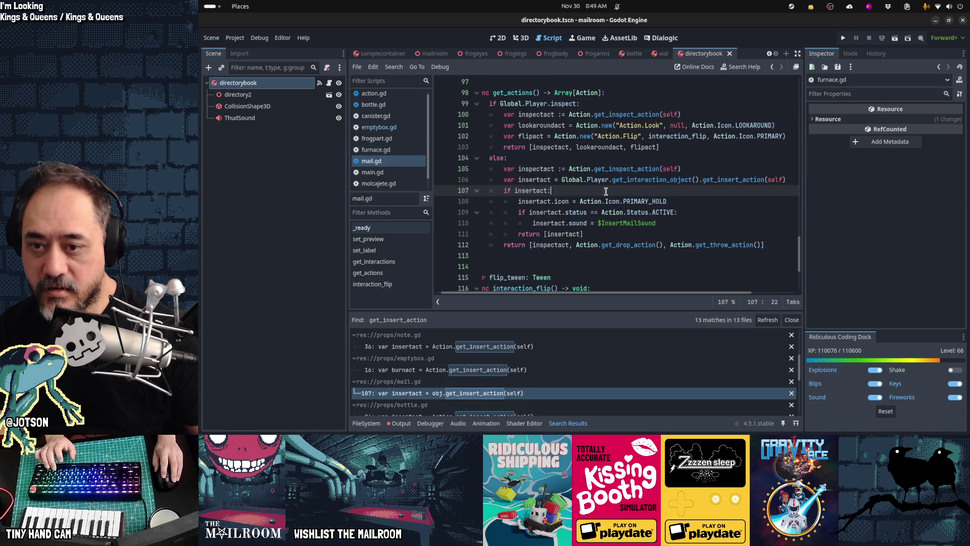
key(ctrl+shift+f)
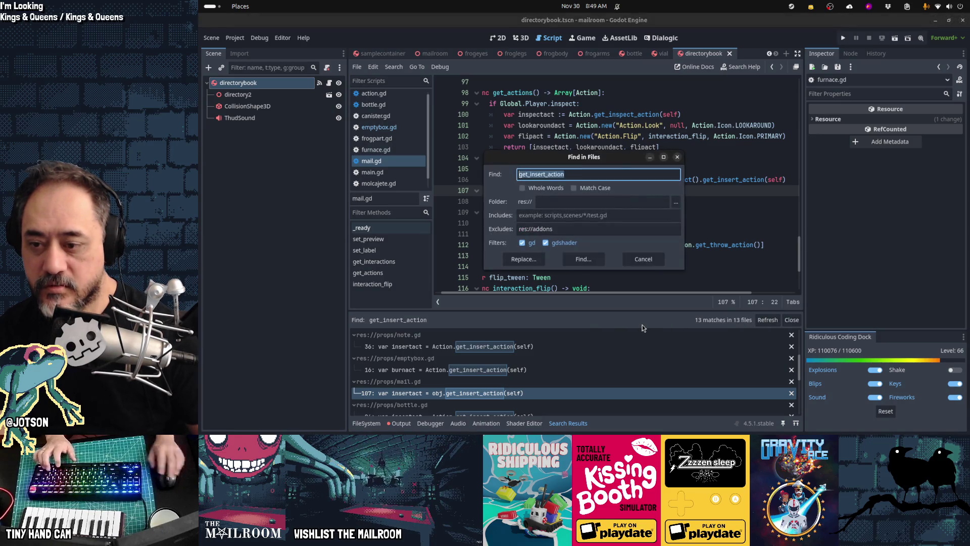
- Search for Action.get_insert_action (9 matches) and open the frogpart.gd and wood.gd results
key(Home)
text(Action.)
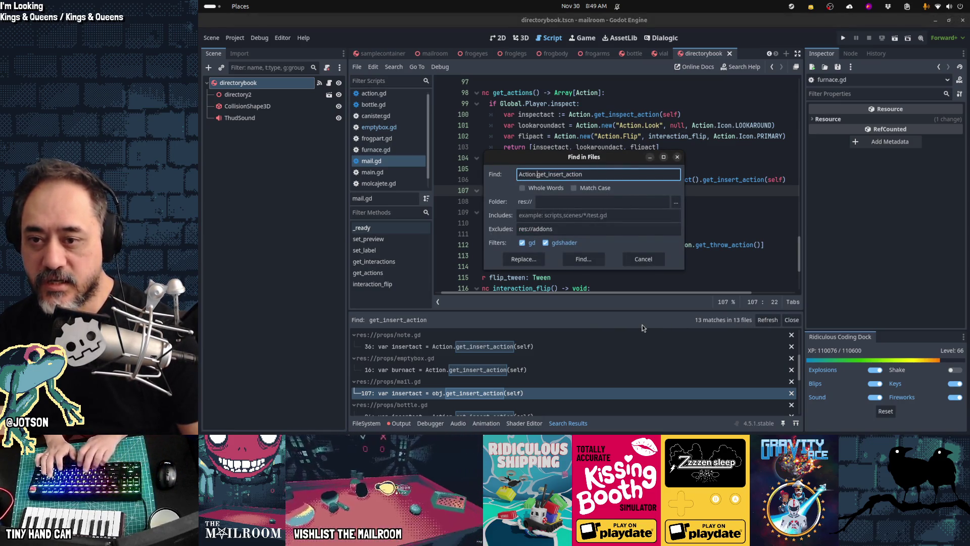
key(Return)
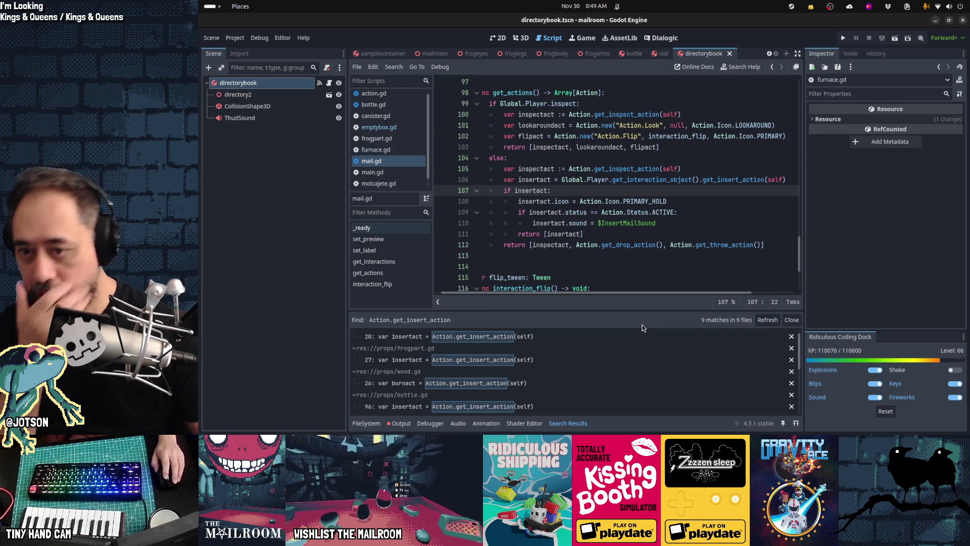
scroll(557, 346, up, 1)
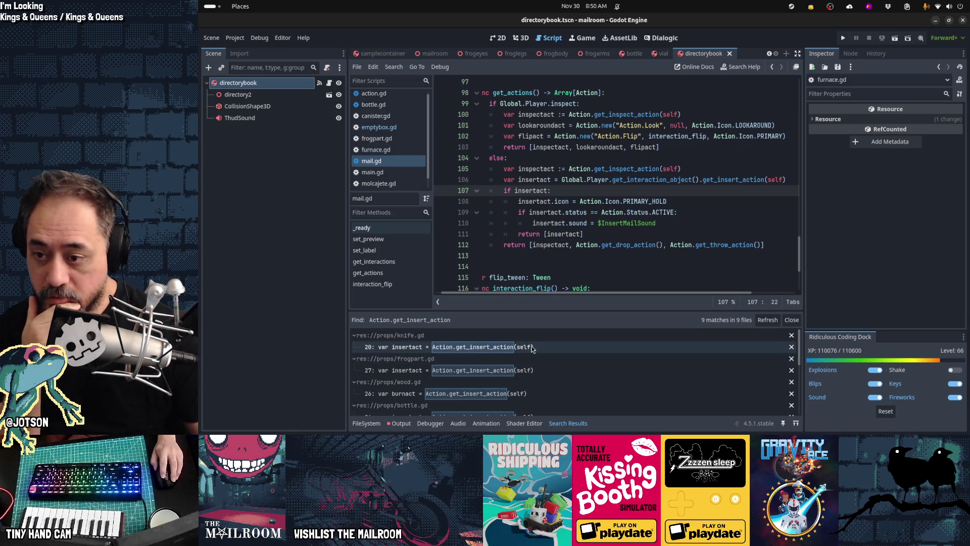
click(527, 377)
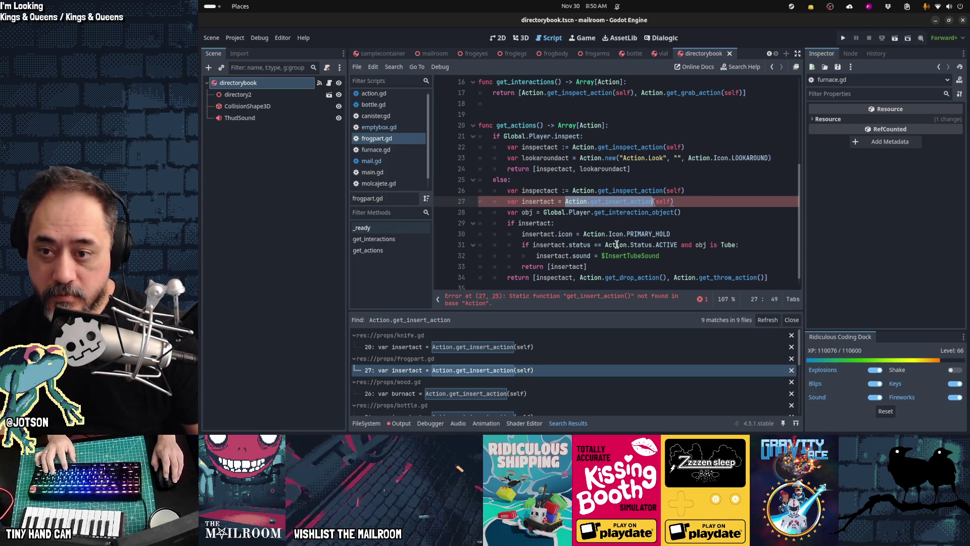
mouse_move(616, 244)
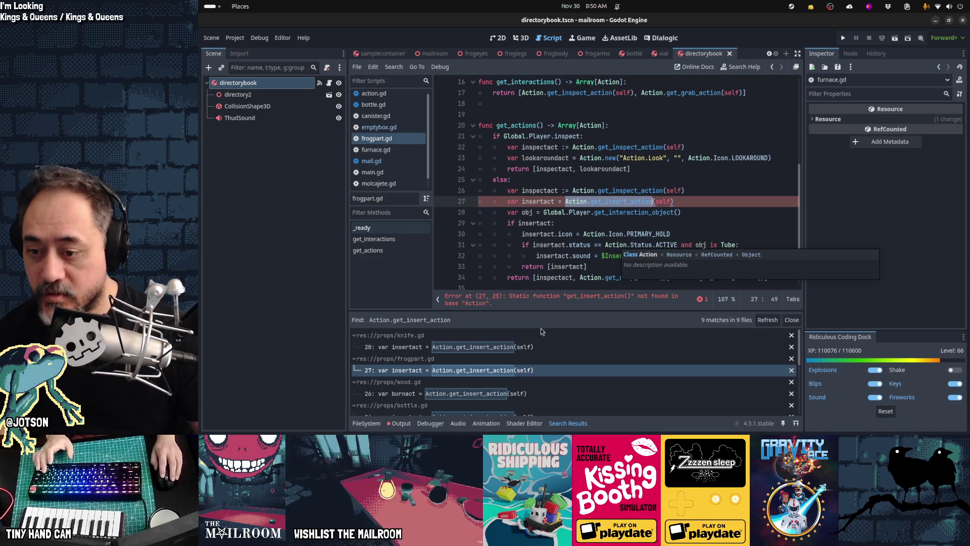
click(604, 201)
key(alt+Left)
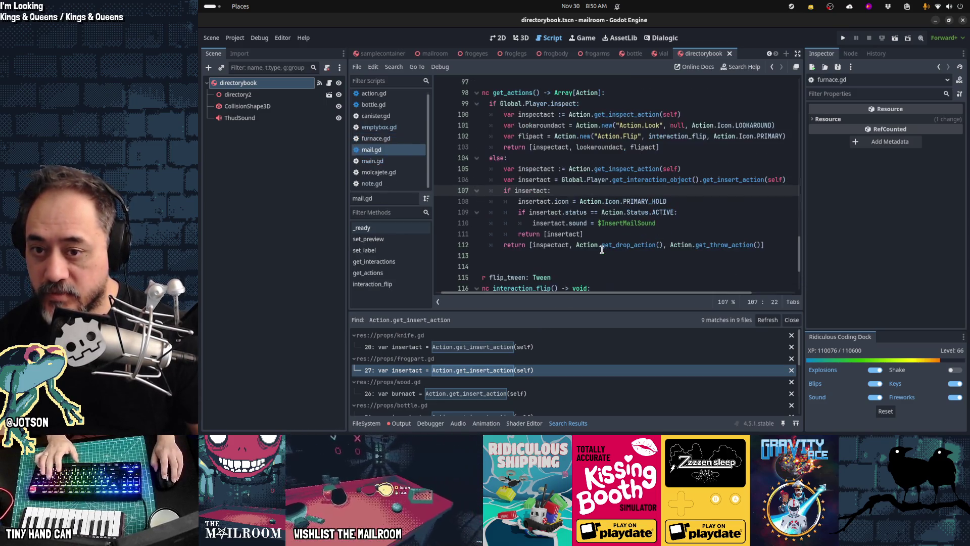
click(538, 396)
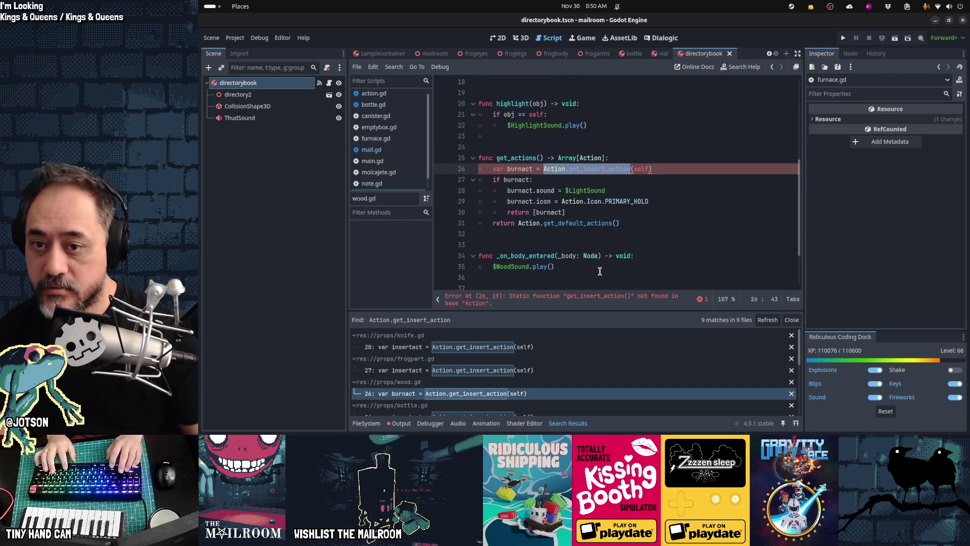
- Paste Global.Player.get_interaction_object().get_insert_action(self) over tp.gd's line 26 call and save
key(ctrl+v)
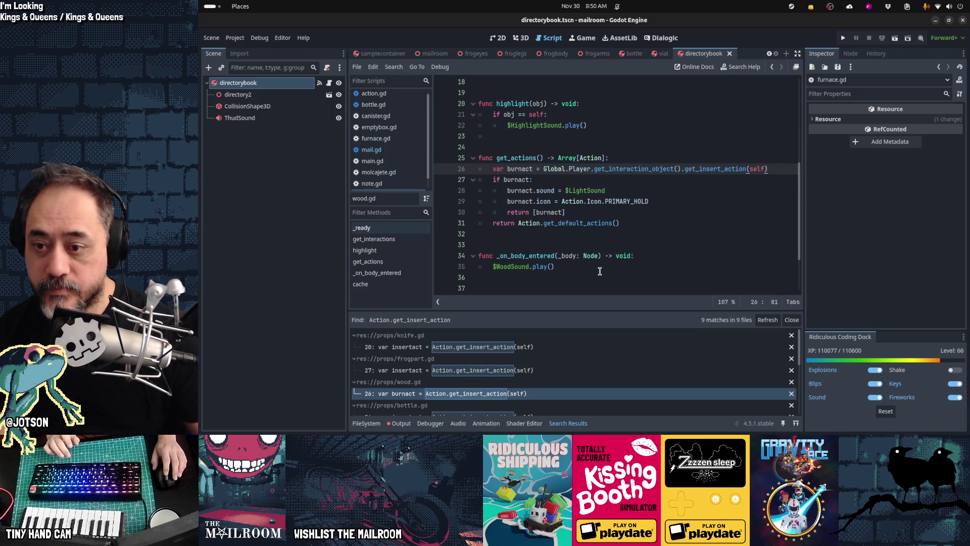
scroll(571, 374, down, 1)
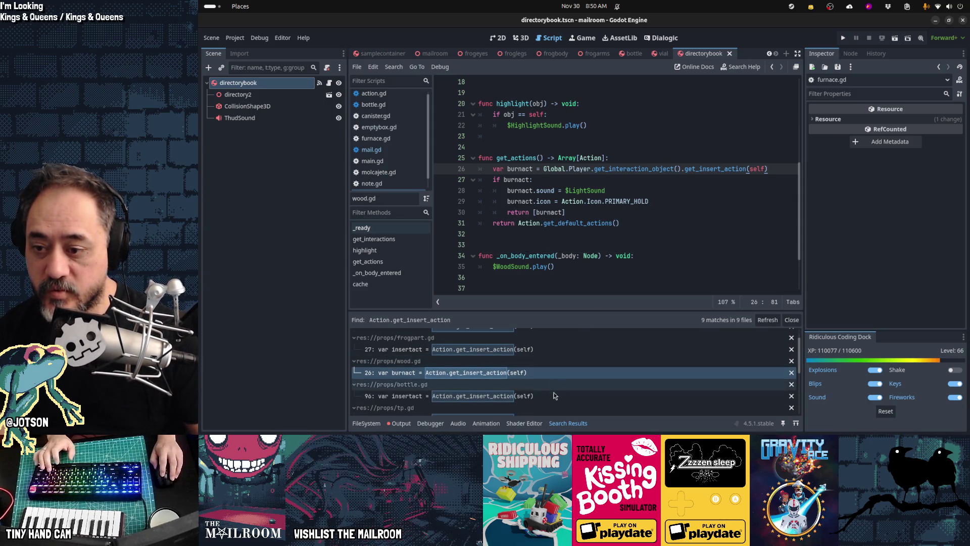
scroll(554, 399, down, 1)
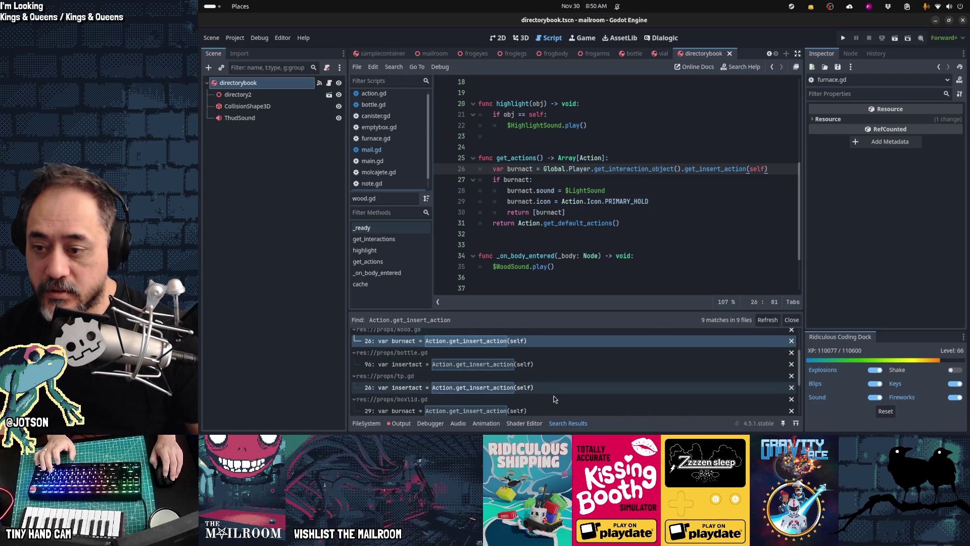
click(541, 387)
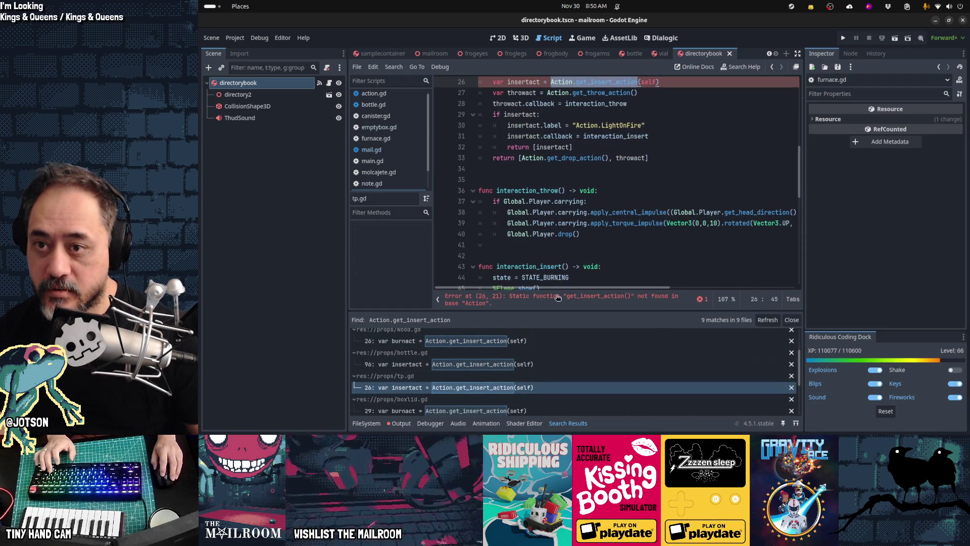
scroll(563, 232, up, 1)
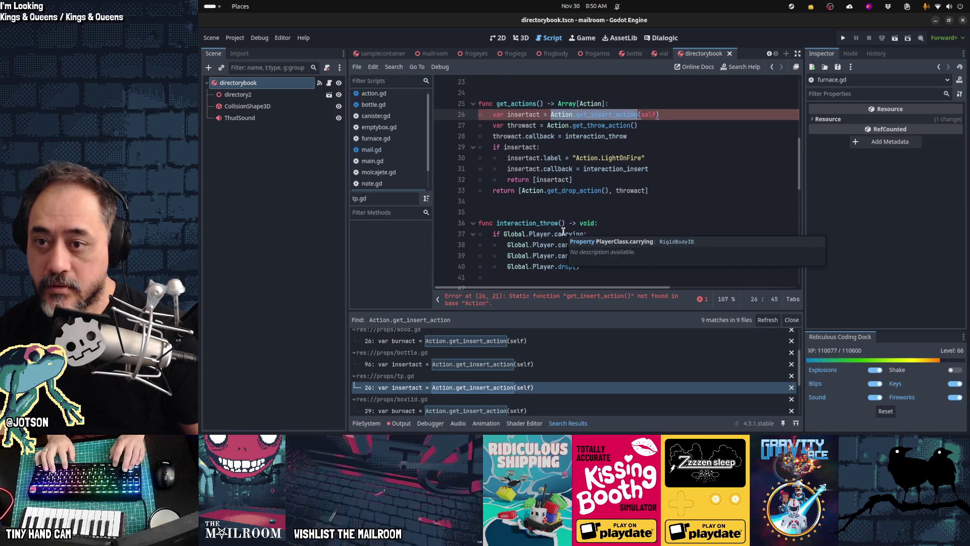
key(shift+End)
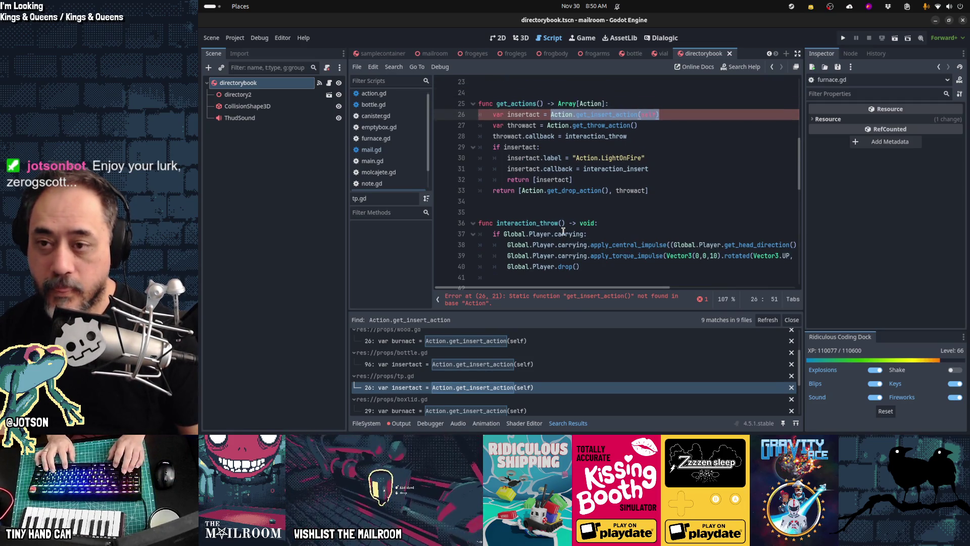
text(Global.Player.get_interaction_object().get_insert_action(self))
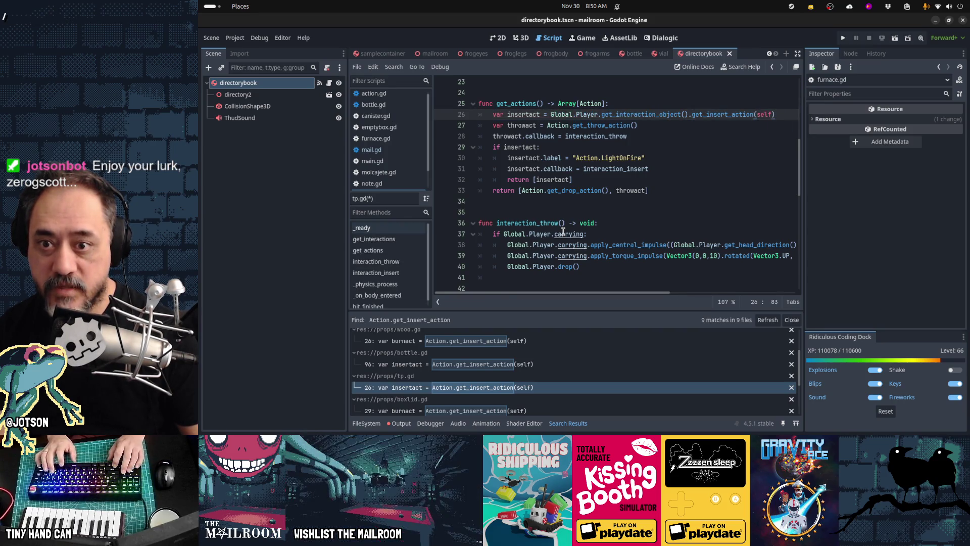
key(ctrl+s)
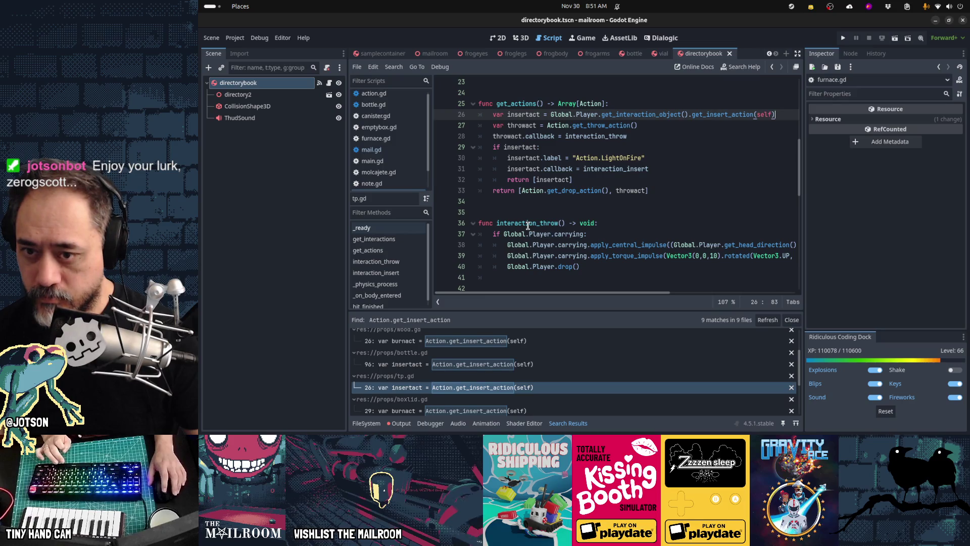
- Open boxlid.gd's flagged line 29 call and select it through its (self) argument
scroll(536, 367, down, 2)
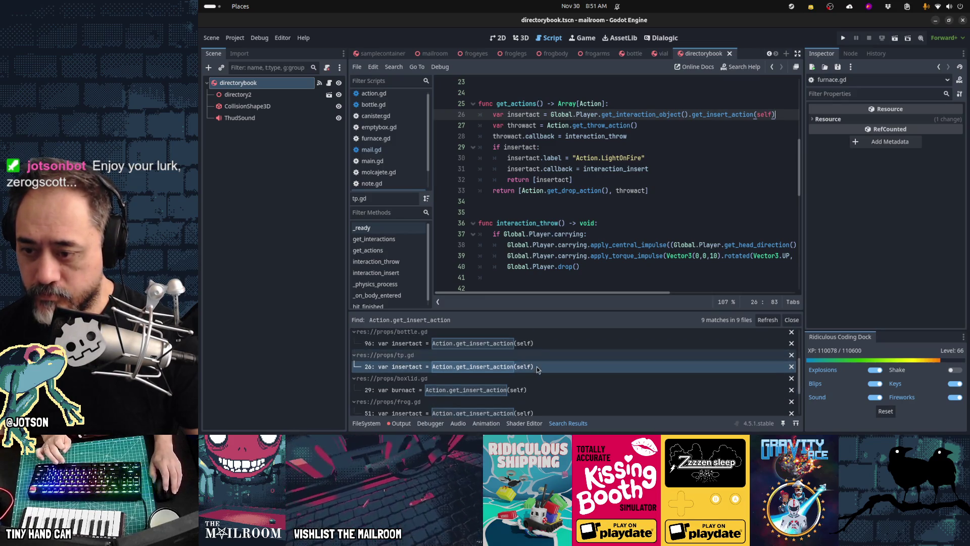
click(536, 389)
key(shift+End)
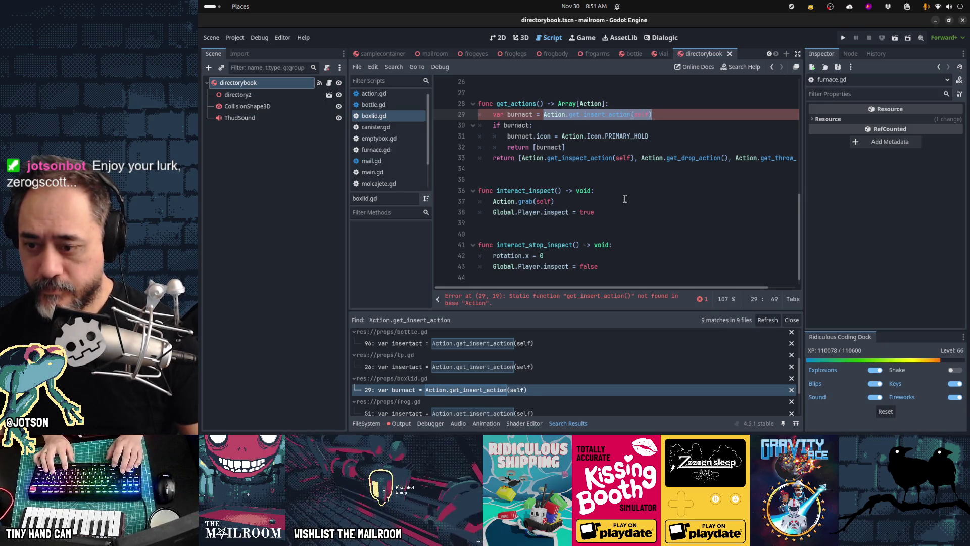
- Paste the interaction-object call into boxlid.gd, emptygiftbox.gd and giftboxlid.gd, reverting the frog.gd change
text(Global.Player.get_interaction_object().get_insert_action(self))
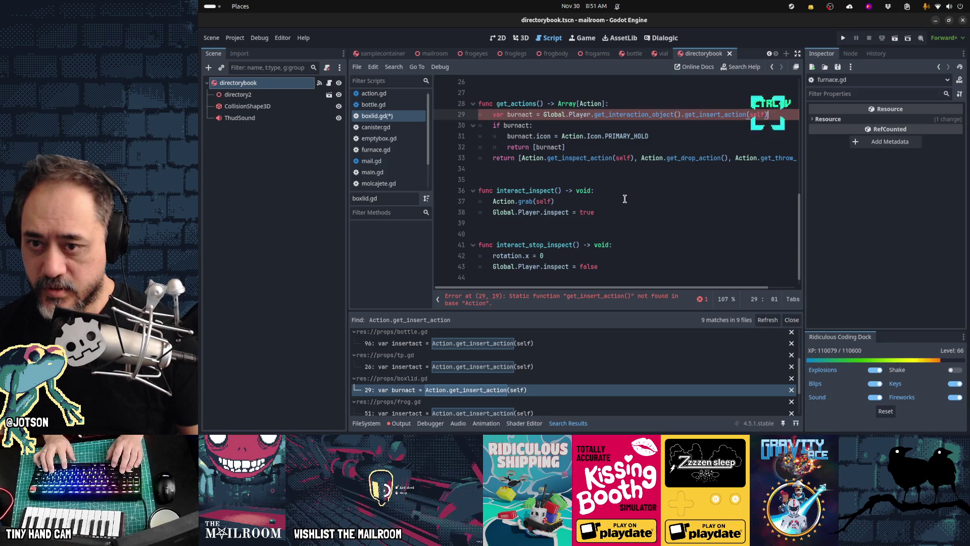
scroll(552, 382, down, 1)
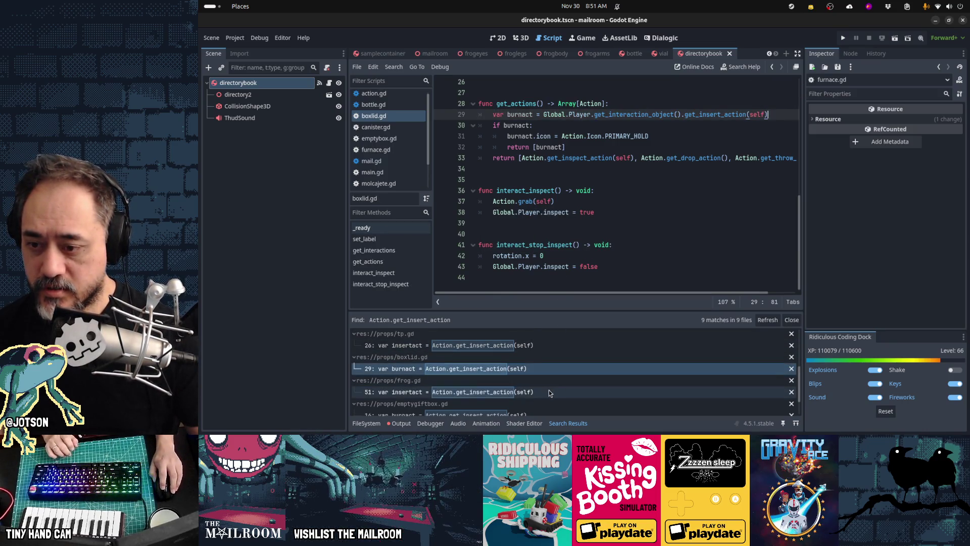
click(549, 395)
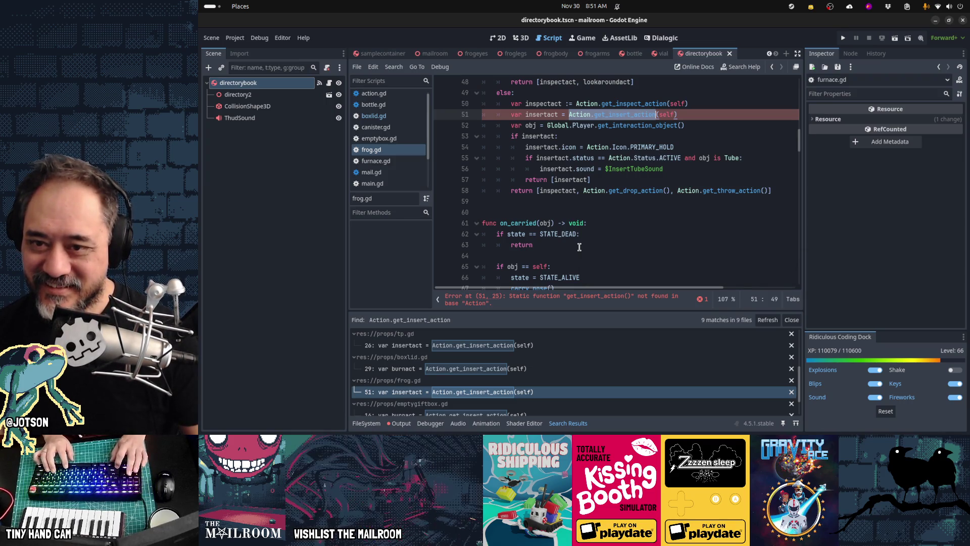
text(Global.Player.get_interaction_object().get_insert_action(self))
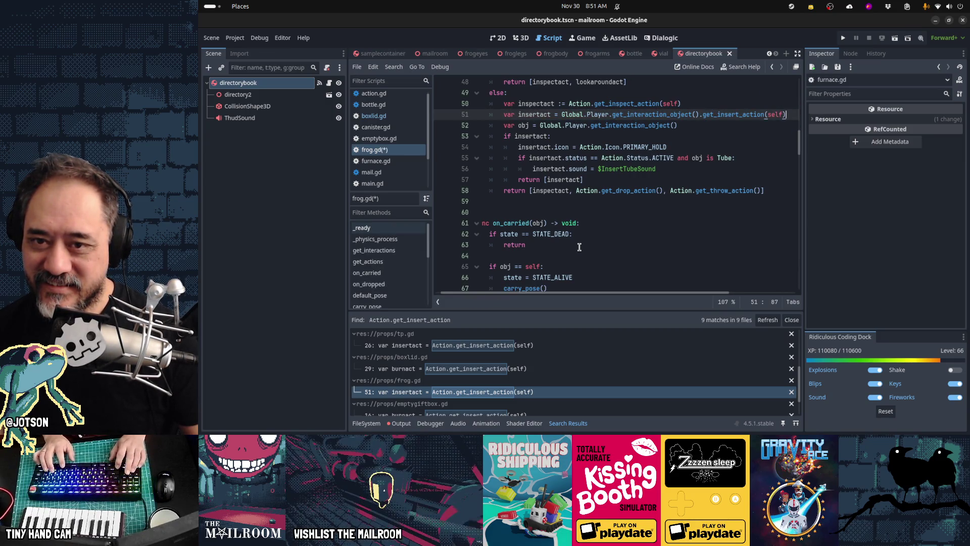
key(ctrl+z)
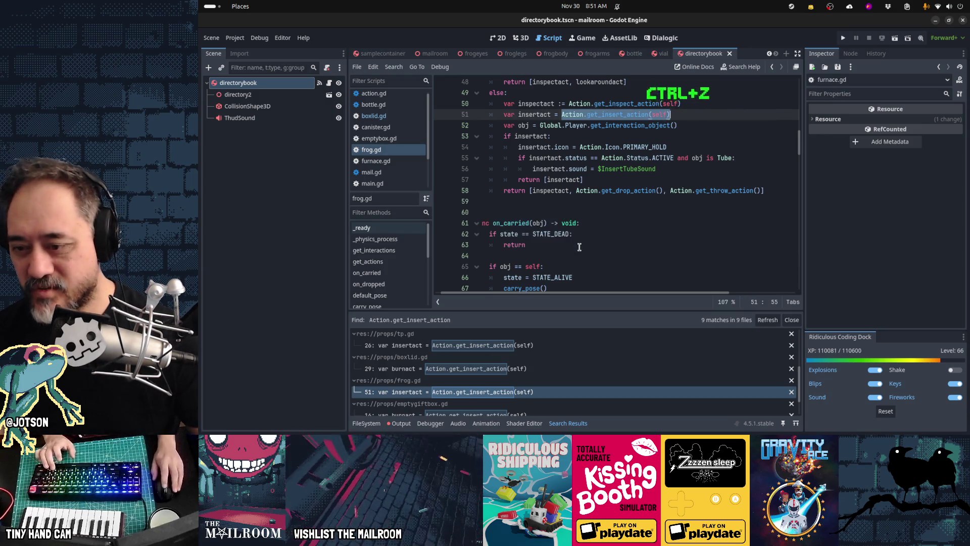
scroll(558, 363, down, 1)
click(546, 378)
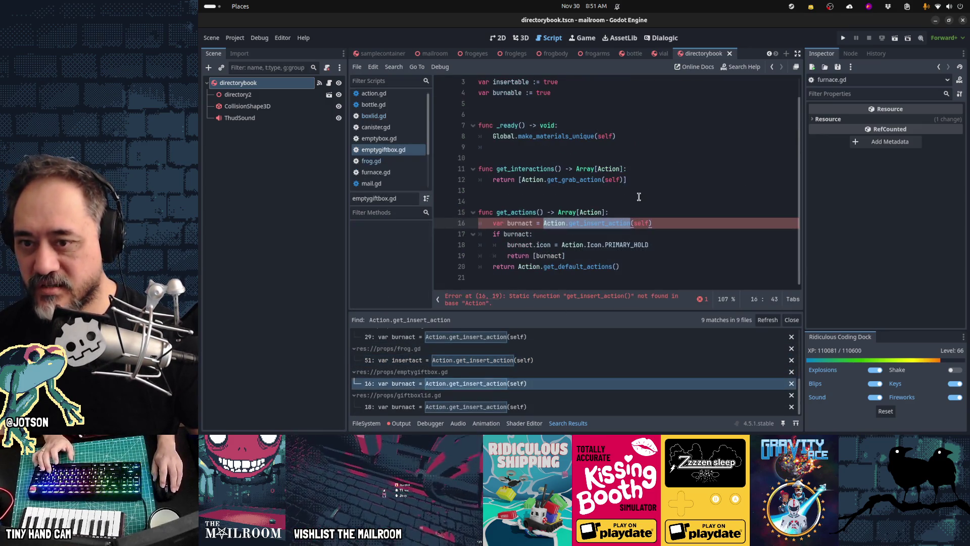
text(Global.Player.get_interaction_object().get_insert_action(self))
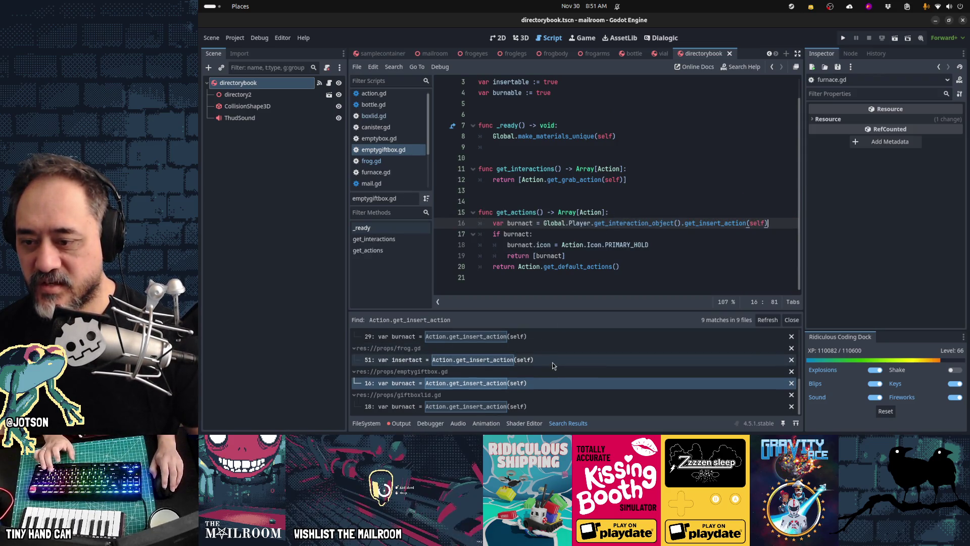
click(549, 406)
text(Global.Player.get_interaction_object().get_insert_action)
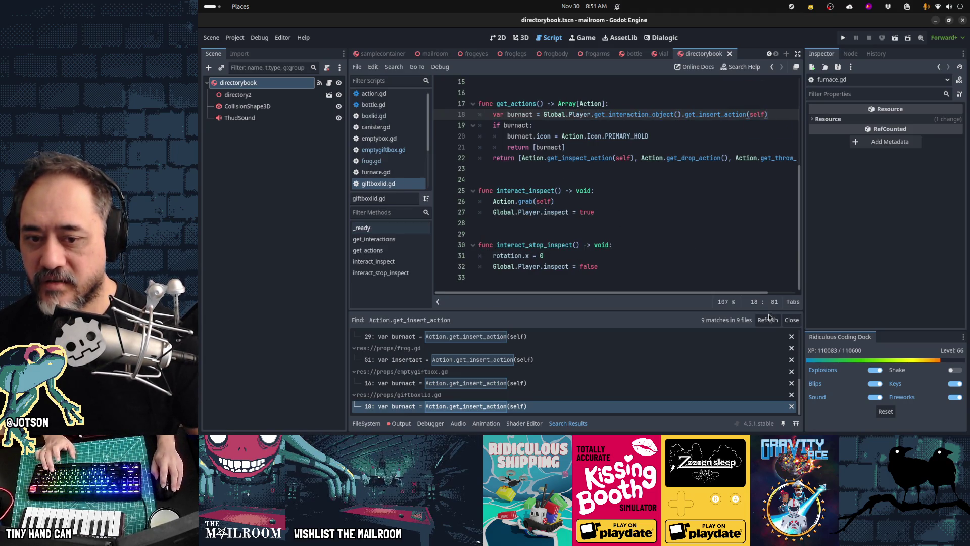
- Refresh the search to 4 remaining matches and open furnace.gd
click(767, 319)
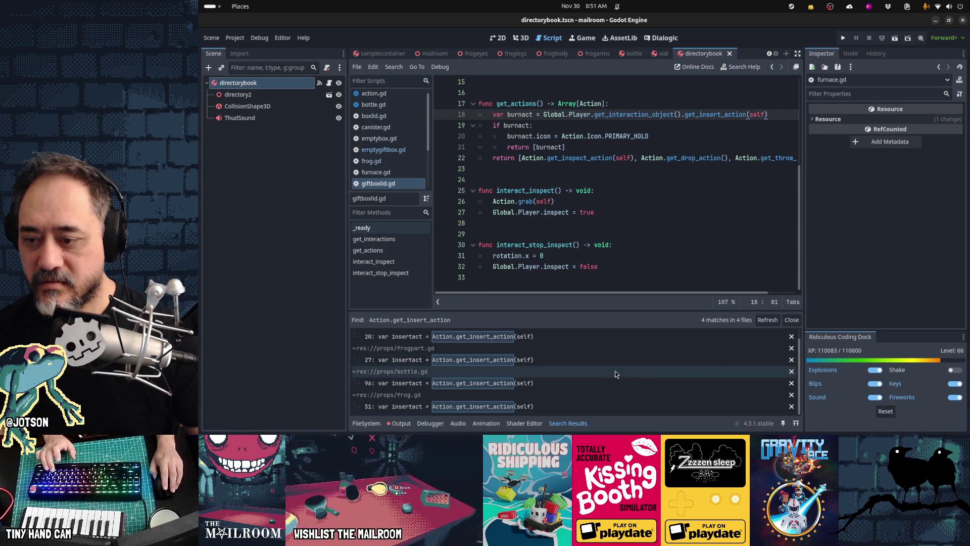
scroll(614, 373, up, 1)
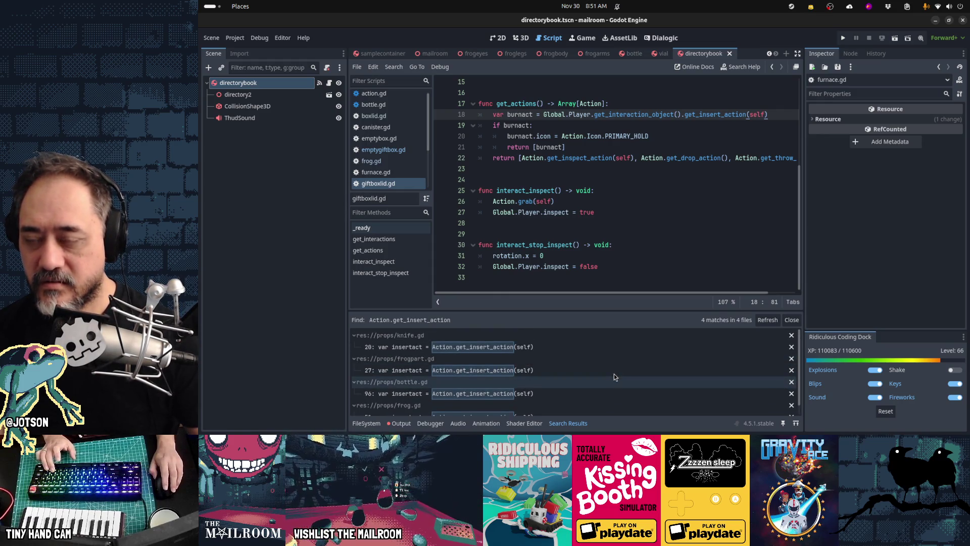
click(396, 172)
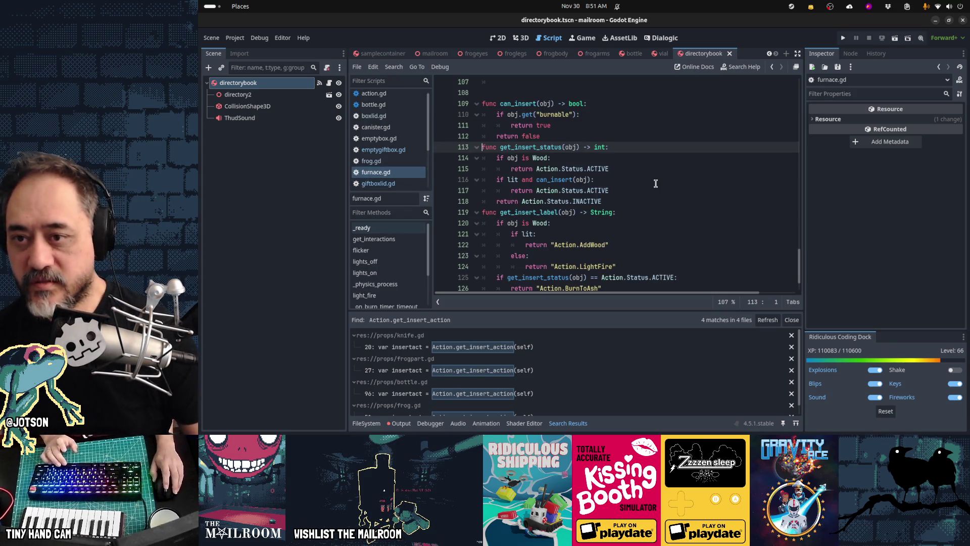
scroll(673, 201, down, 2)
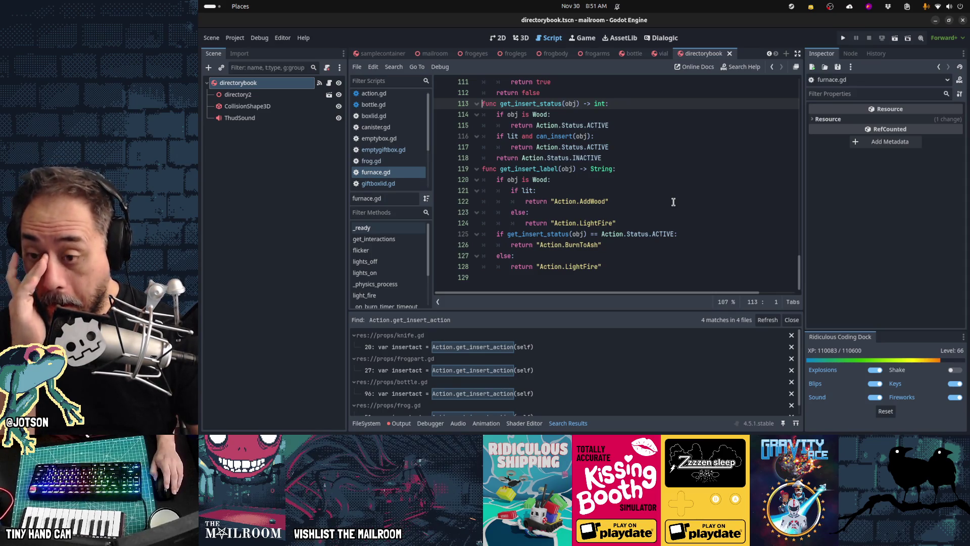
scroll(673, 201, up, 4)
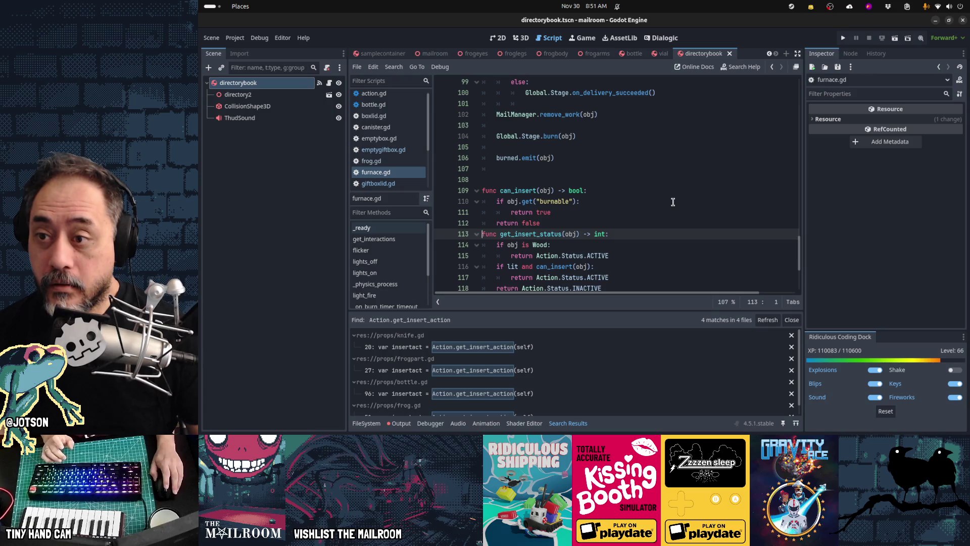
click(403, 130)
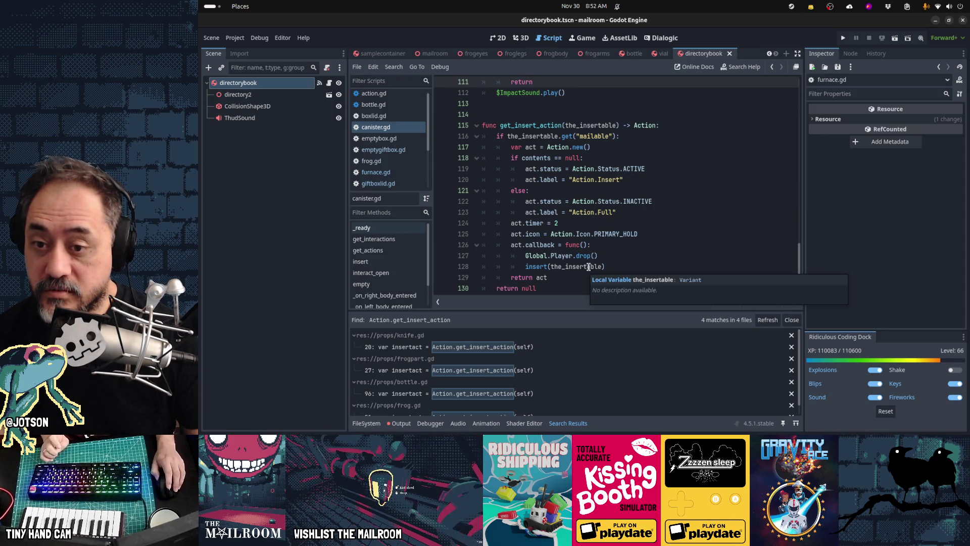
mouse_move(558, 251)
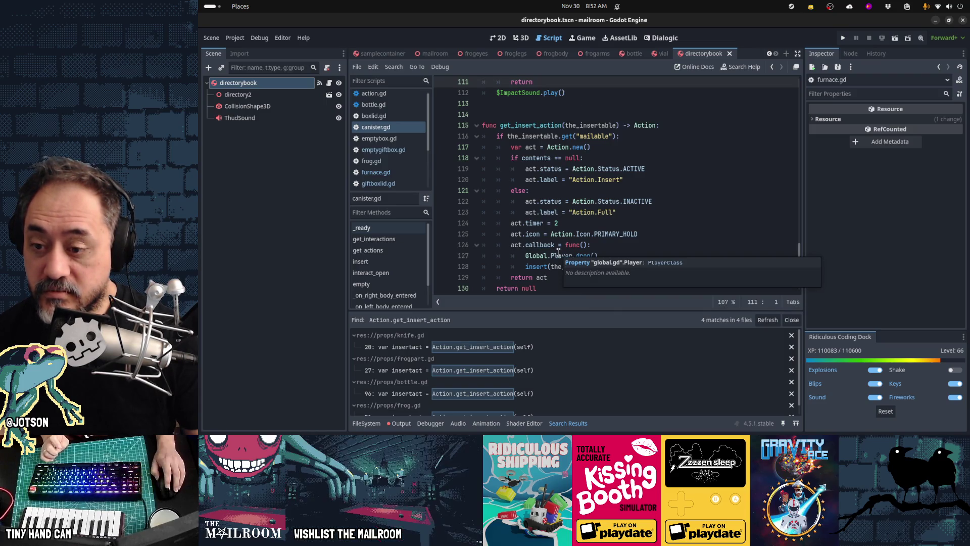
click(371, 161)
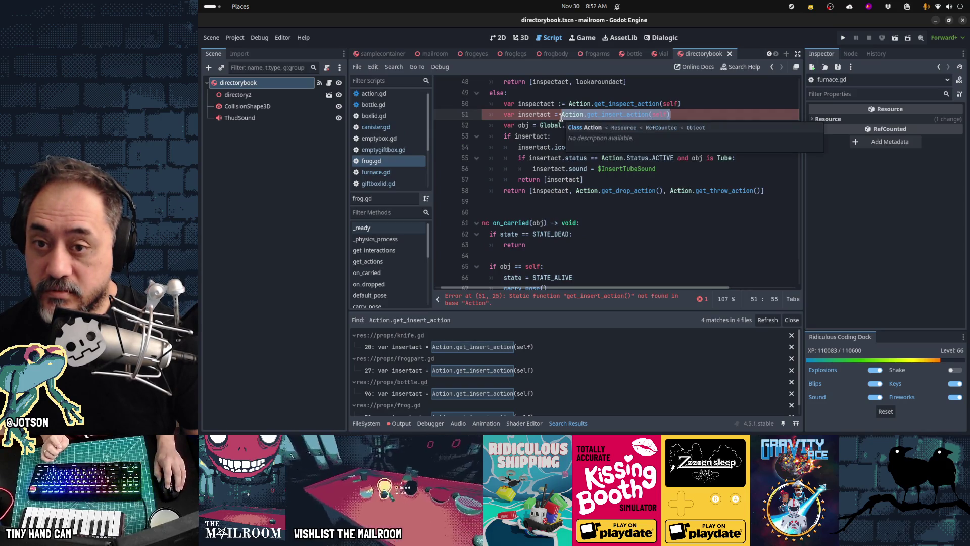
mouse_move(608, 159)
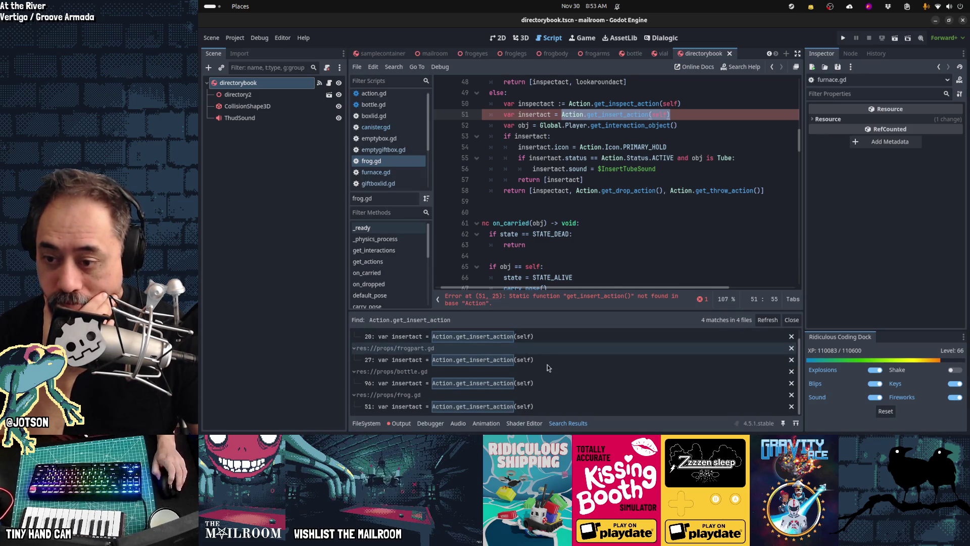
click(420, 171)
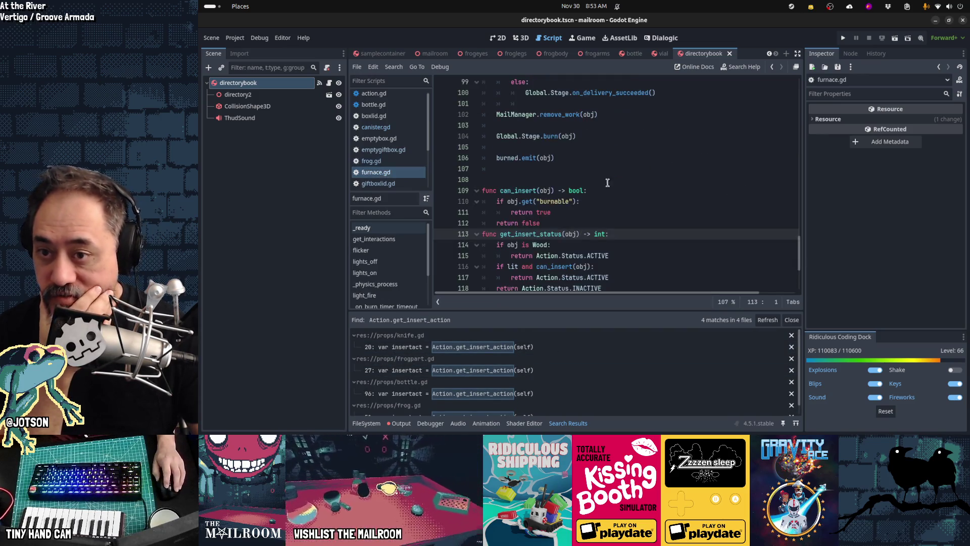
- Add a blank line above can_insert in furnace.gd, undoing an accidental paste
click(617, 219)
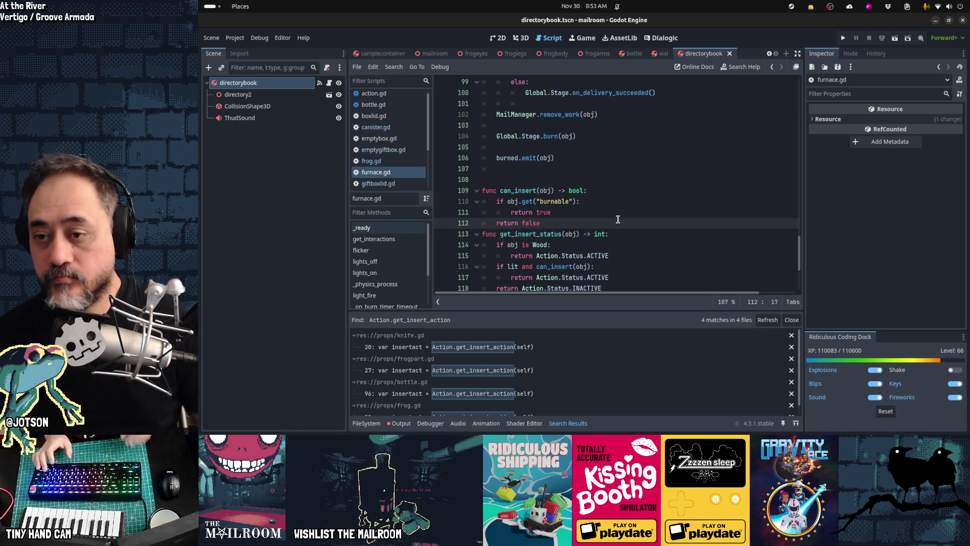
key(Up)
key(Up)
key(Up)
text(Global.Player.get_interaction_object().get_insert_action(self))
key(ctrl+z)
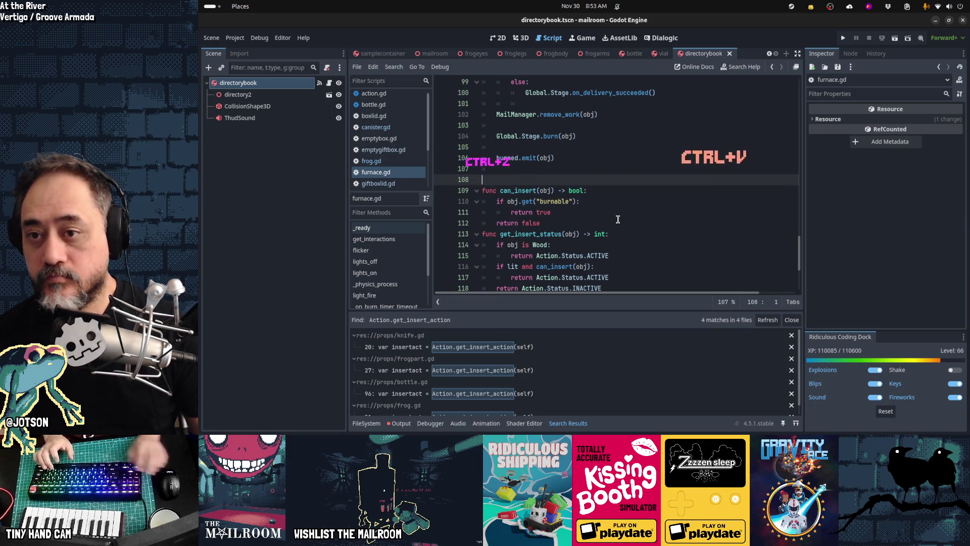
scroll(617, 218, up, 5)
scroll(617, 218, down, 6)
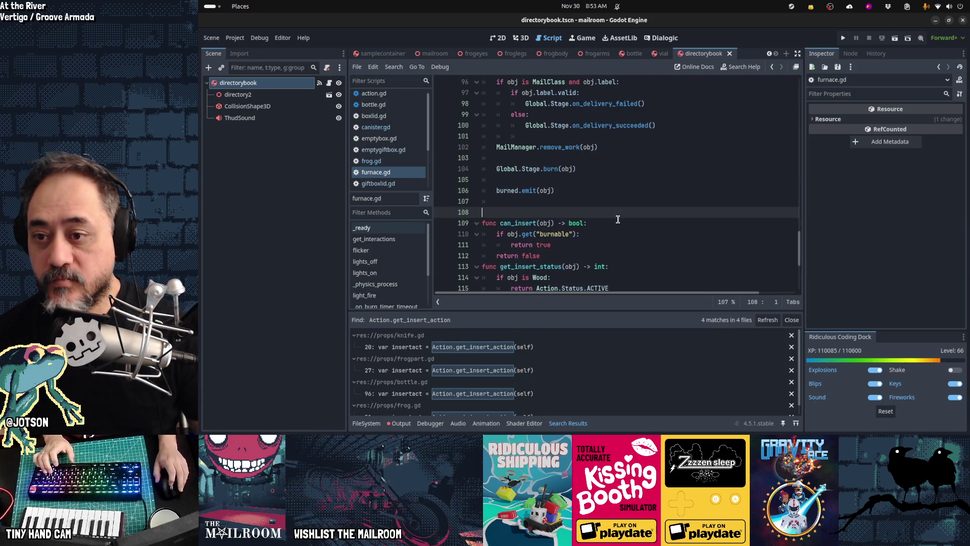
key(Return)
key(BackSpace)
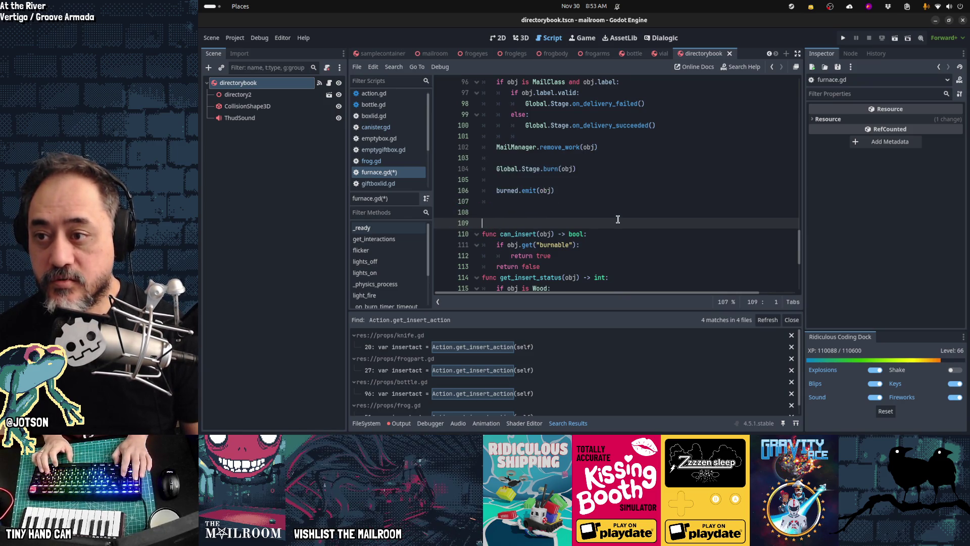
- Select and copy canister.gd's whole get_insert_action function
key(alt+Left)
key(alt+Left)
key(alt+Left)
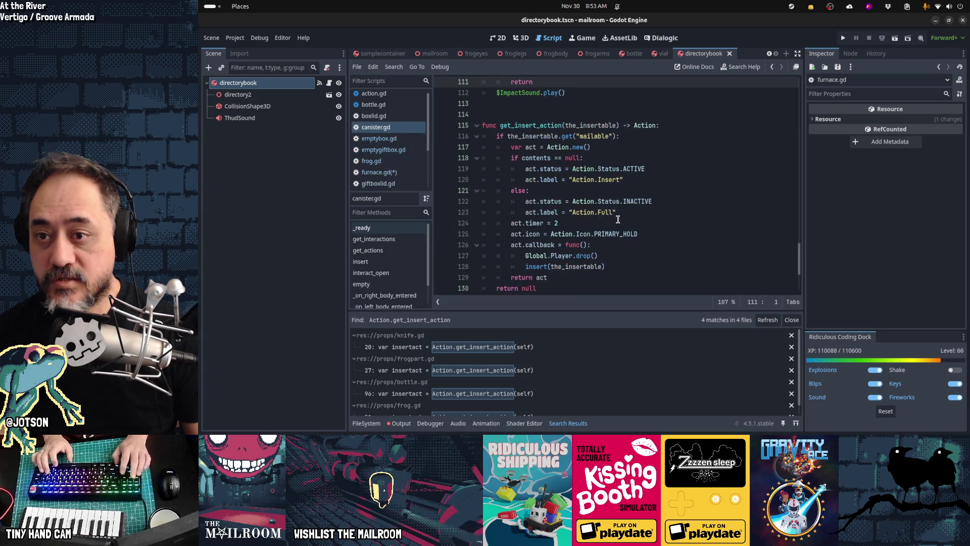
key(shift+Down)
key(shift+Down)
key(shift+Down)
key(ctrl+c)
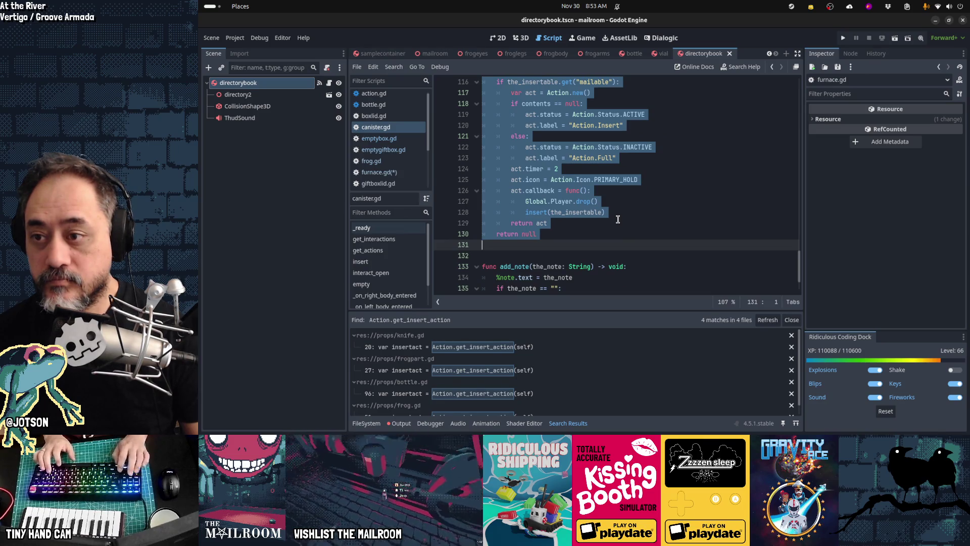
key(alt+Left)
key(alt+Left)
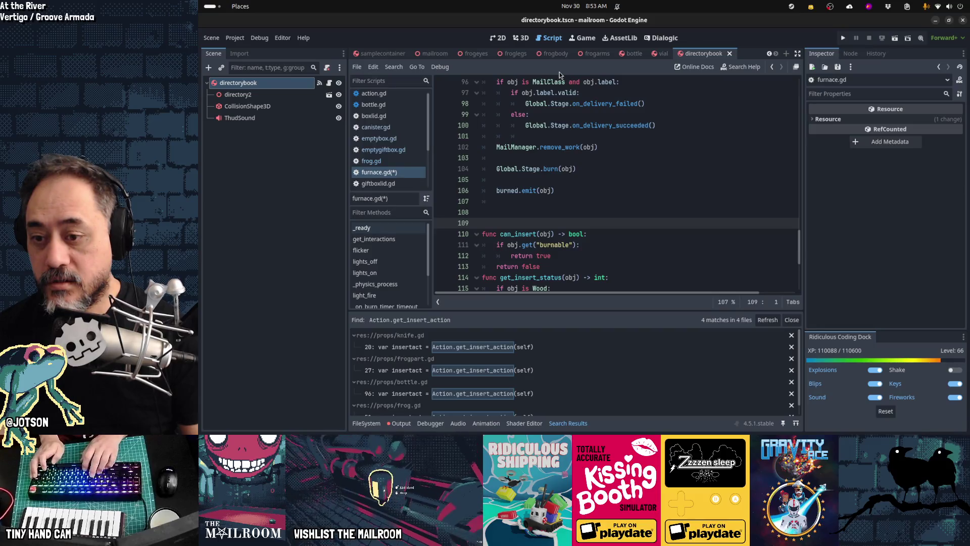
key(alt+Tab)
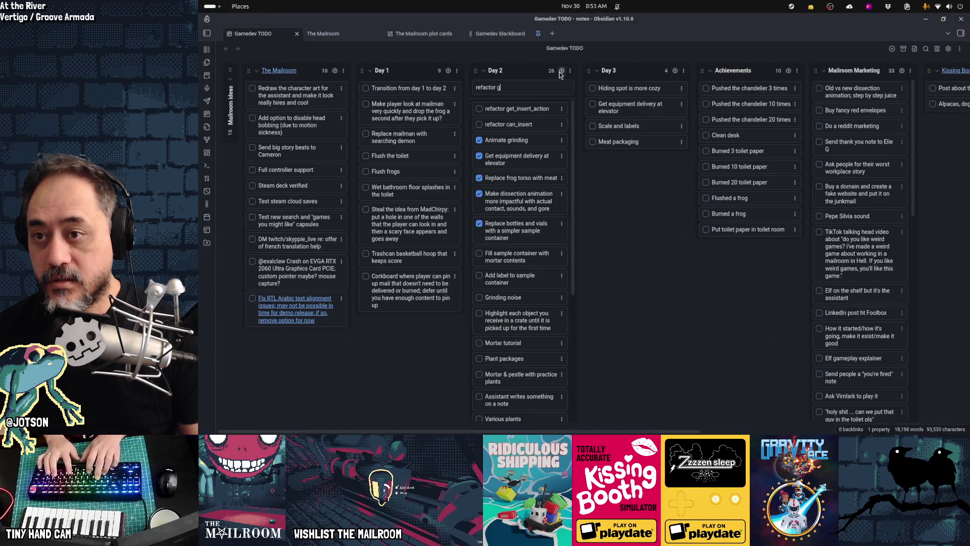
- Add 'refactor get_insert_status' and 'refactor get_insert_label' cards to the Day 2 list
text(nsert_status)
key(Return)
text(refa)
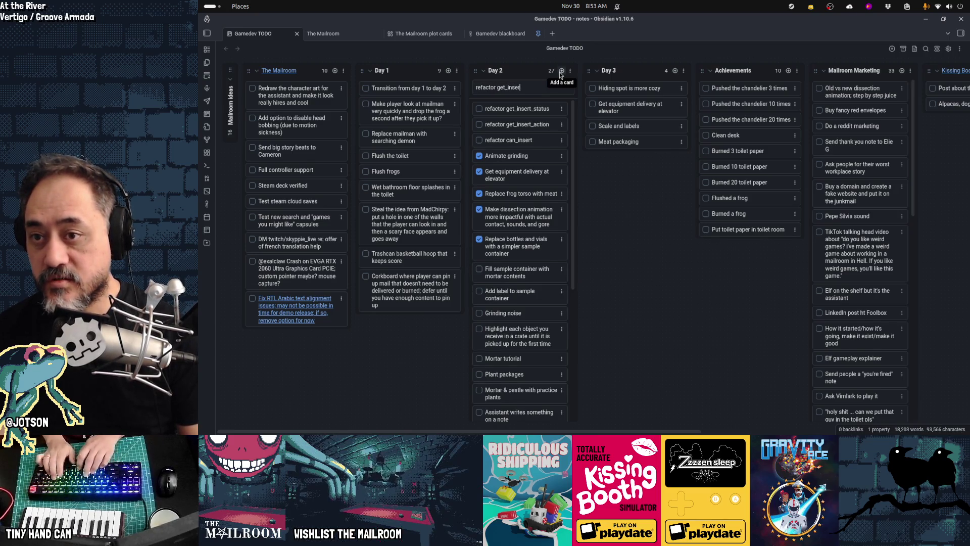
text(label)
key(Return)
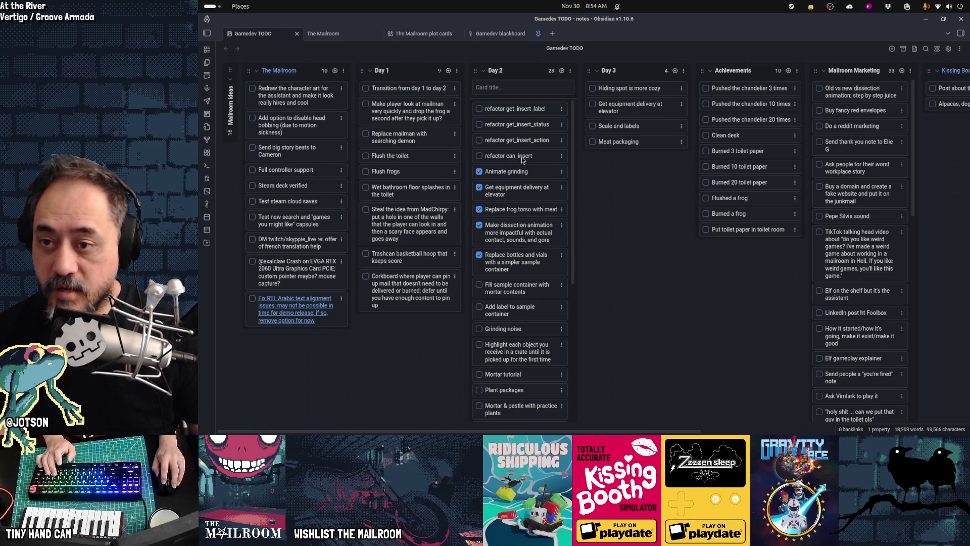
- Drag the refactor get_insert_action card to the top of Day 2
drag(519, 117, 518, 111)
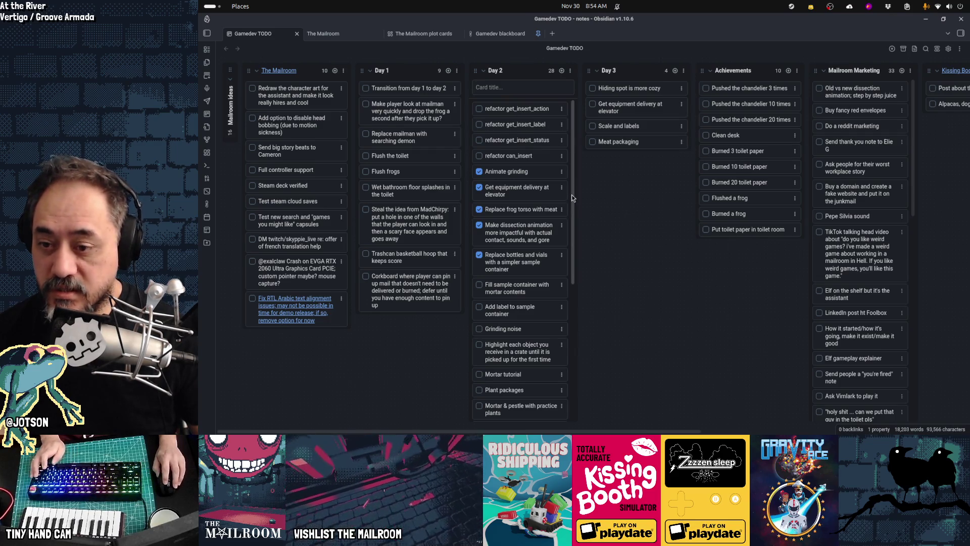
key(alt+Tab)
scroll(569, 269, down, 1)
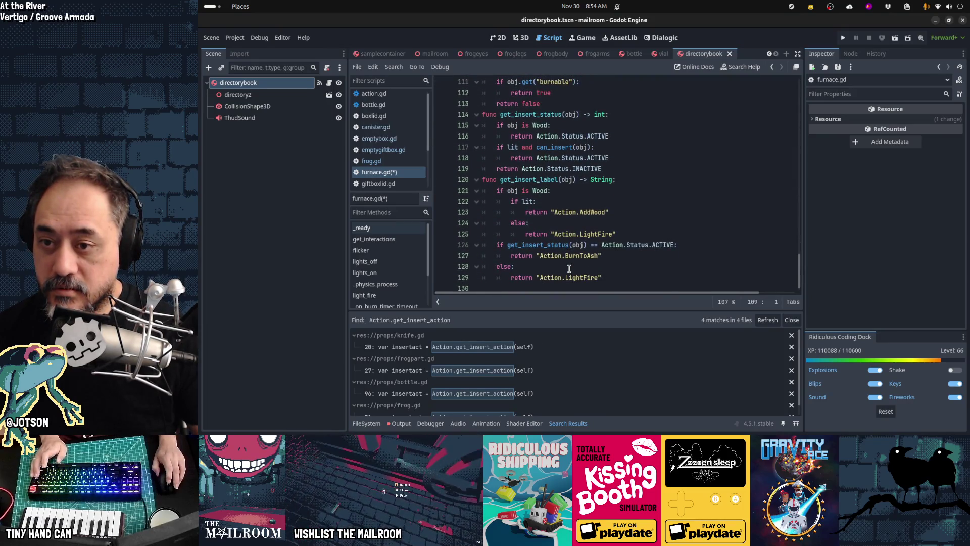
scroll(569, 268, up, 2)
key(alt+Tab)
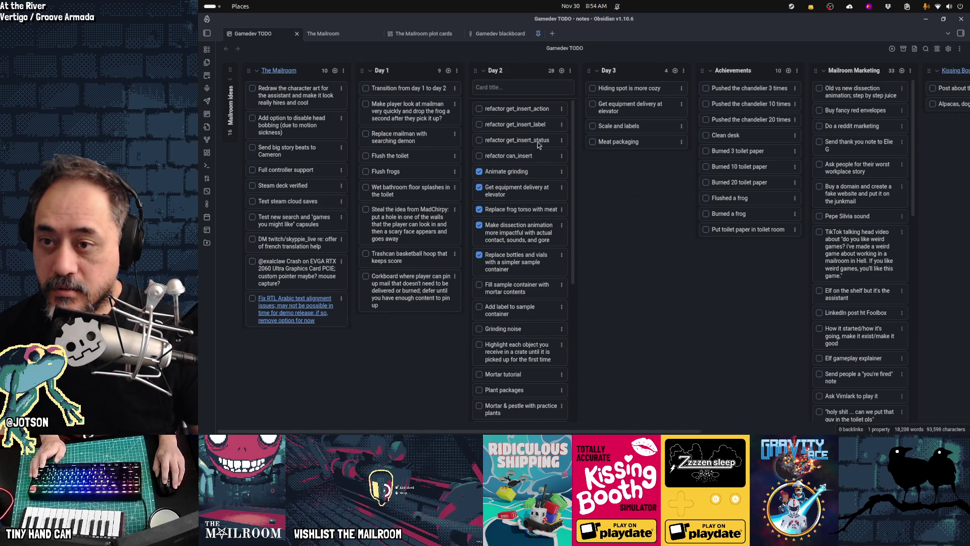
key(alt+Tab)
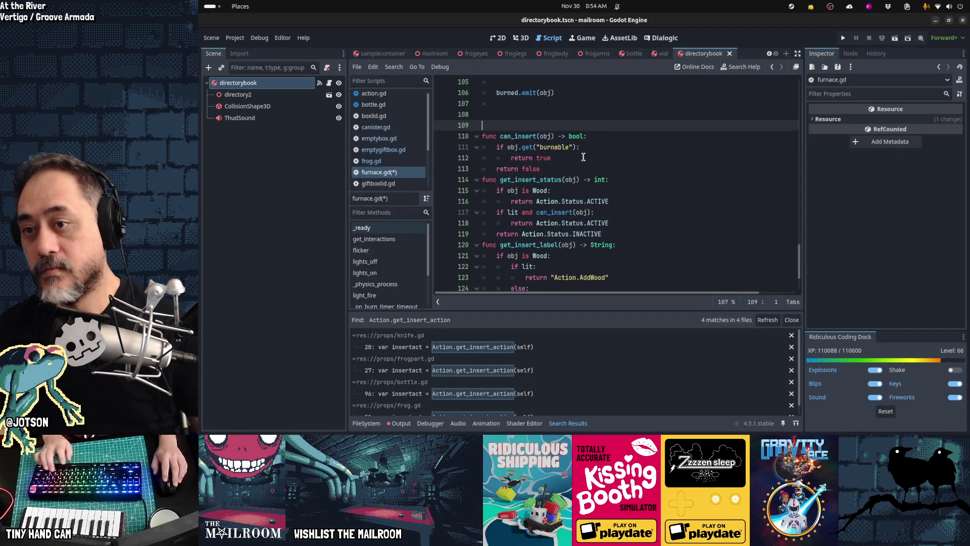
- Paste get_insert_action into furnace.gd and change its "mailable" check to "burnable"
key(ctrl+v)
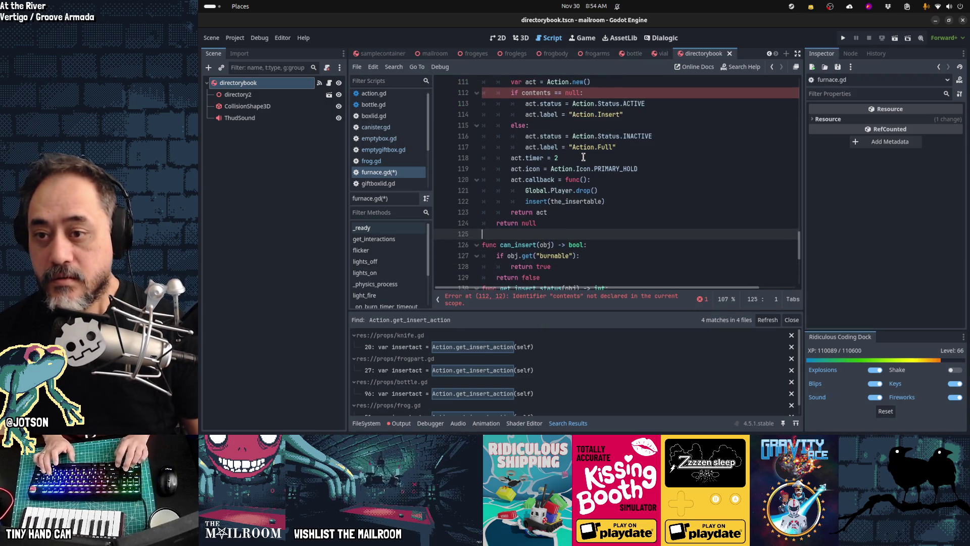
key(Up)
key(Up)
key(Up)
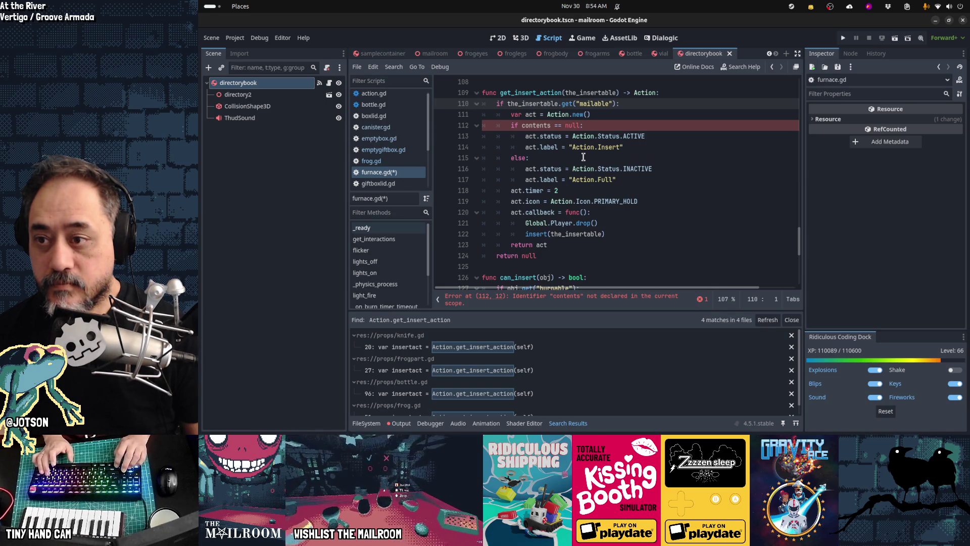
key(Down)
key(Down)
key(Down)
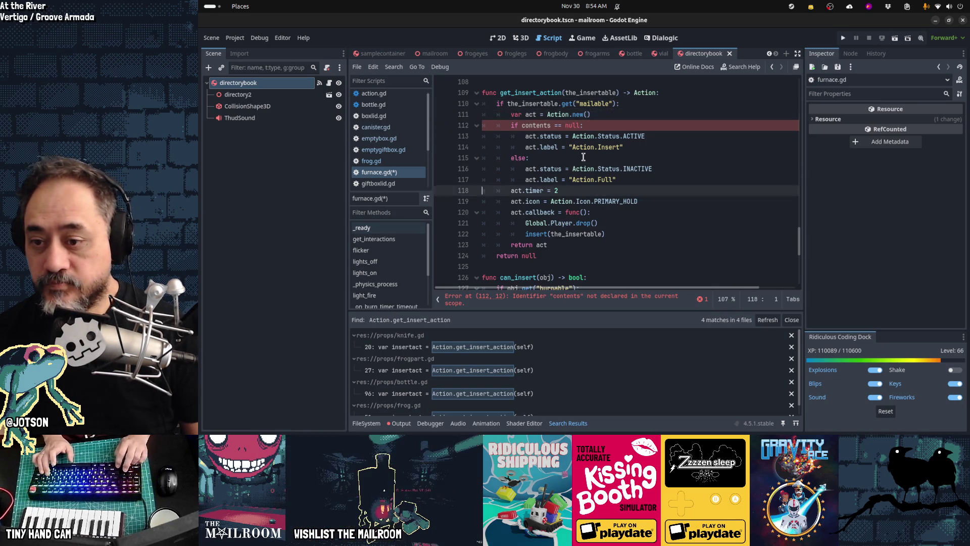
key(Up)
key(Up)
key(Up)
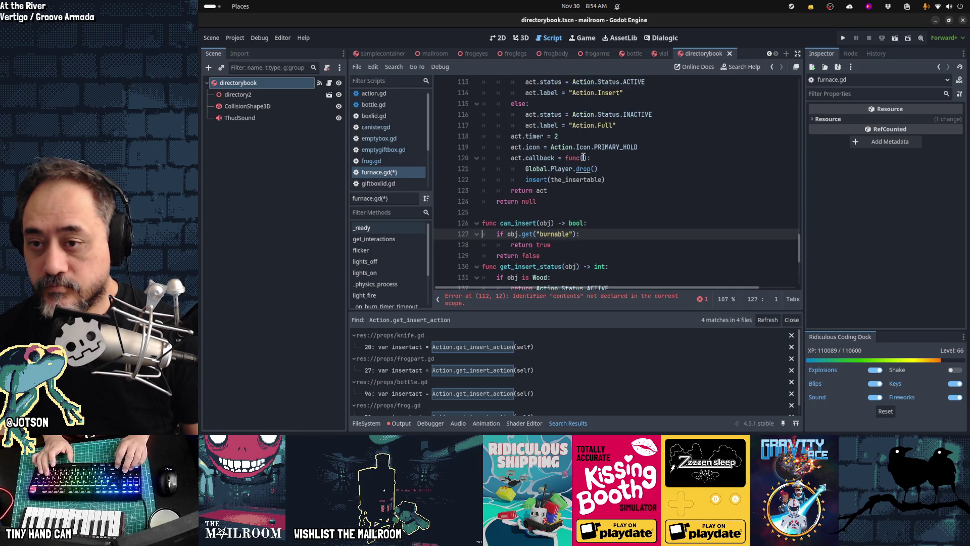
key(Up)
key(Up)
key(Up)
key(End)
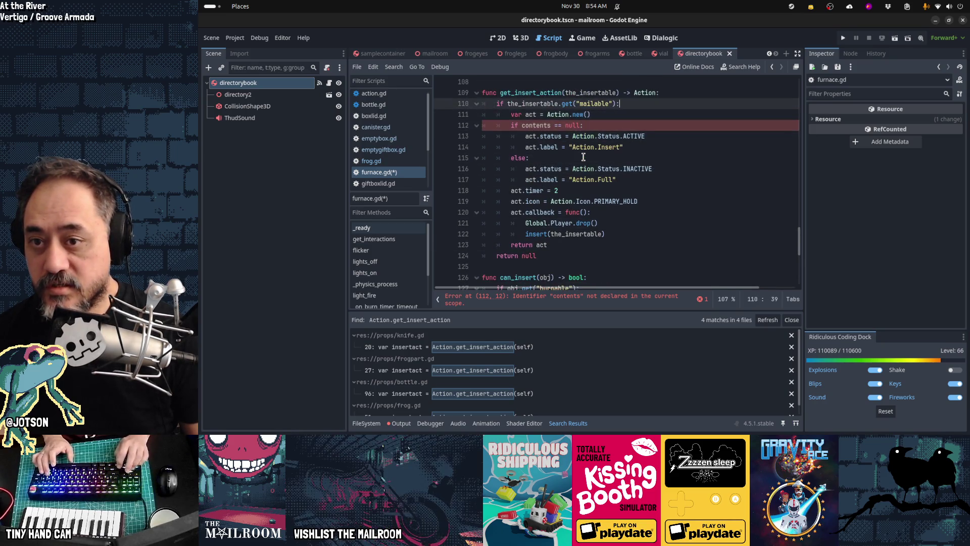
text(ble")
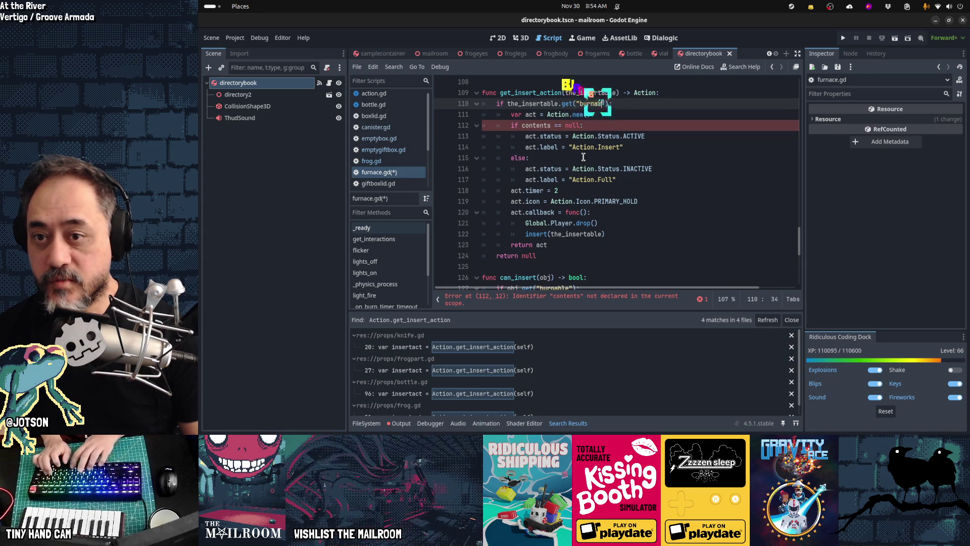
- Delete the can_insert helper and add a blank line before get_insert_status
key(Down)
key(Down)
key(Down)
key(shift+Down)
key(shift+Down)
key(shift+Down)
key(BackSpace)
key(Return)
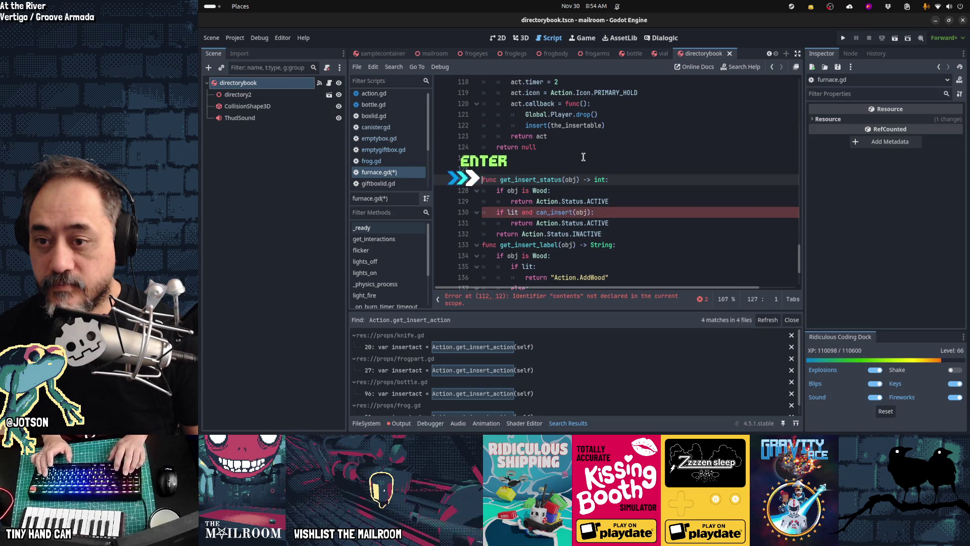
key(BackSpace)
key(BackSpace)
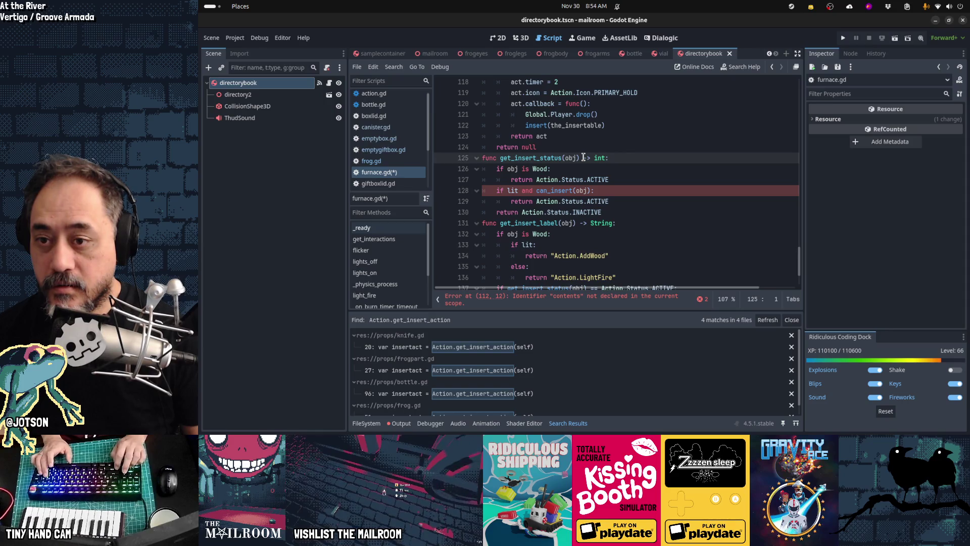
key(Return)
key(Down)
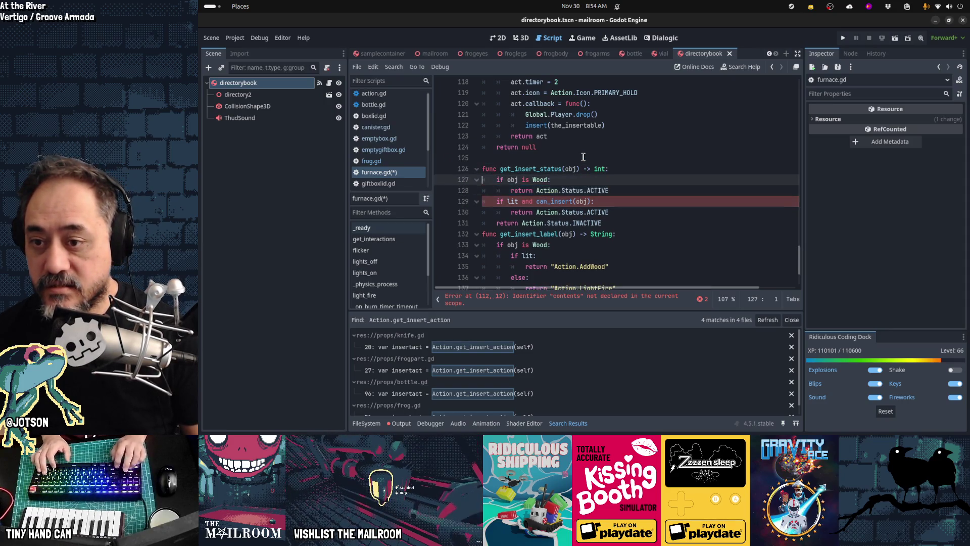
key(shift+Down)
key(shift+Down)
key(shift+Down)
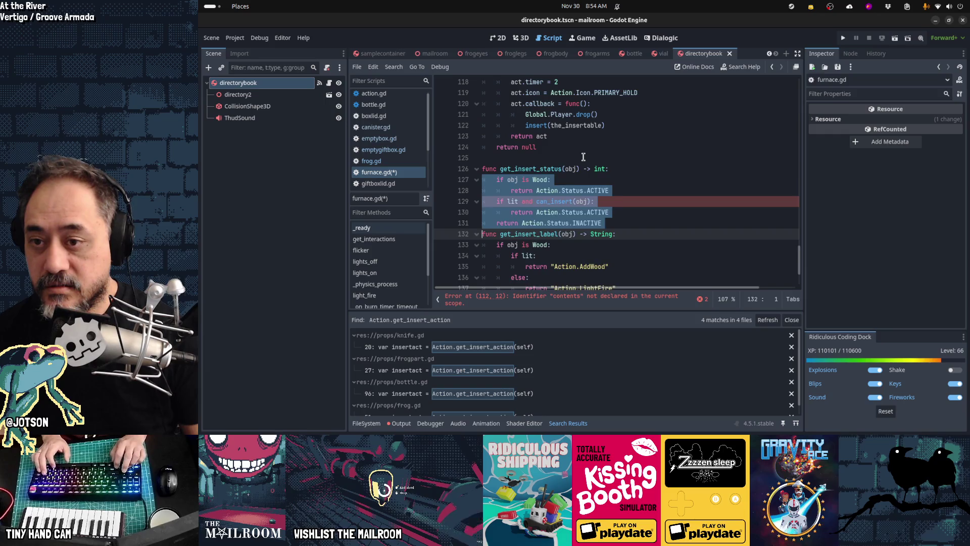
- Cut get_insert_status and paste its Wood and lit checks, indented, into get_insert_action
key(shift+Up)
key(Delete)
scroll(583, 156, up, 3)
key(Up)
key(Up)
key(Up)
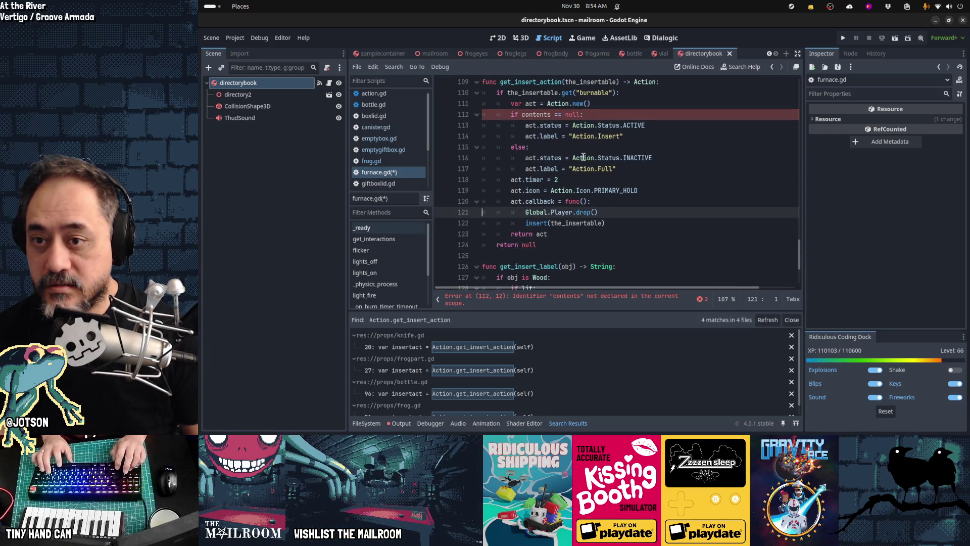
key(Up)
key(Up)
key(Up)
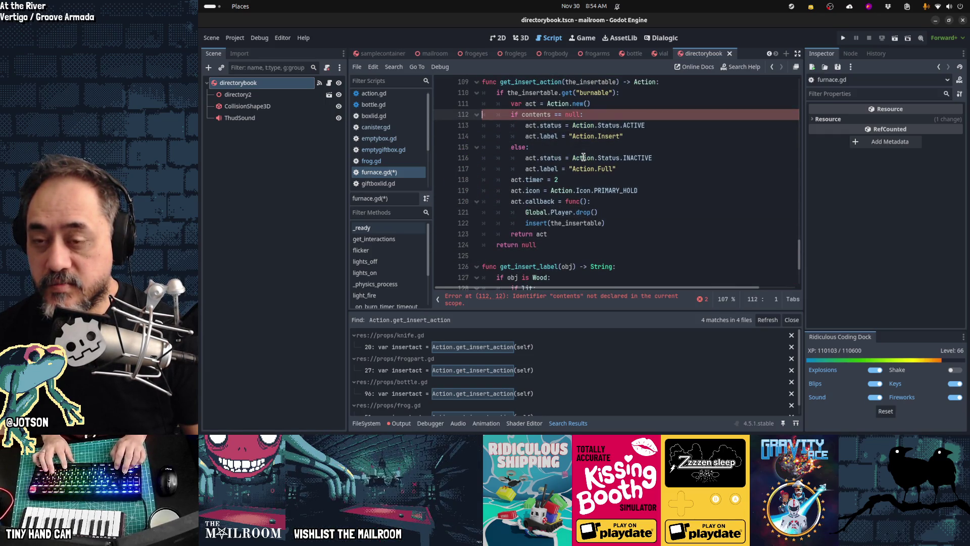
text(if obj is Wood: 		return Action.Status.ACTIVE 	if lit and can_insert(obj): 		return Action.Status.ACTIVE 	return Action.Status.INACTIVE)
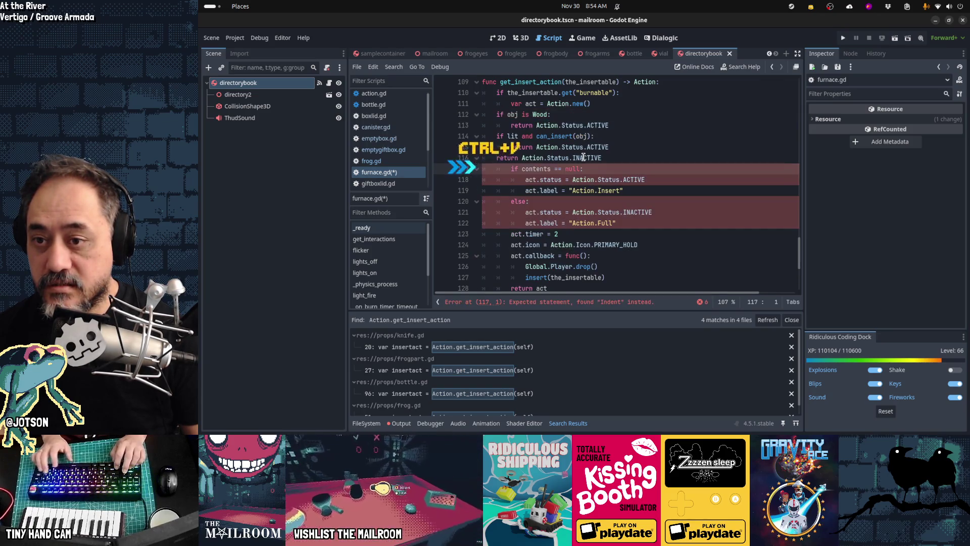
key(shift+Up)
key(shift+Up)
key(shift+Up)
key(Tab)
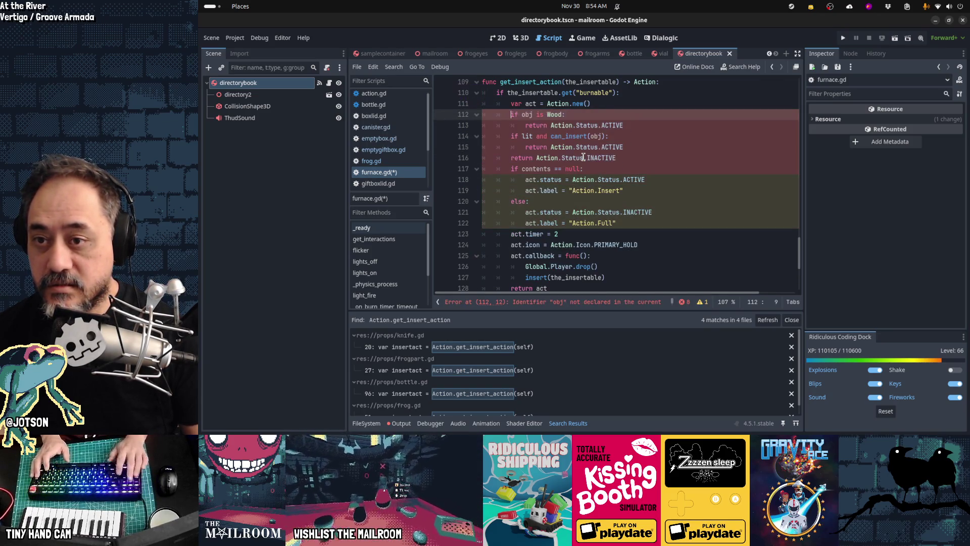
key(Down)
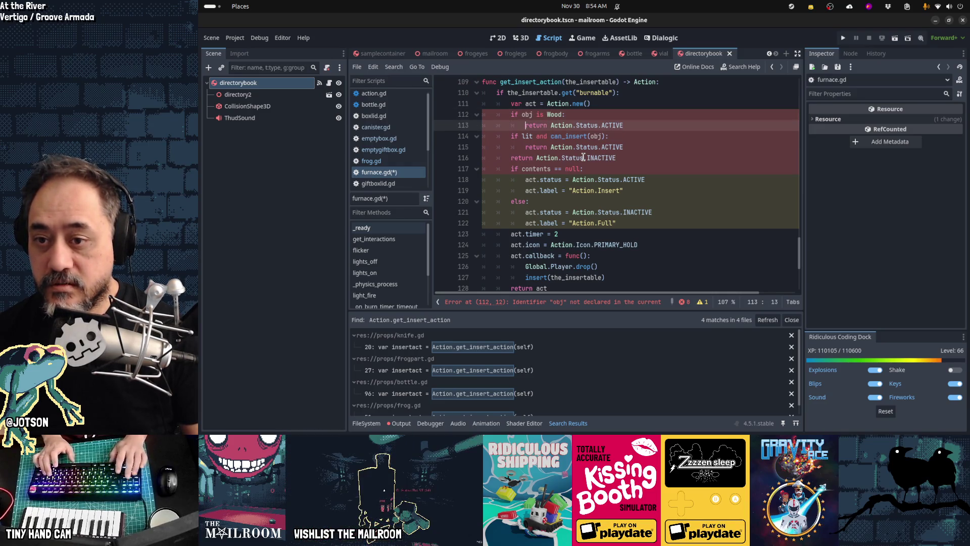
text(act.status =)
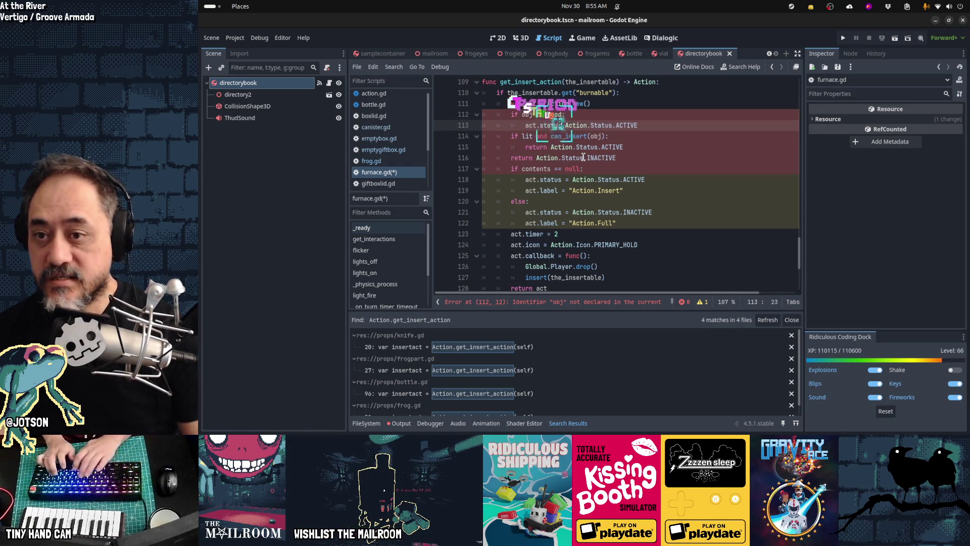
- Remove can_insert from the lit check and set act.status, then undo the status edits
key(Down)
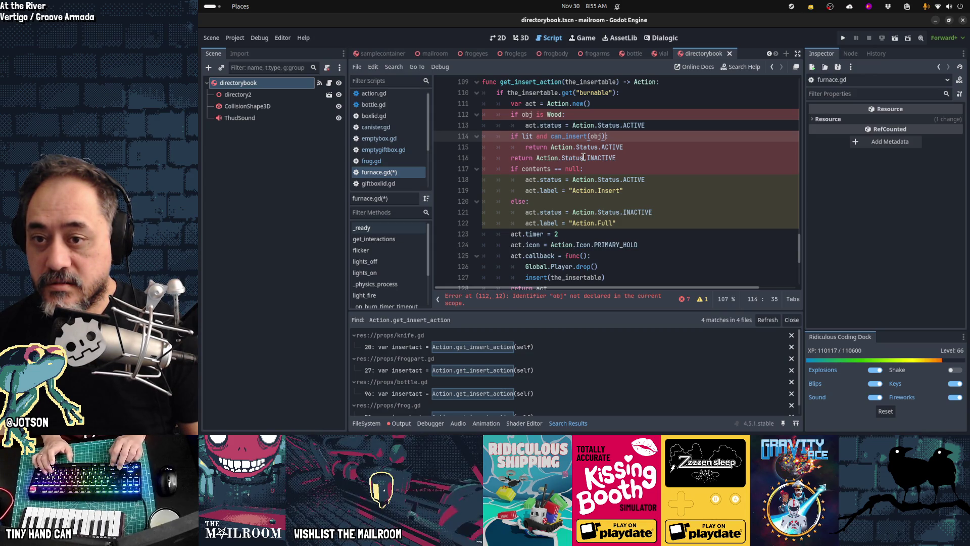
key(ctrl+shift+Left)
key(ctrl+shift+Left)
key(ctrl+shift+Left)
key(Delete)
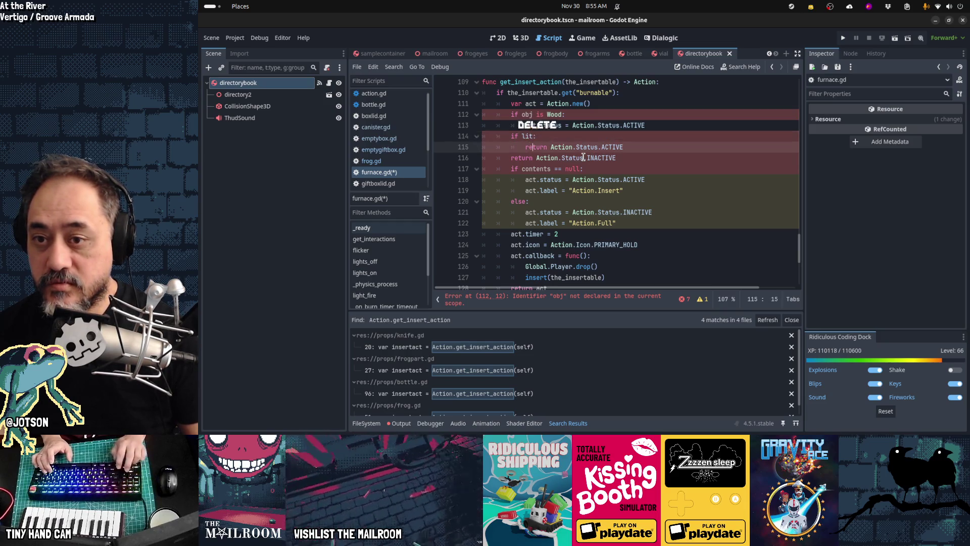
key(Down)
key(ctrl+shift+Right)
text(act.staut)
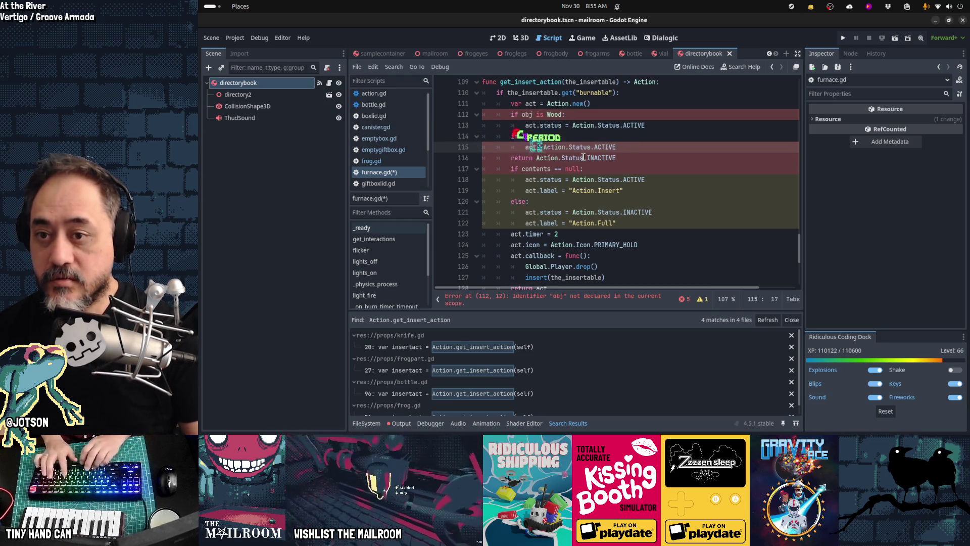
key(BackSpace)
key(BackSpace)
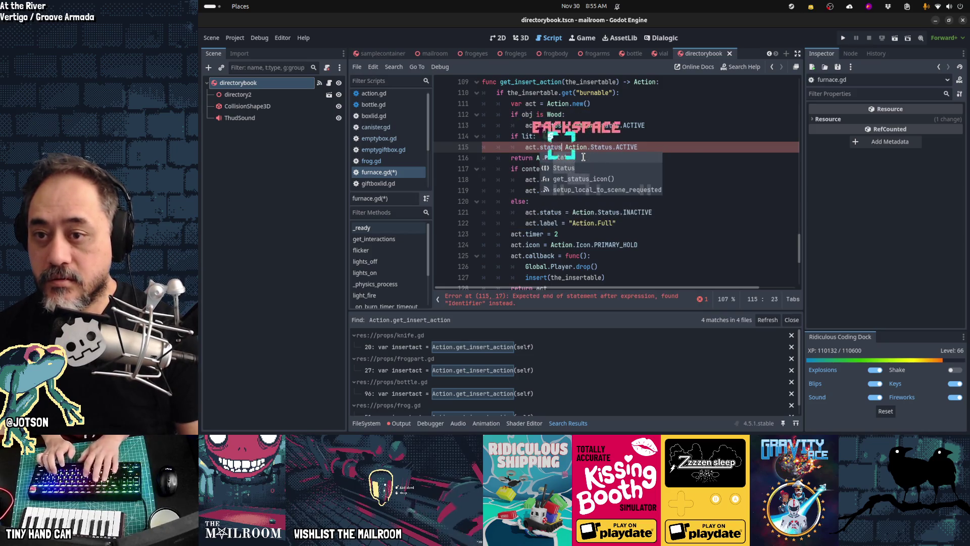
text(tus =)
key(End)
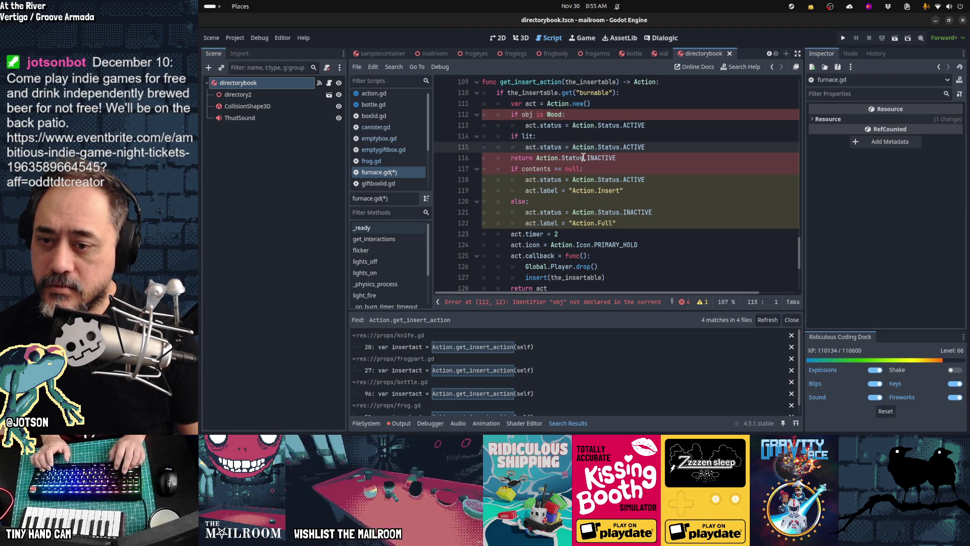
key(Down)
key(Down)
key(Down)
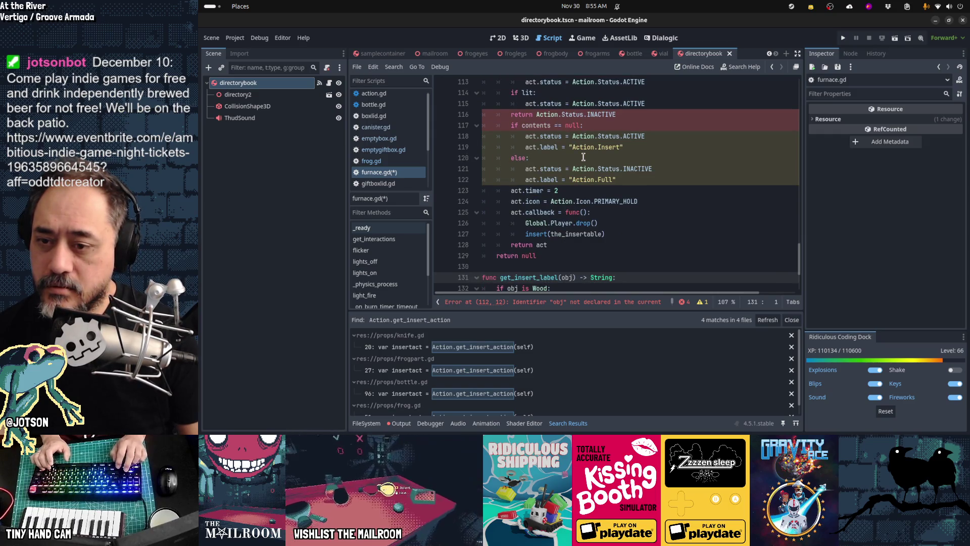
key(ctrl+z)
key(ctrl+z)
key(ctrl+z)
key(ctrl+z)
key(ctrl+z)
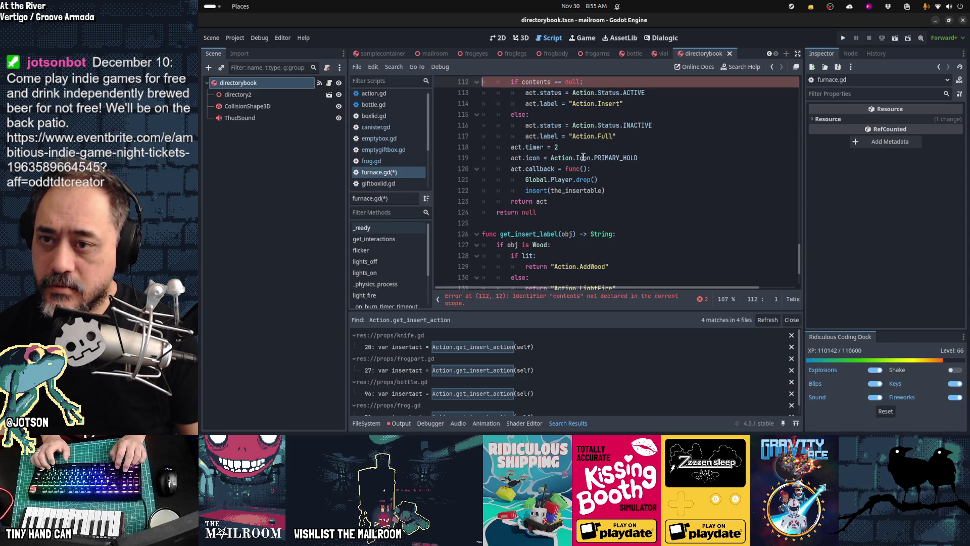
- Undo twice to restore the deleted can_insert and get_insert_status functions
key(ctrl+z)
key(ctrl+z)
key(ctrl+z)
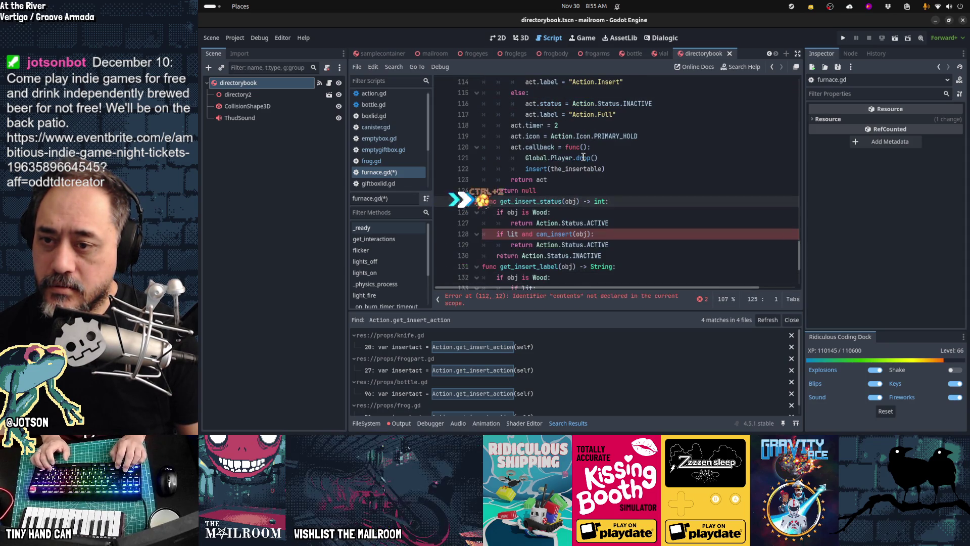
key(ctrl+z)
key(ctrl+z)
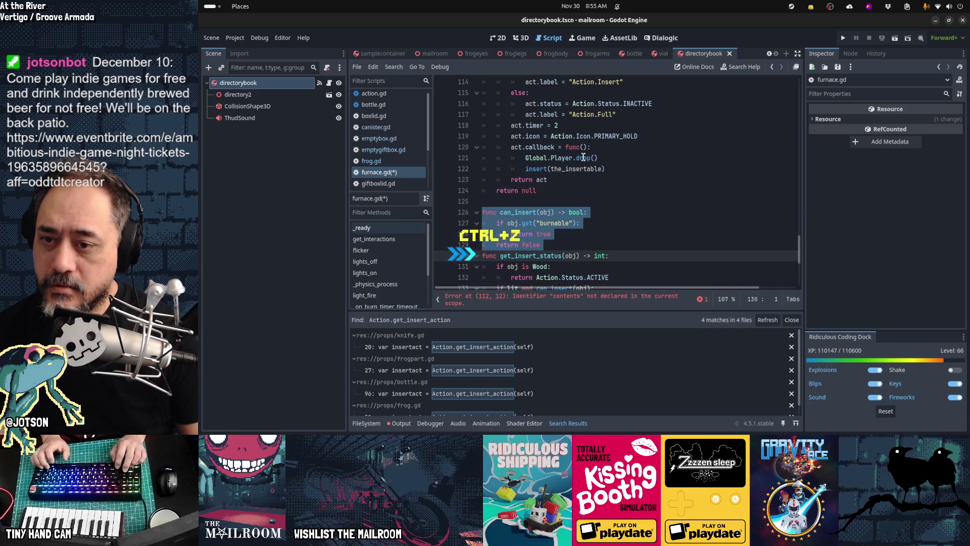
key(Up)
key(Up)
key(Up)
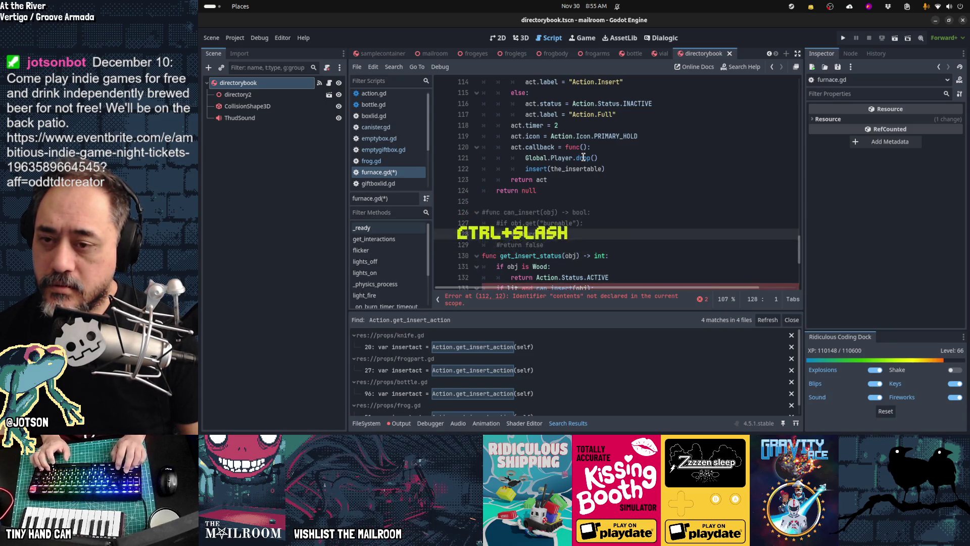
key(Down)
key(Down)
key(Down)
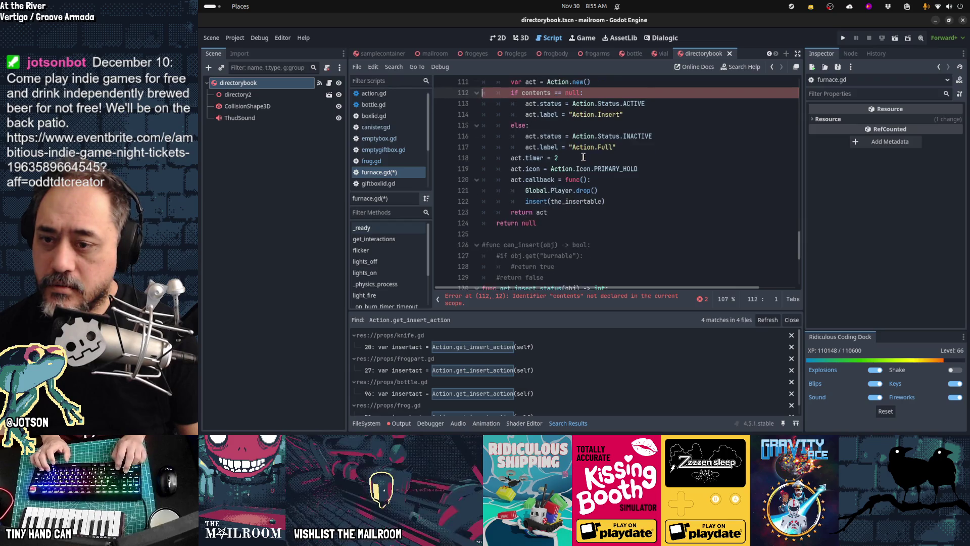
key(Down)
key(Down)
key(Down)
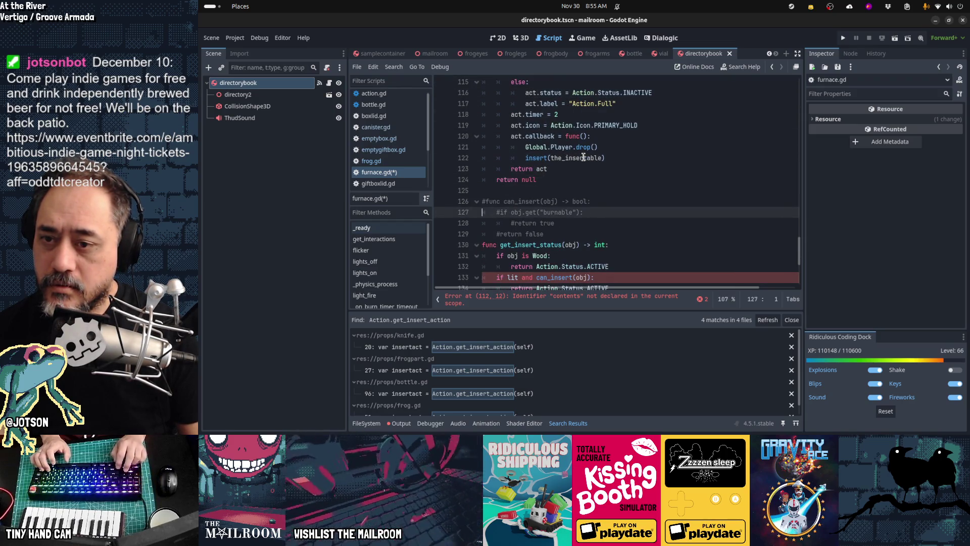
key(Up)
key(Up)
key(Up)
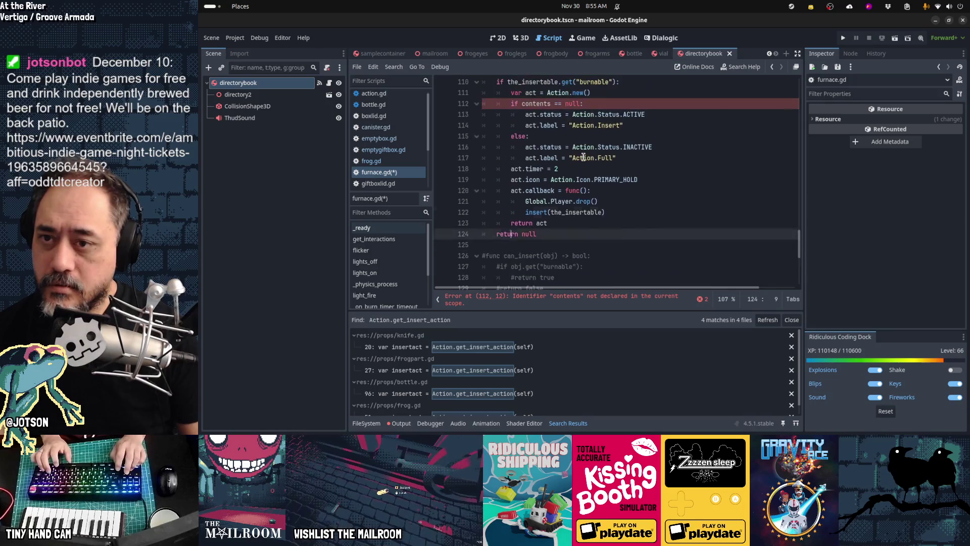
key(Up)
key(Up)
key(Up)
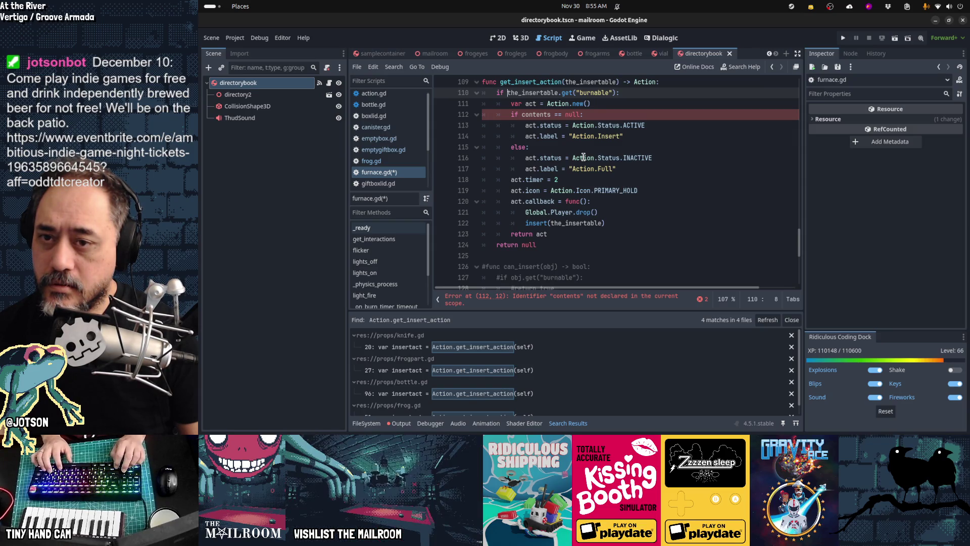
key(Down)
key(Down)
key(Down)
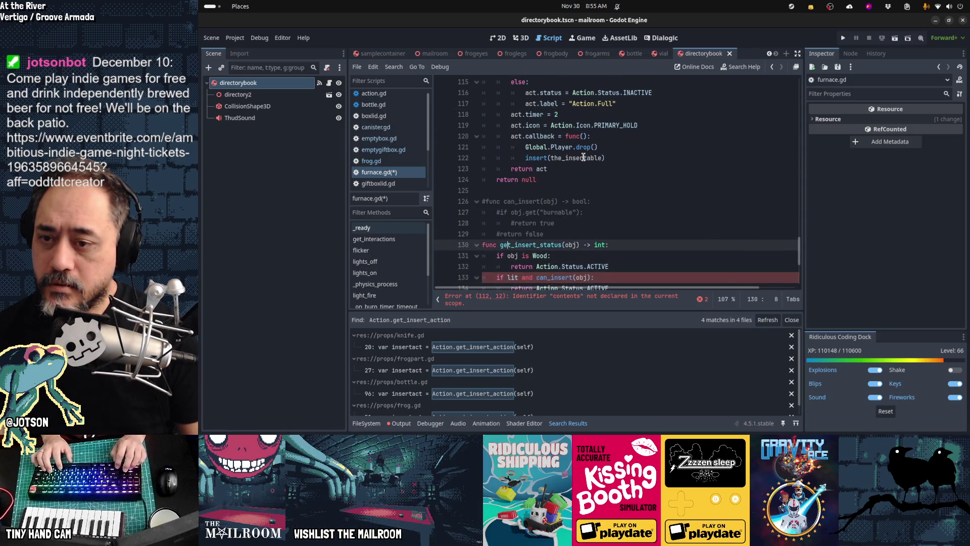
- Comment out the get_insert_status function with Ctrl+K
key(Home)
key(shift+Down)
key(shift+Down)
key(shift+Down)
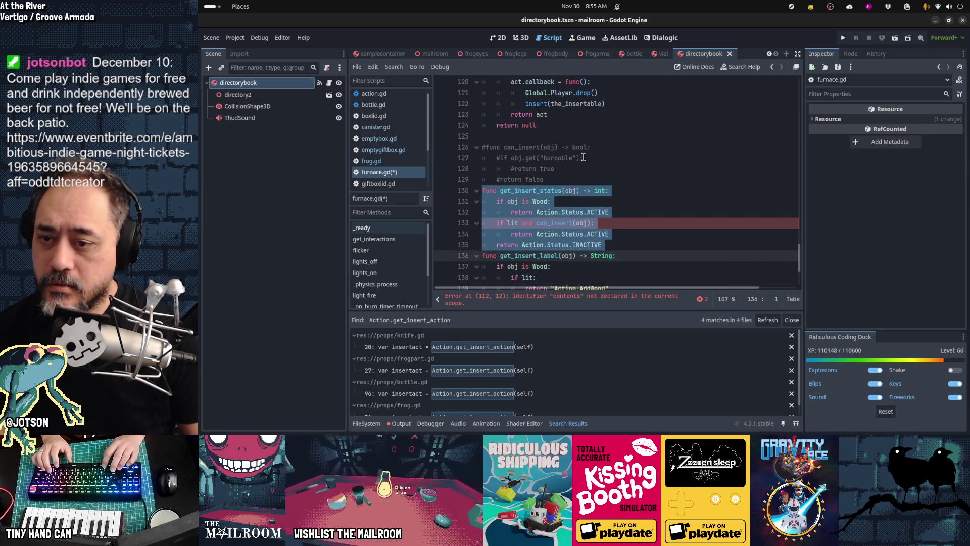
key(ctrl+k)
key(Up)
key(Up)
key(Up)
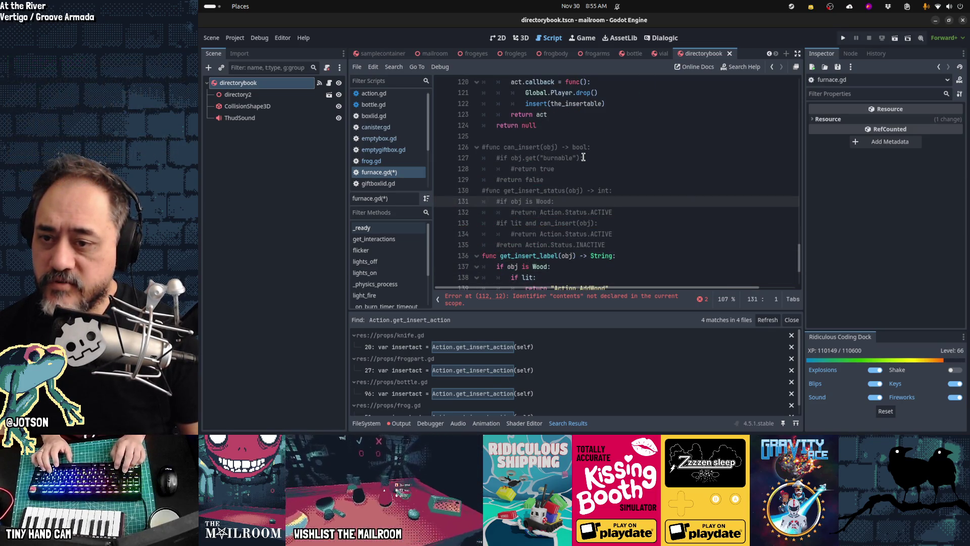
- Review the commented-out helpers and the contents == null condition in get_insert_action
key(Down)
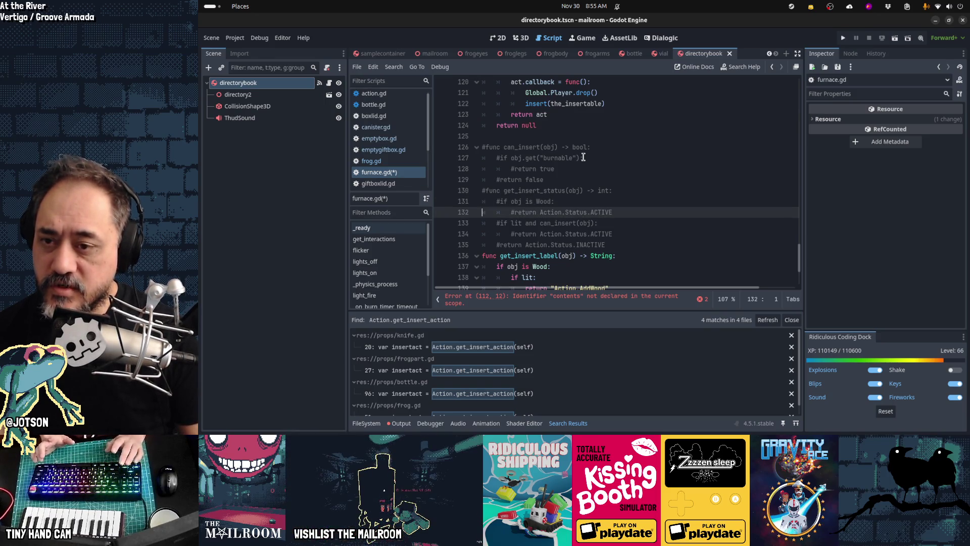
key(Down)
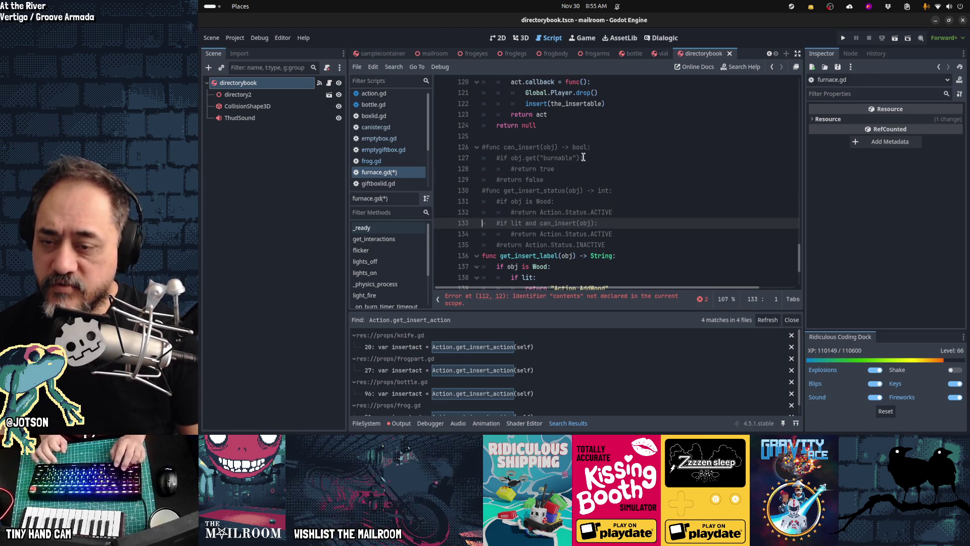
key(Up)
key(Up)
key(Up)
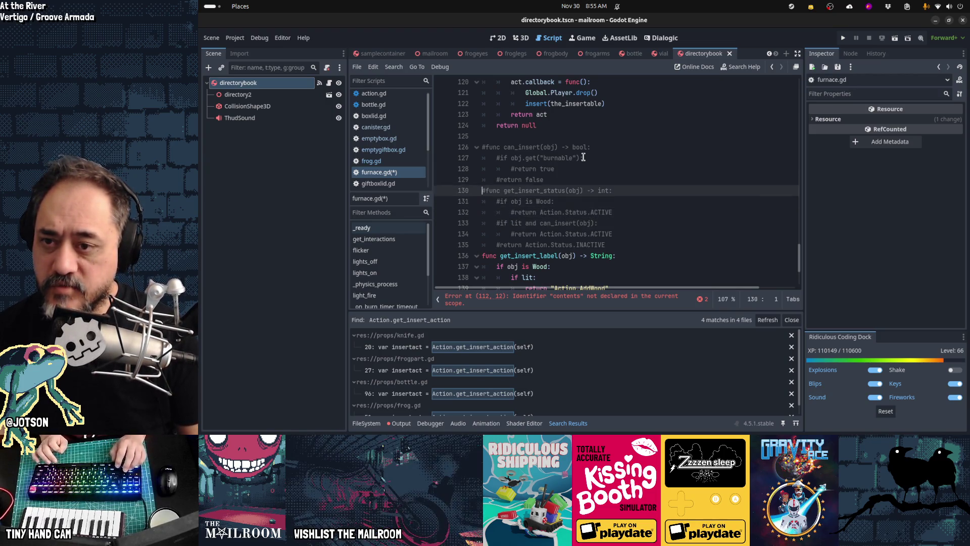
key(Down)
key(Down)
key(Down)
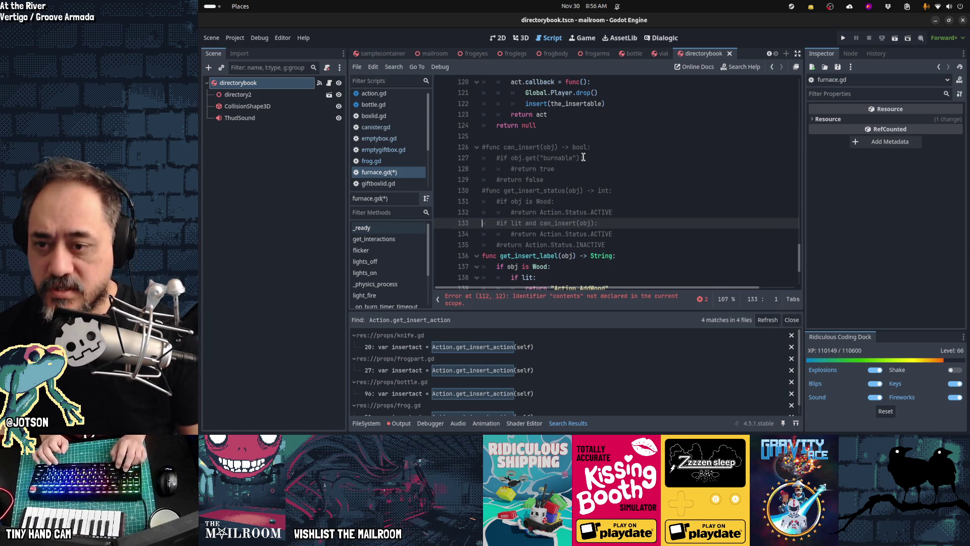
key(Up)
key(Up)
key(Up)
scroll(583, 157, up, 2)
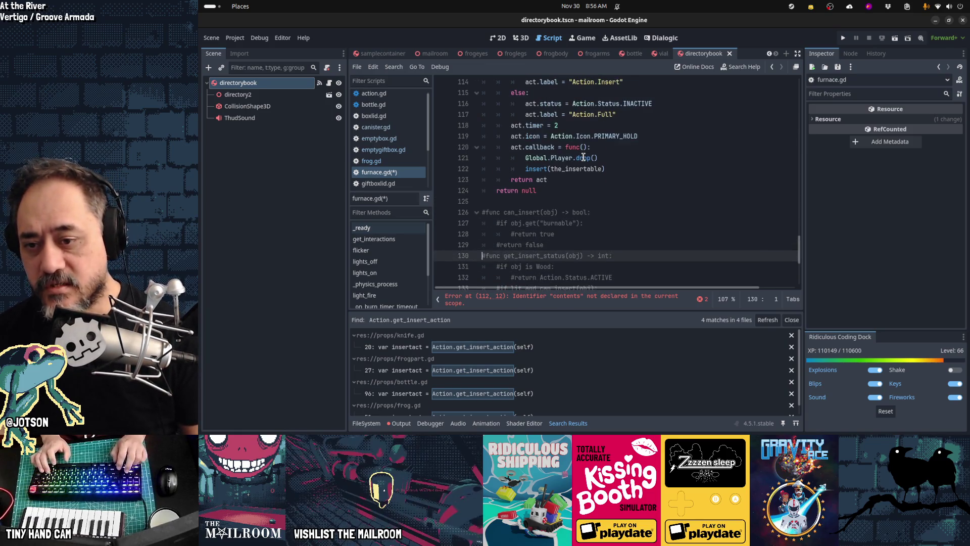
key(Up)
key(Up)
key(Up)
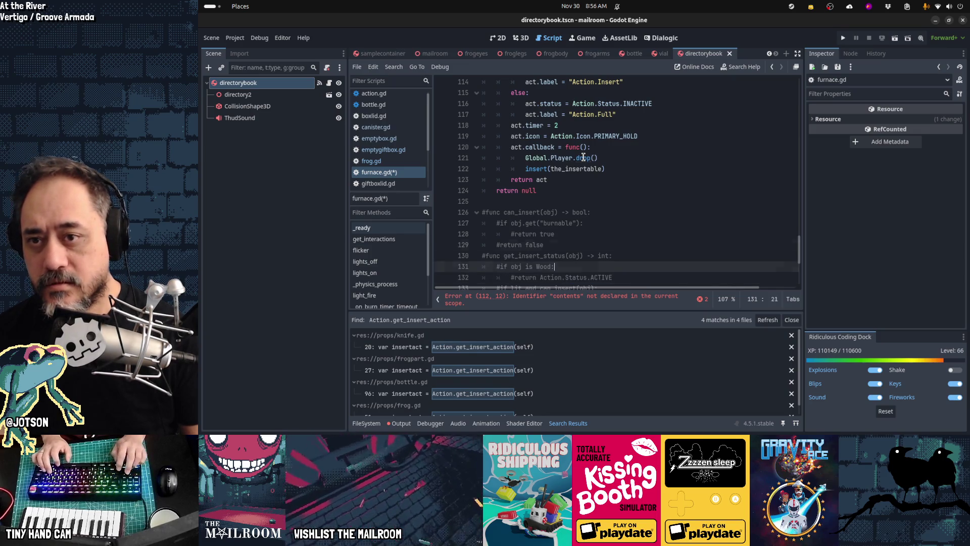
key(End)
key(Up)
key(Up)
key(Up)
key(Home)
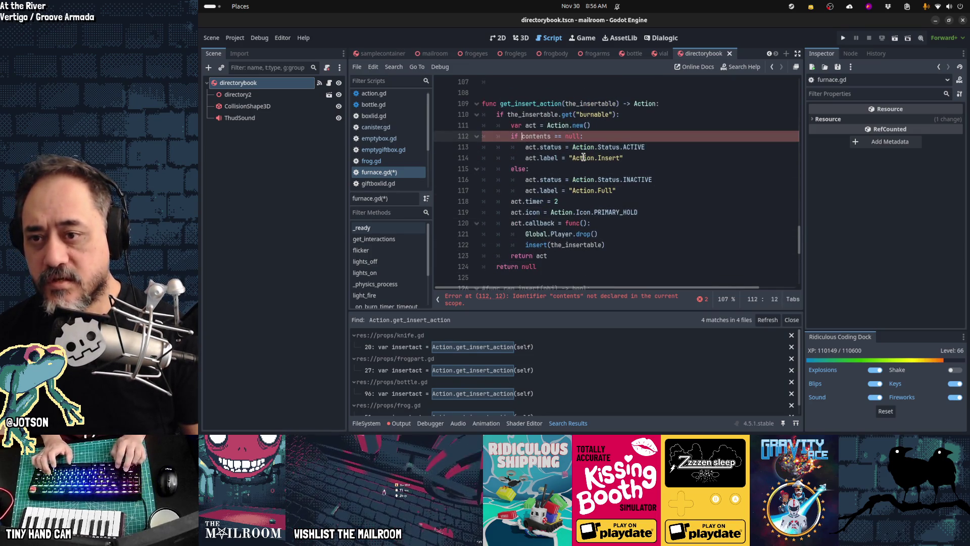
scroll(584, 157, down, 1)
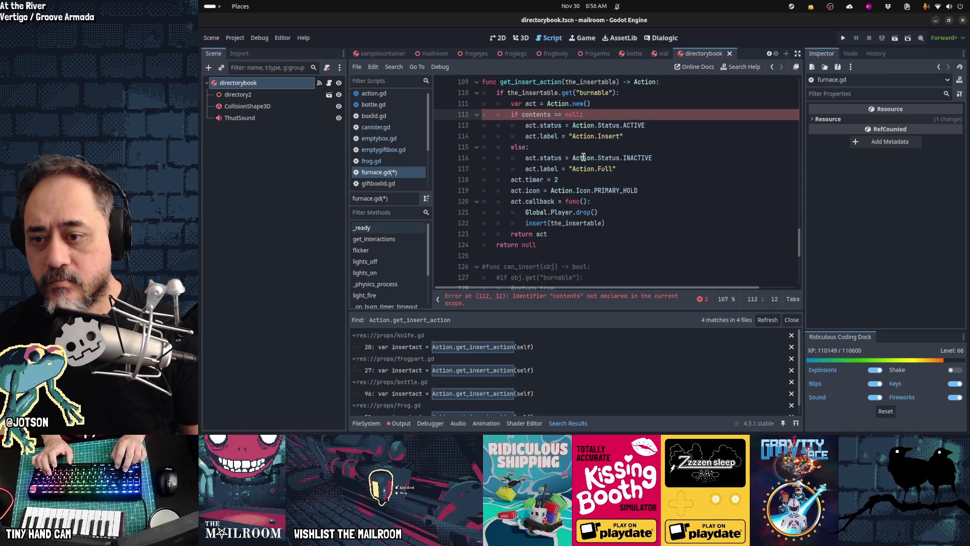
scroll(583, 157, down, 1)
scroll(584, 158, up, 1)
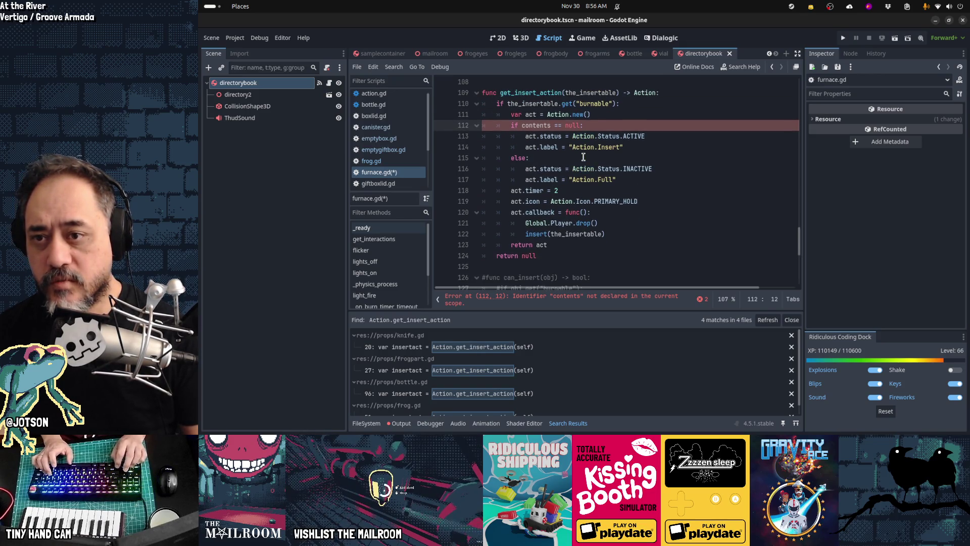
key(Up)
key(Up)
key(Down)
key(Down)
key(Down)
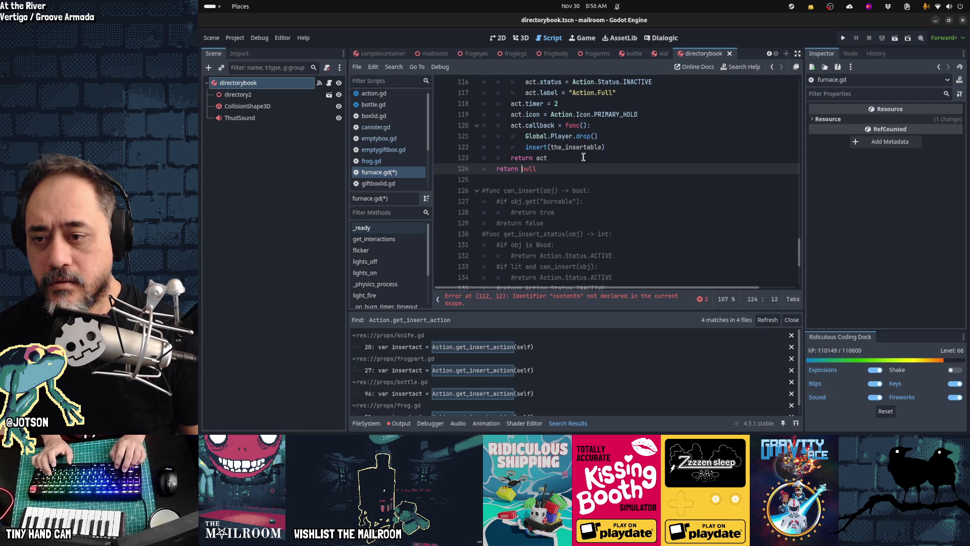
key(Up)
key(Up)
key(Up)
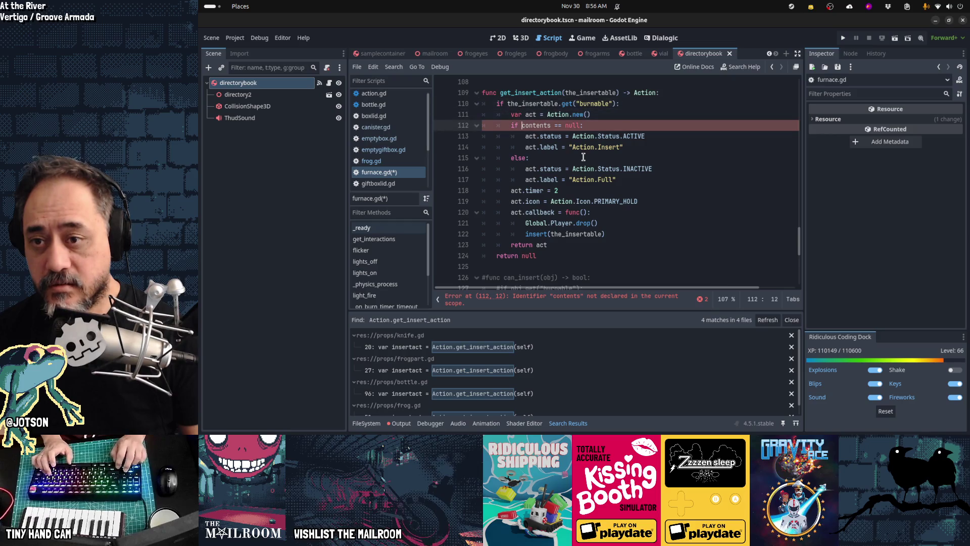
text(th)
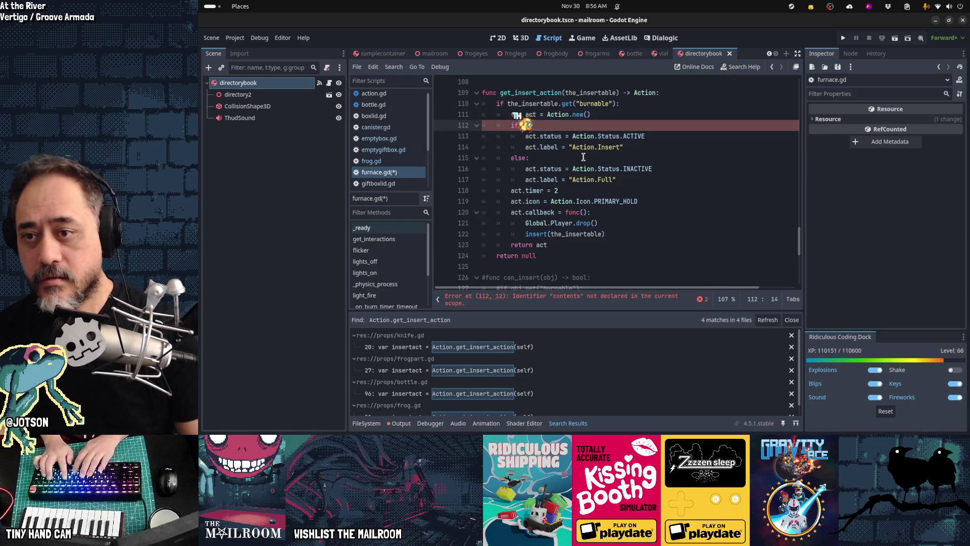
text(e_insertable is Wood or)
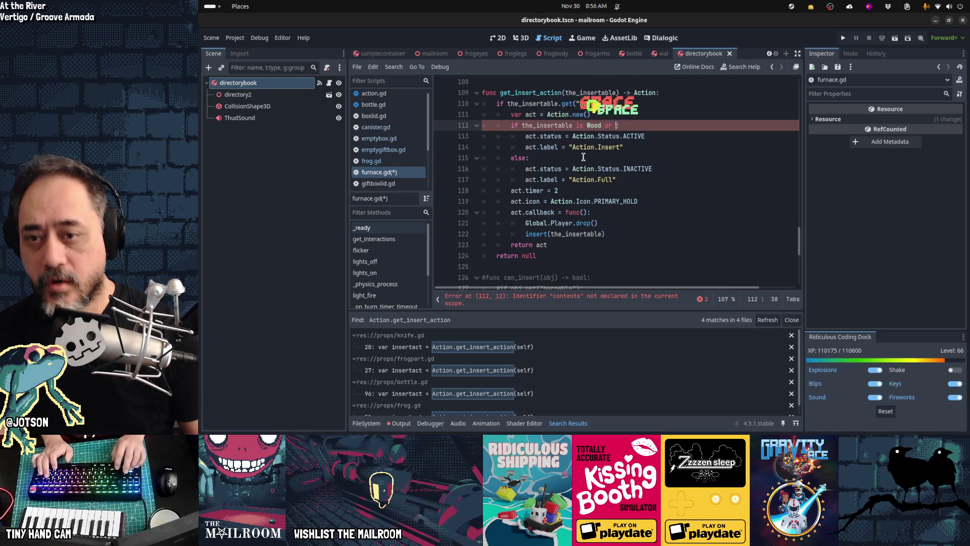
click(583, 157)
scroll(582, 157, down, 2)
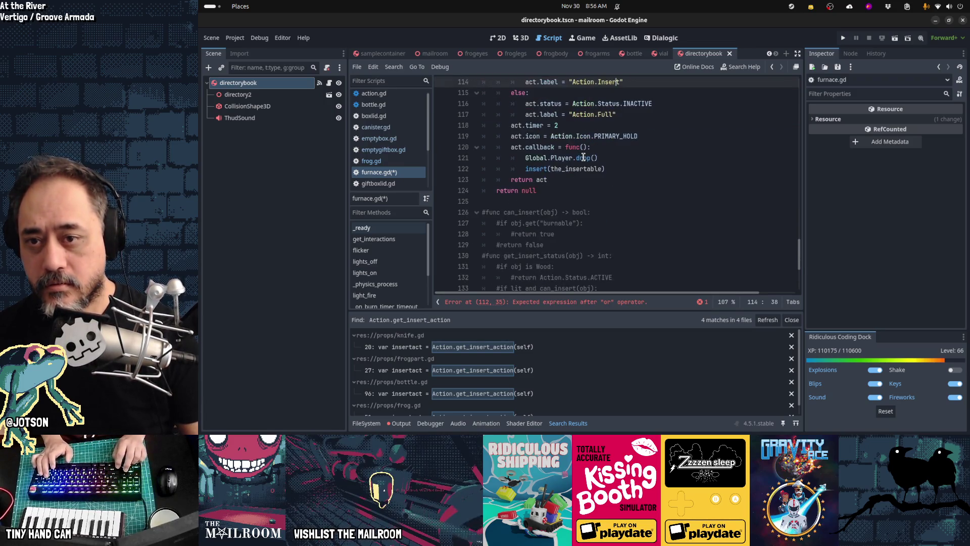
key(Down)
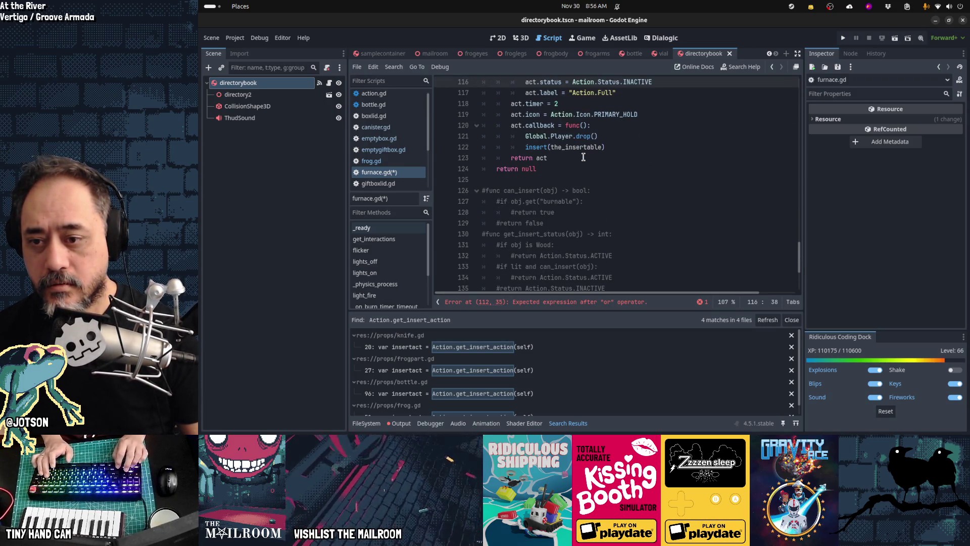
scroll(583, 157, up, 2)
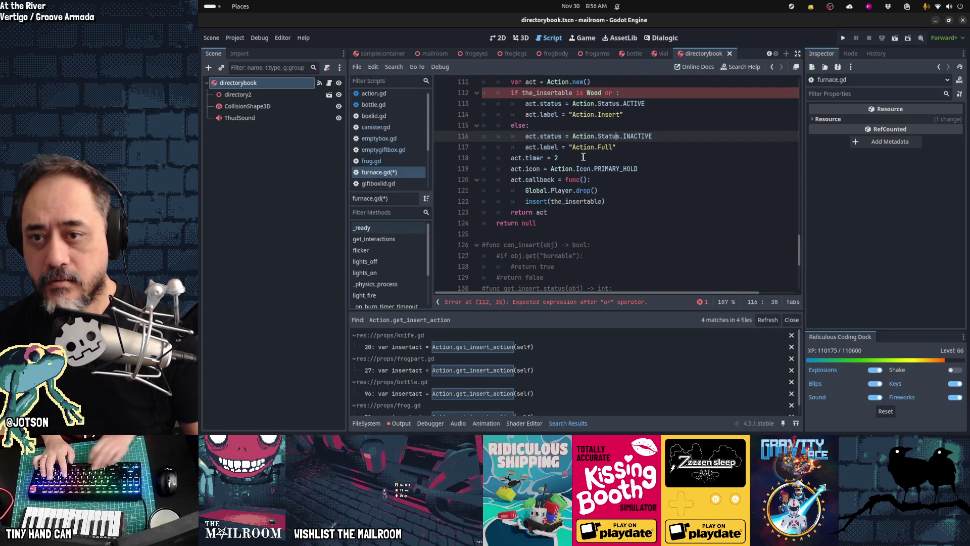
text(s.)
key(ctrl+z)
key(ctrl+z)
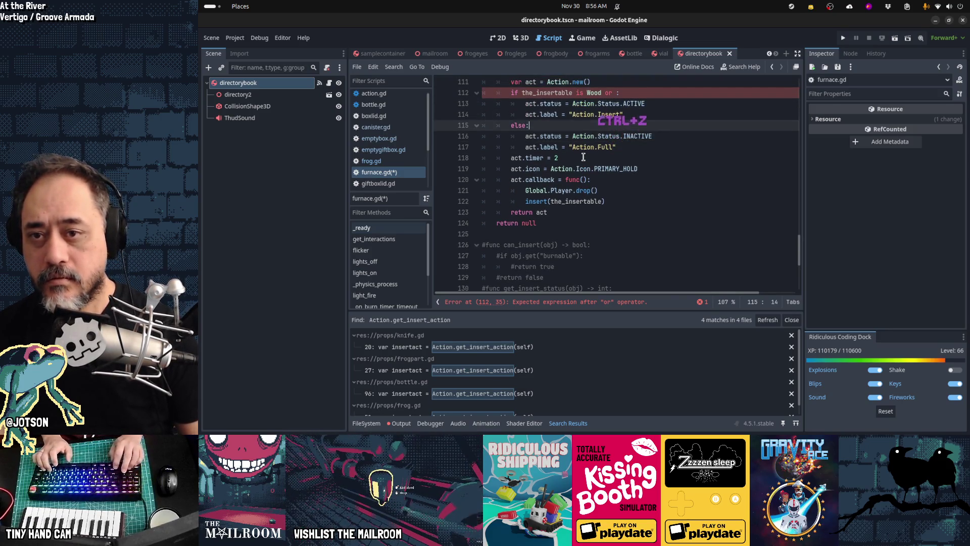
text(lit)
key(Down)
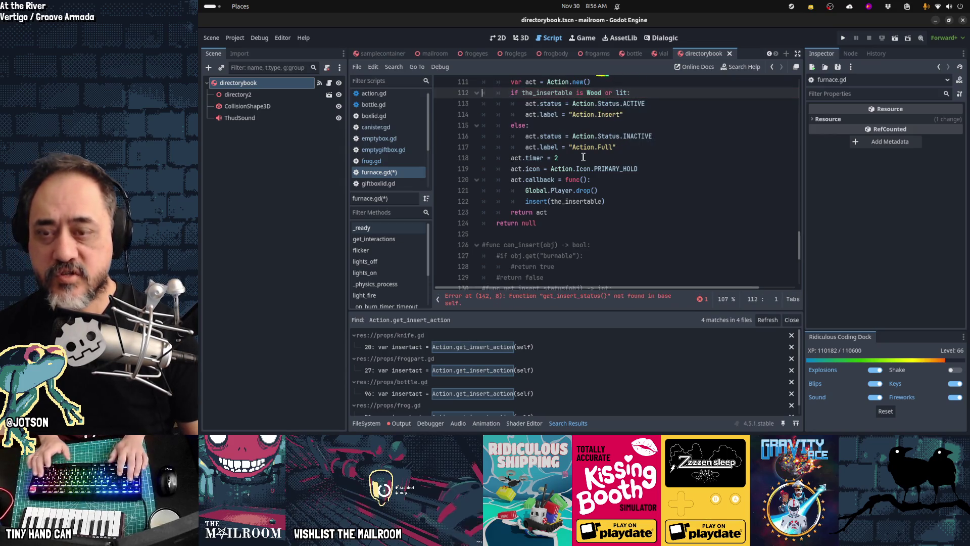
key(Down)
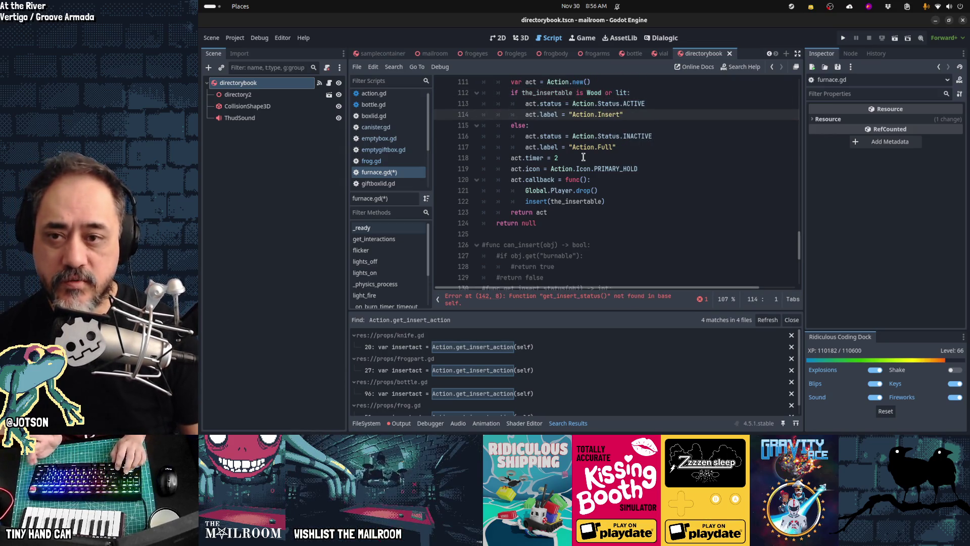
key(Up)
key(Up)
key(Up)
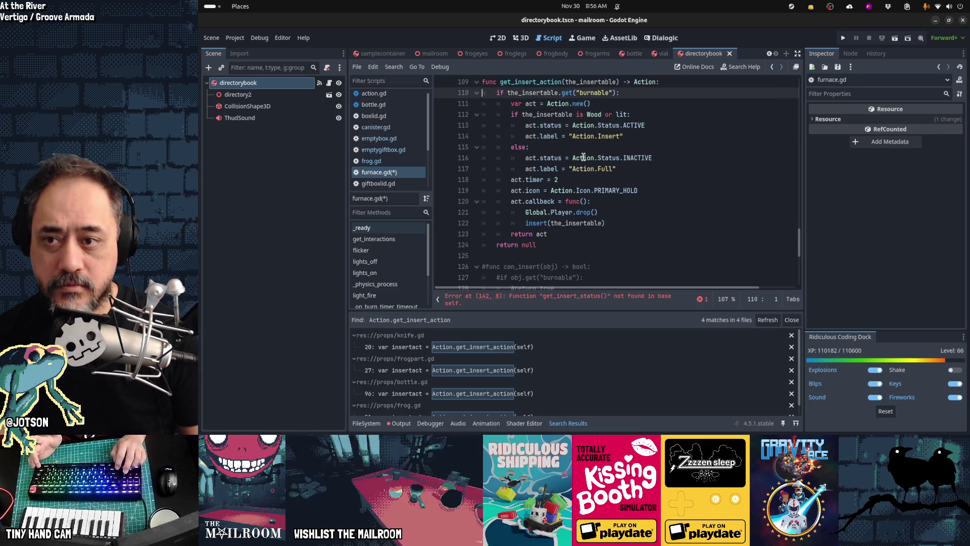
key(Down)
key(Down)
key(Down)
key(Down)
key(Down)
key(Down)
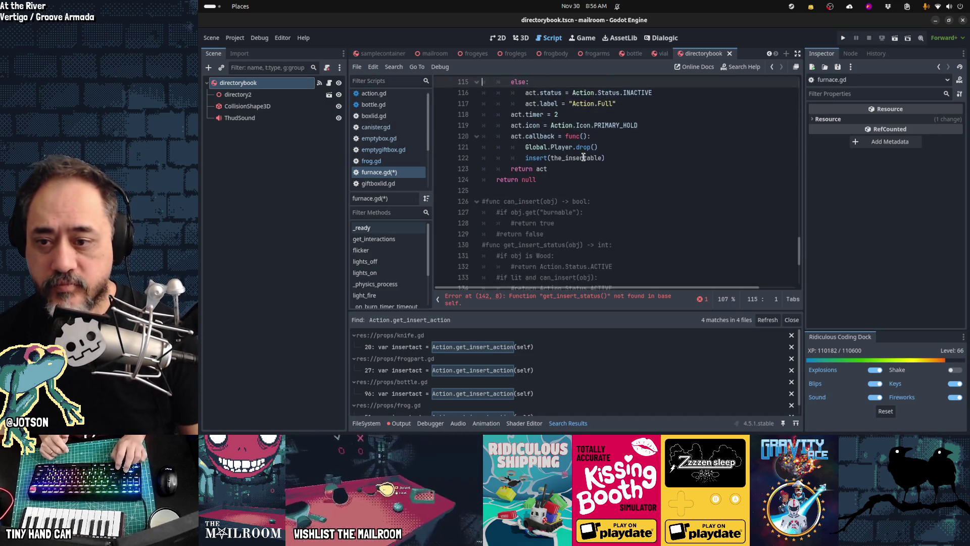
key(Down)
key(Down)
key(Down)
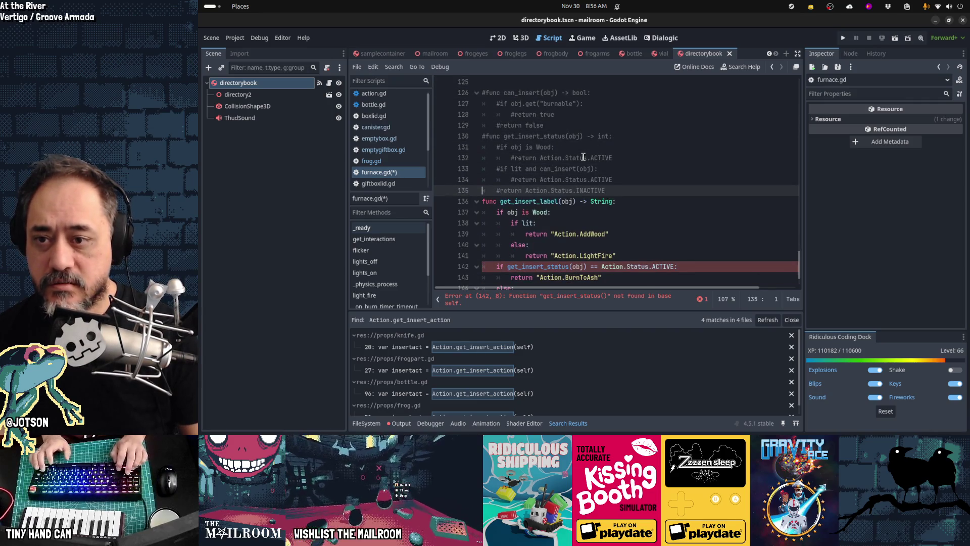
key(Up)
key(Up)
key(Up)
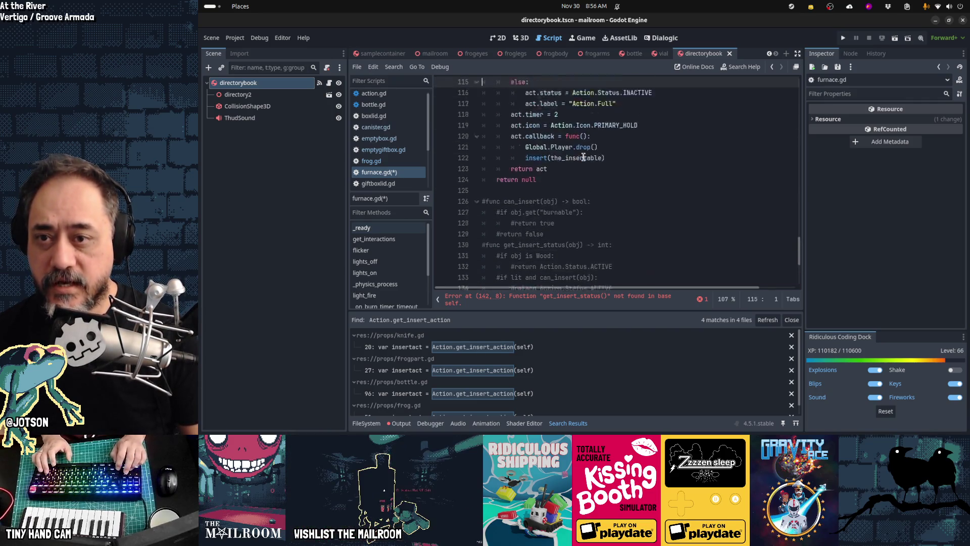
key(Down)
key(Down)
key(Down)
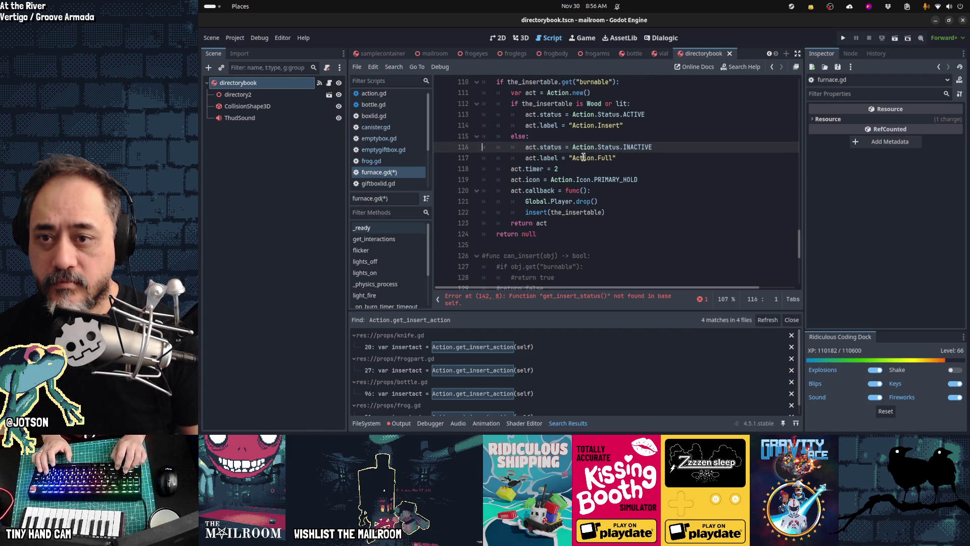
key(Up)
key(Up)
key(Up)
key(Down)
key(Down)
key(Down)
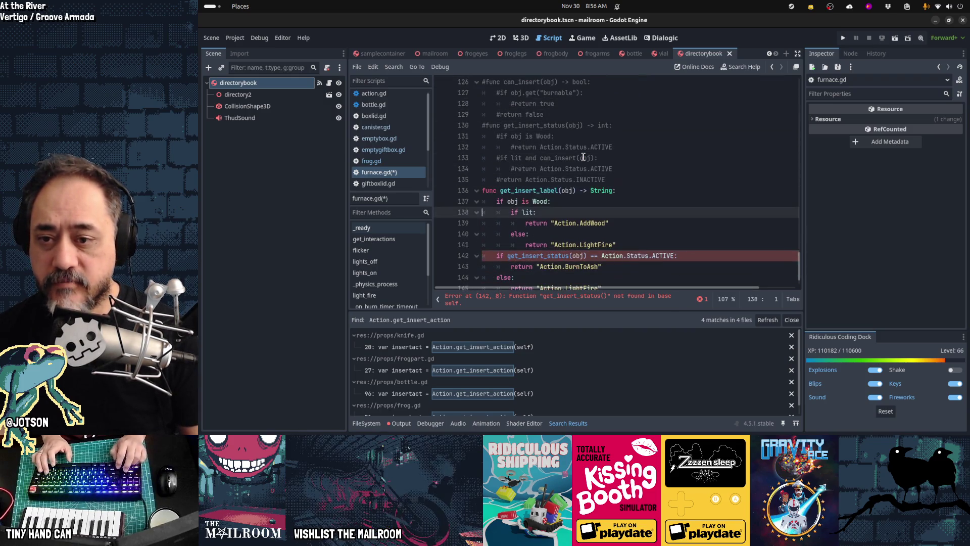
key(shift+Home)
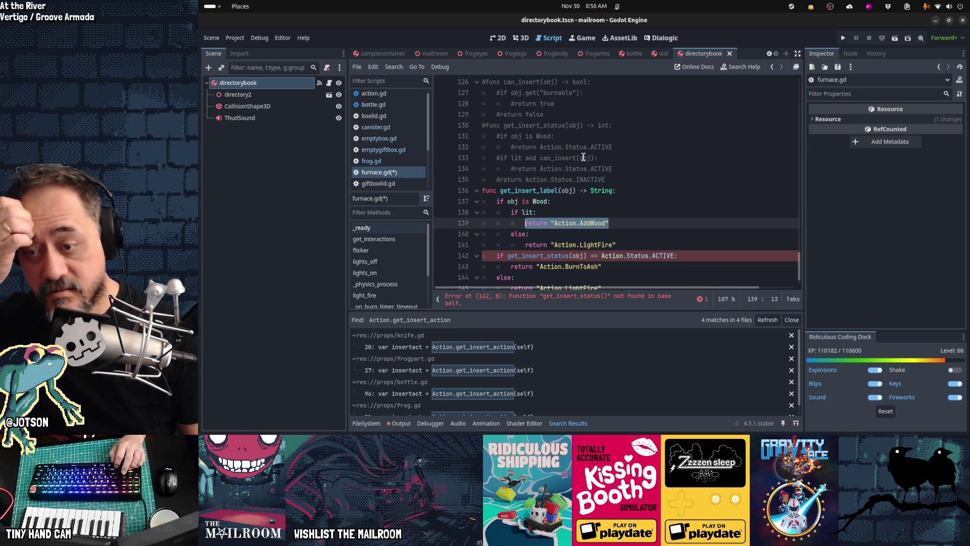
- Copy the if lit / else block and add an 'if the_insertable is Wood:' line
key(Up)
key(Home)
key(shift+Down)
key(shift+Down)
key(shift+Down)
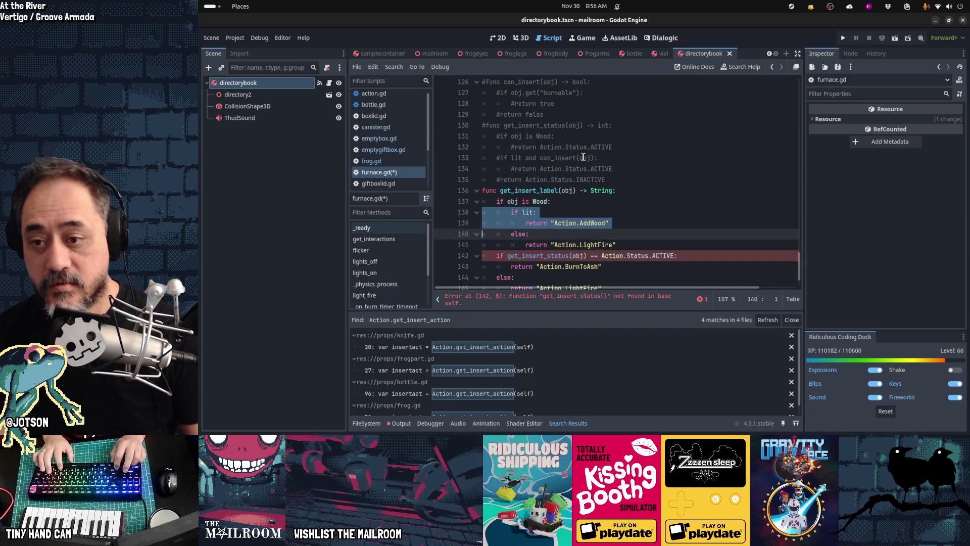
key(Up)
key(Up)
key(Up)
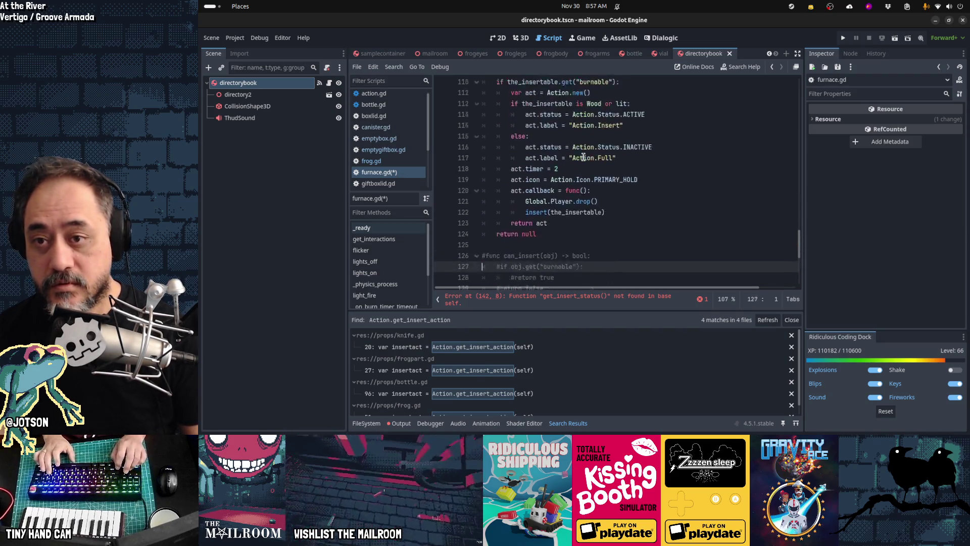
key(Up)
key(End)
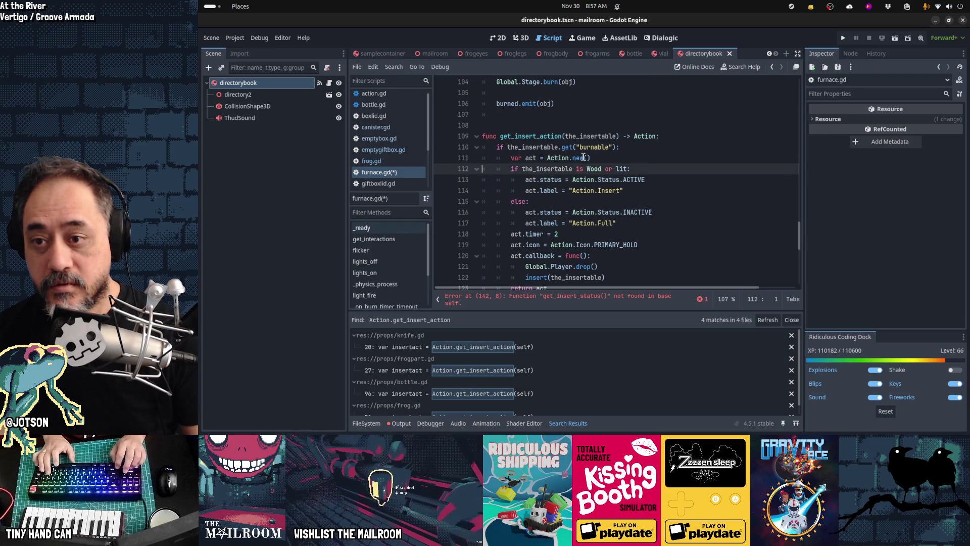
key(Return)
text(if the_i)
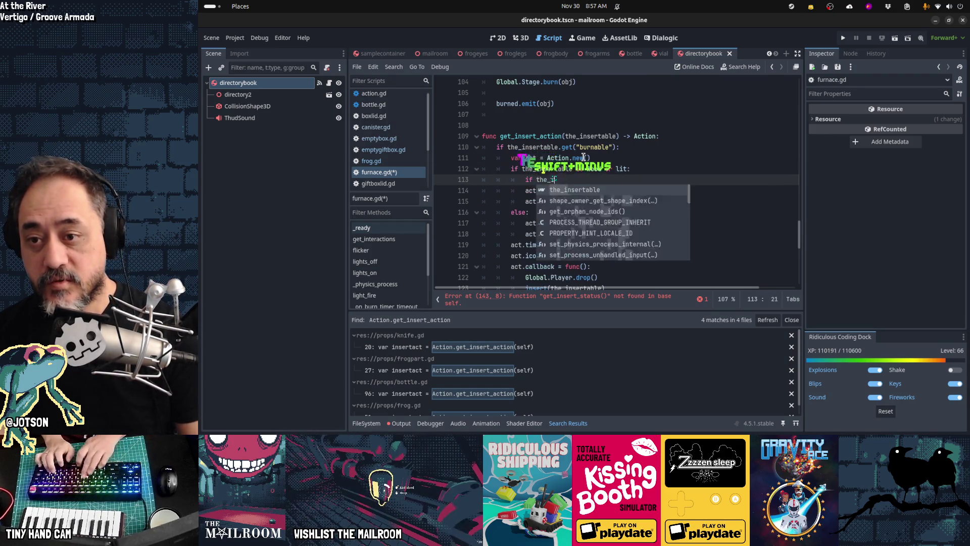
text(nsertable is Wood:)
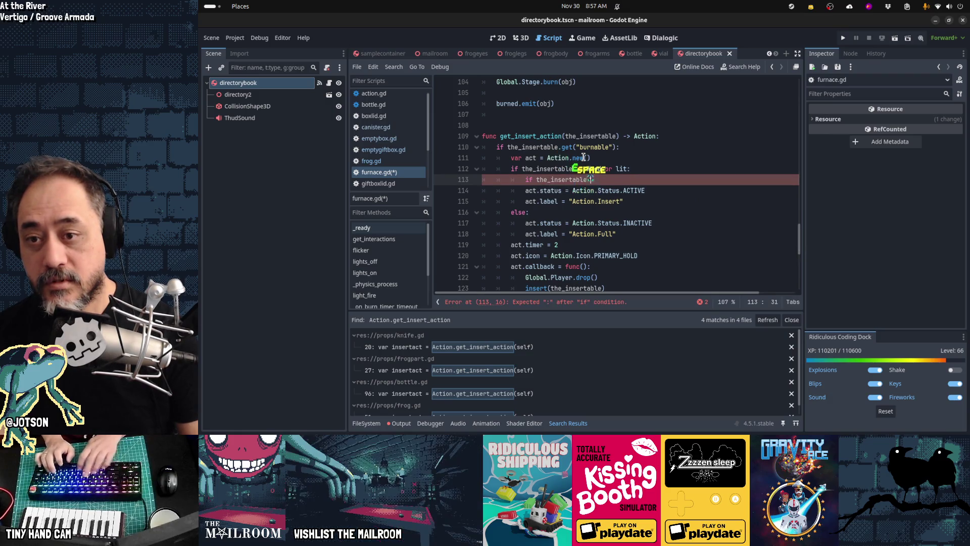
- Paste the lit / unlit block under the Wood check, indented one level deeper
key(Home)
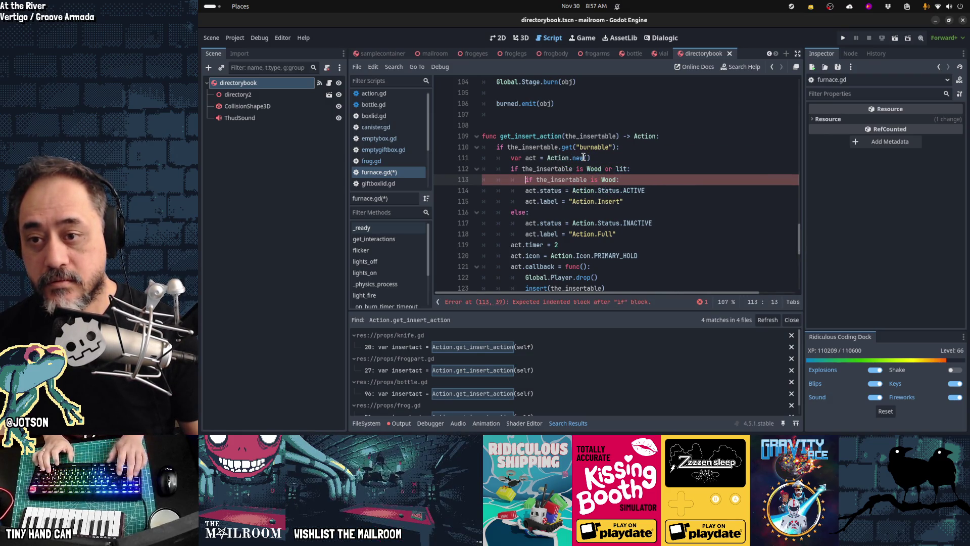
key(alt+Down)
key(Down)
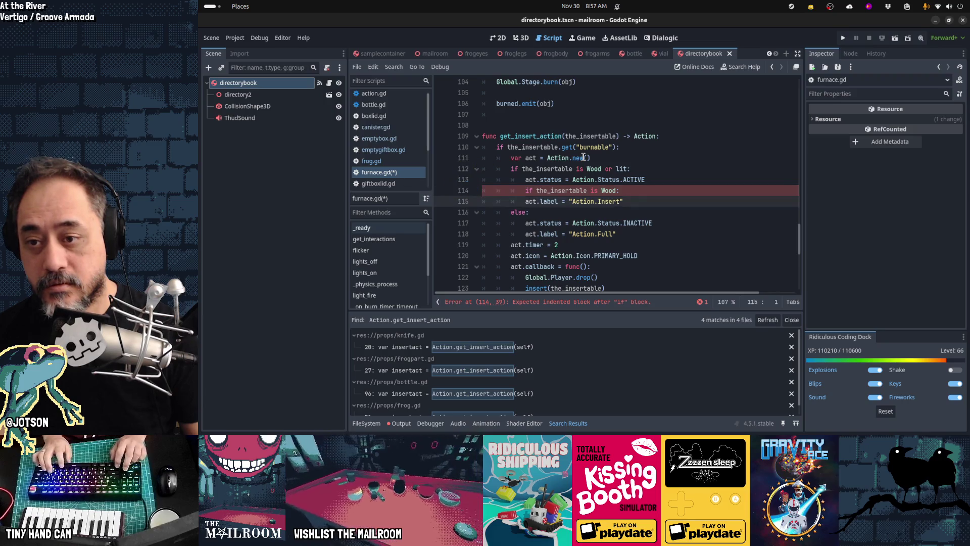
key(Tab)
key(ctrl+v)
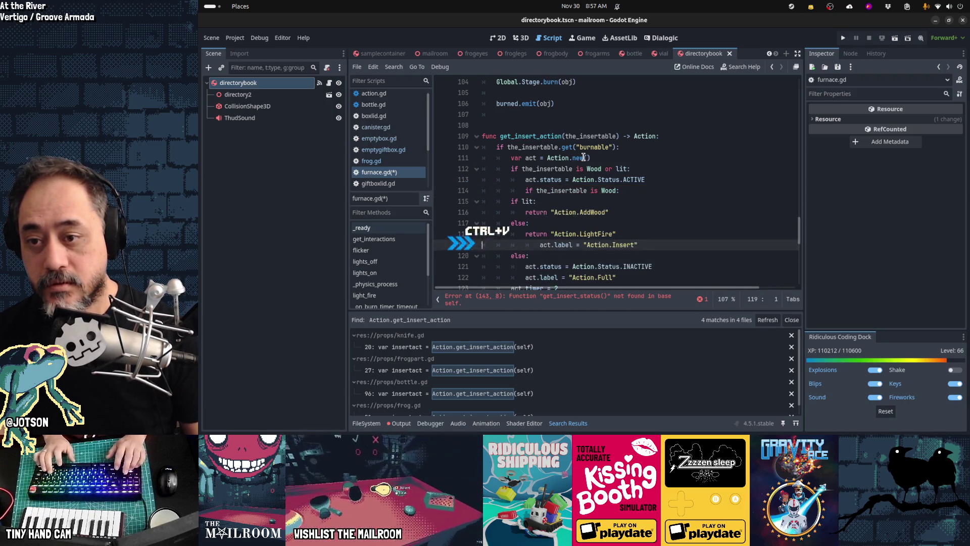
key(shift+Up)
key(shift+Up)
key(shift+Up)
key(Tab)
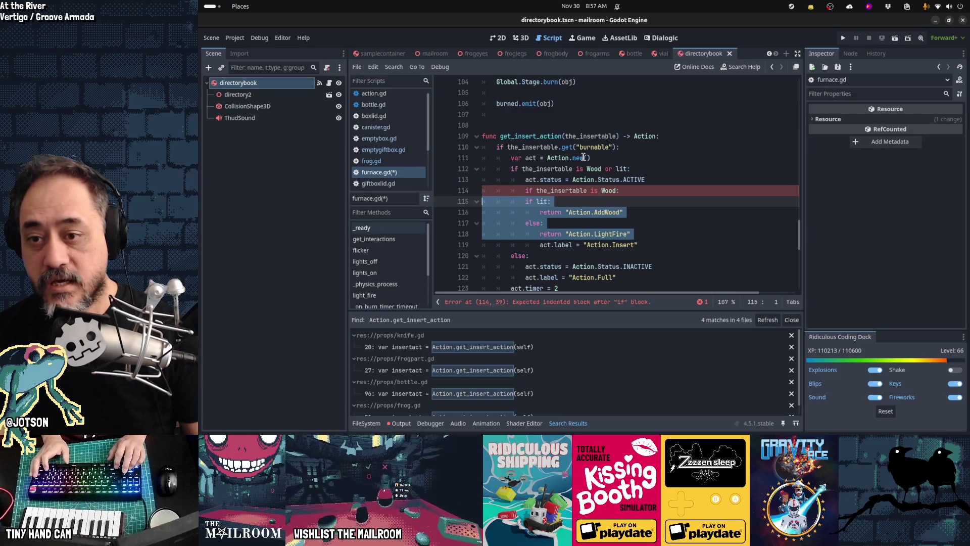
key(Tab)
key(Down)
key(Down)
key(Down)
key(End)
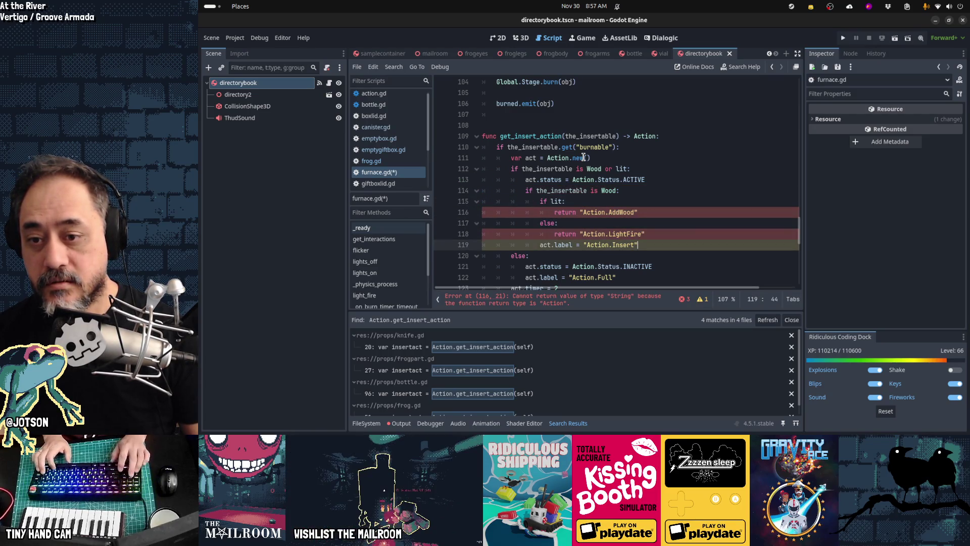
- Change both returns to act.label = for AddWood and LightFire, removing the Action.Insert line
key(ctrl+shift+Right)
key(ctrl+shift+Right)
key(ctrl+shift+Right)
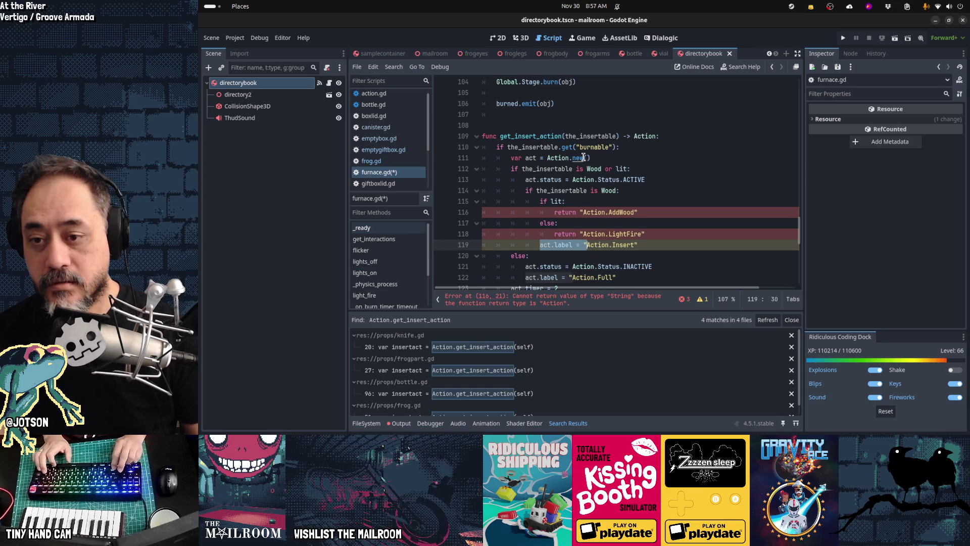
key(BackSpace)
key(BackSpace)
key(BackSpace)
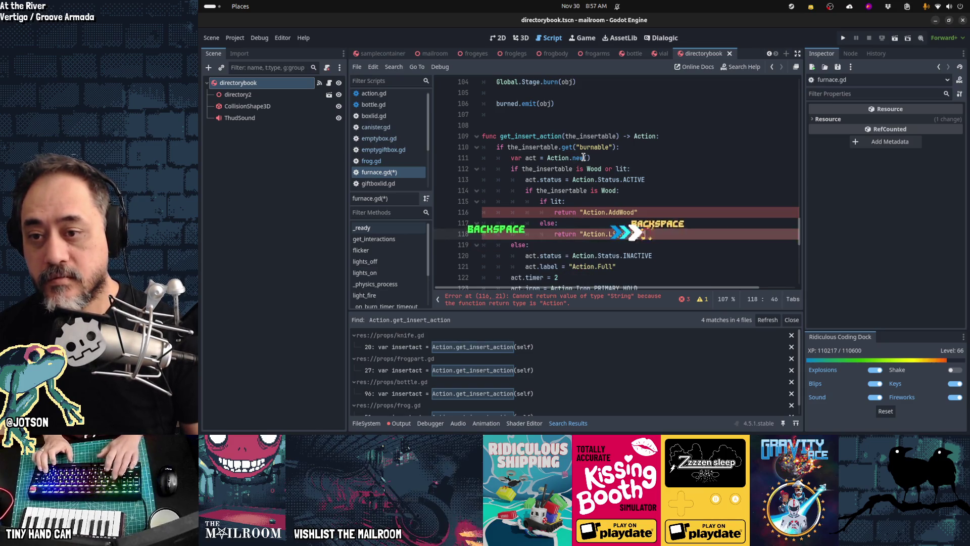
key(Delete)
key(Down)
key(Down)
key(Home)
key(shift+ctrl+Right)
text(act.label =)
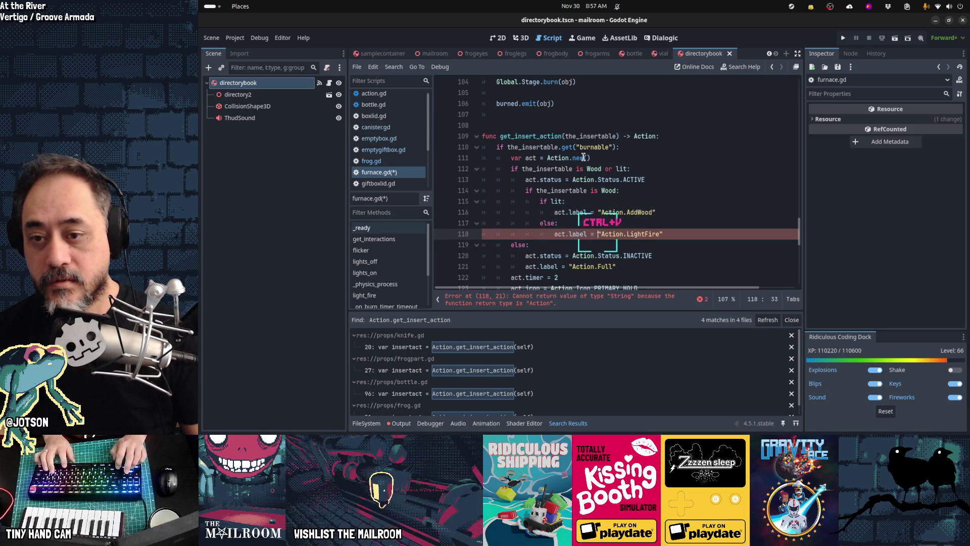
key(Up)
key(Up)
key(Up)
key(Home)
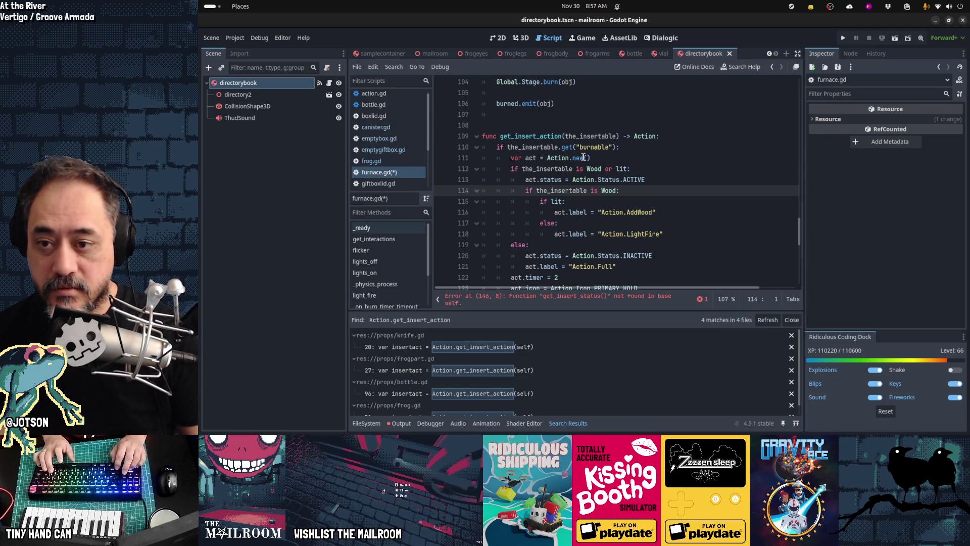
key(Down)
key(Down)
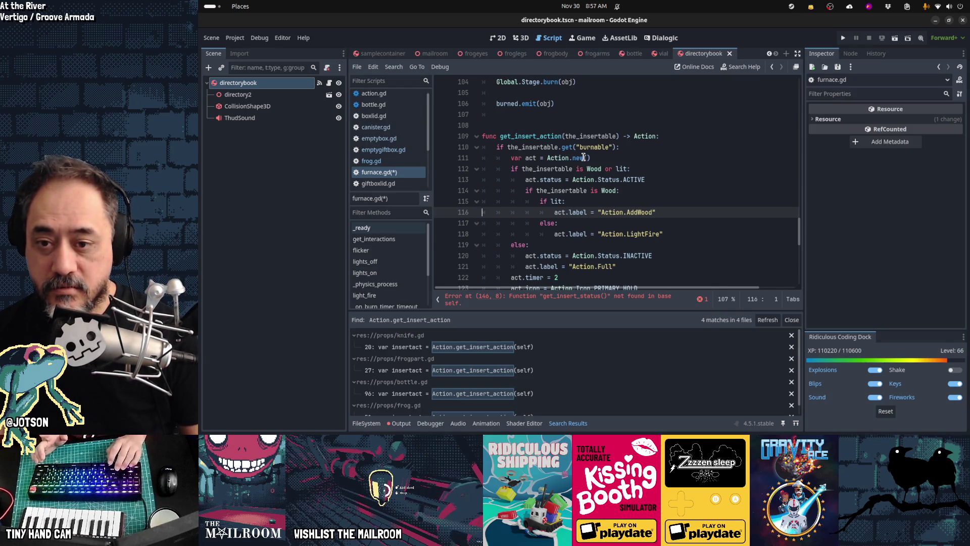
key(Down)
key(Down)
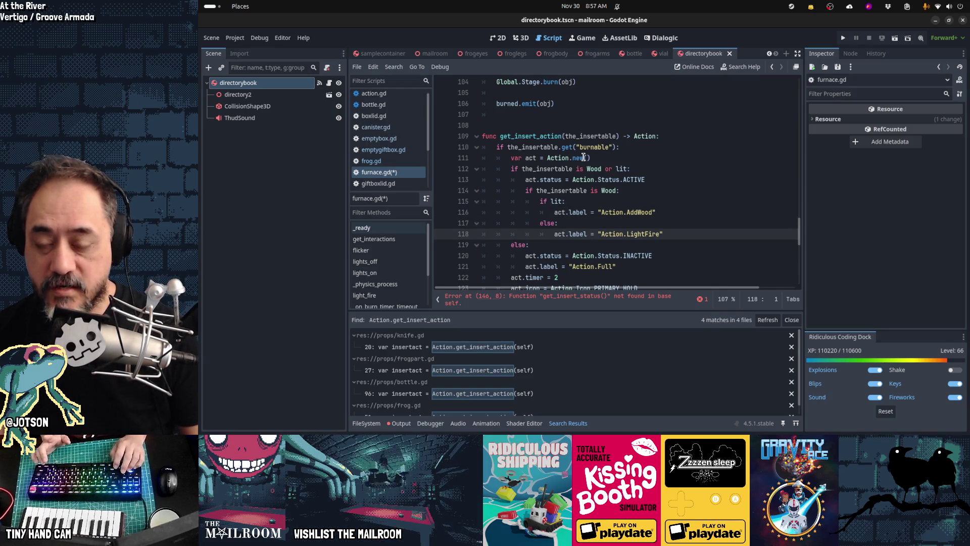
- Comment out the get_insert_label function on lines 140–149 with Ctrl+/
key(Up)
key(Up)
key(Up)
key(Down)
key(Down)
key(Down)
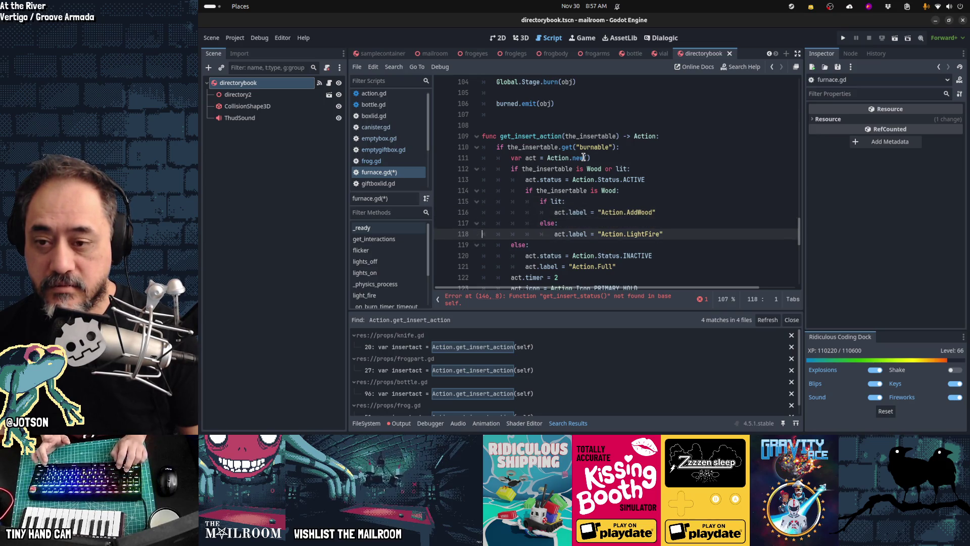
key(Down)
key(Down)
key(Down)
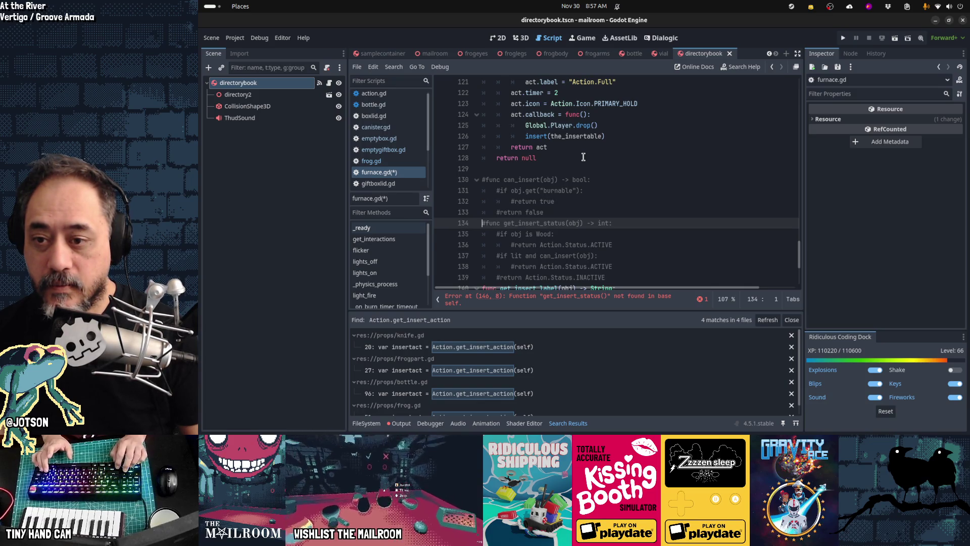
scroll(583, 157, up, 2)
key(Up)
scroll(583, 157, down, 3)
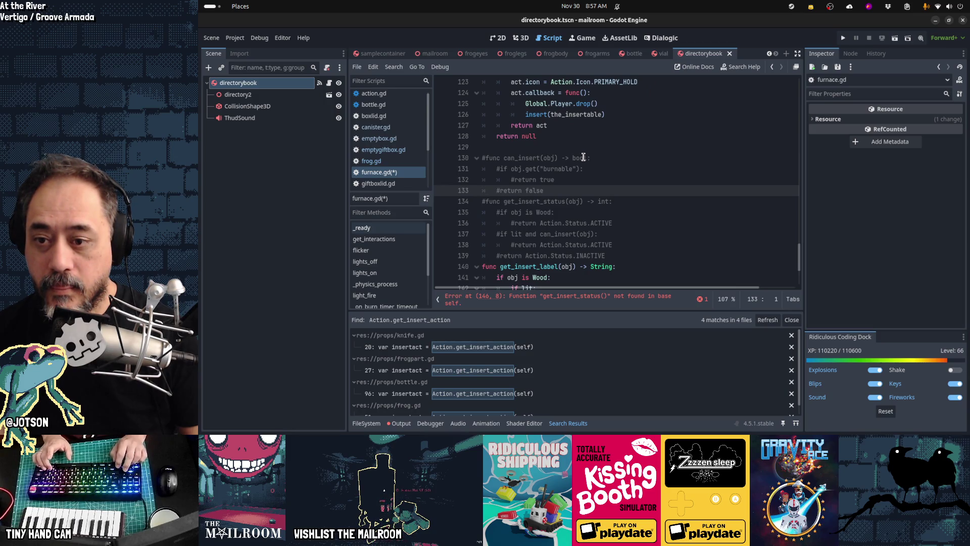
key(Down)
key(Down)
key(Down)
scroll(583, 157, down, 4)
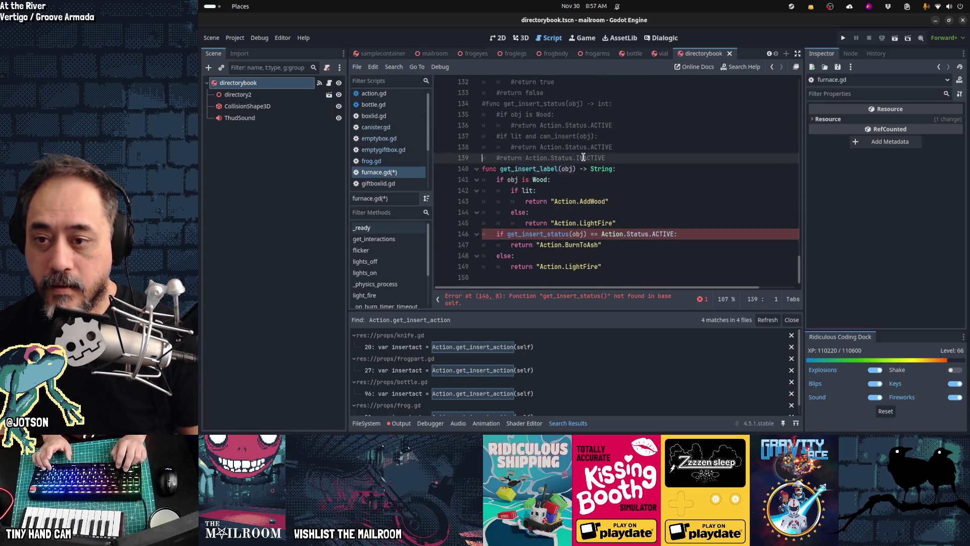
key(shift+Down)
key(shift+Down)
key(shift+Down)
key(shift+Down)
key(ctrl+slash)
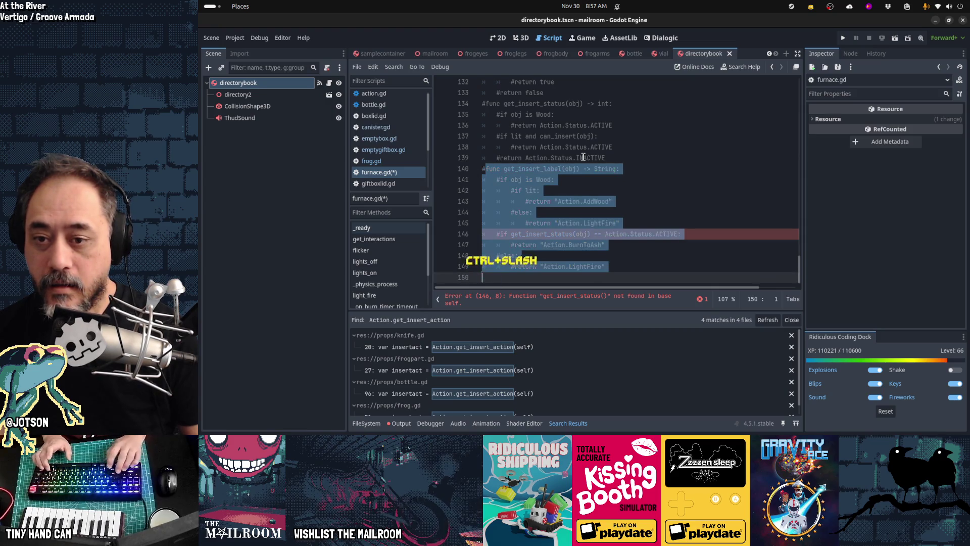
key(Up)
key(Up)
key(Up)
key(Up)
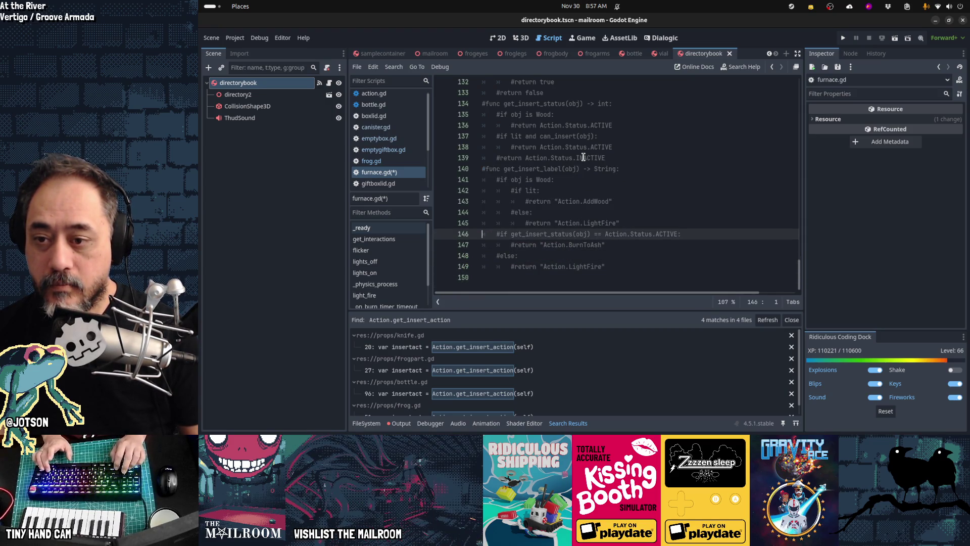
- Copy the return "Action.BurnToAsh" text from the commented helper
key(Down)
key(End)
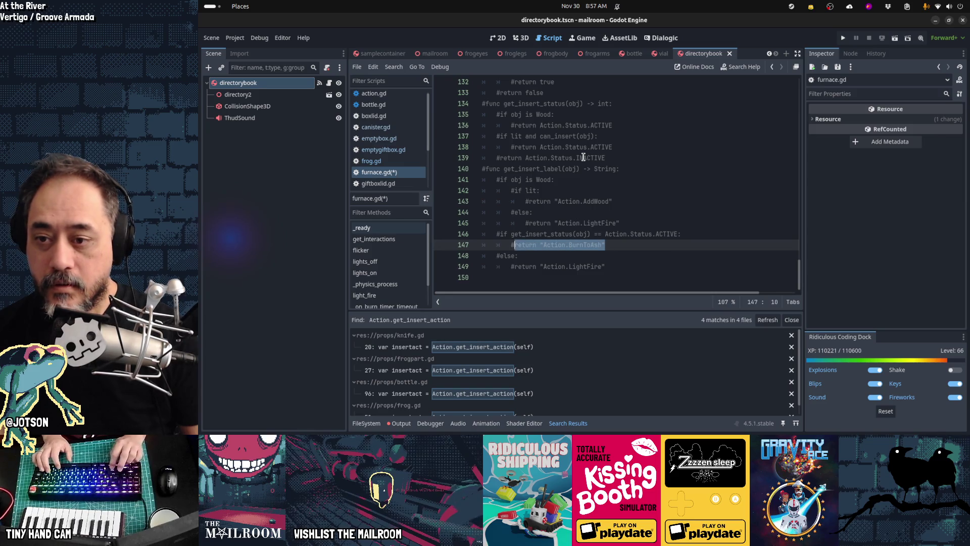
key(Up)
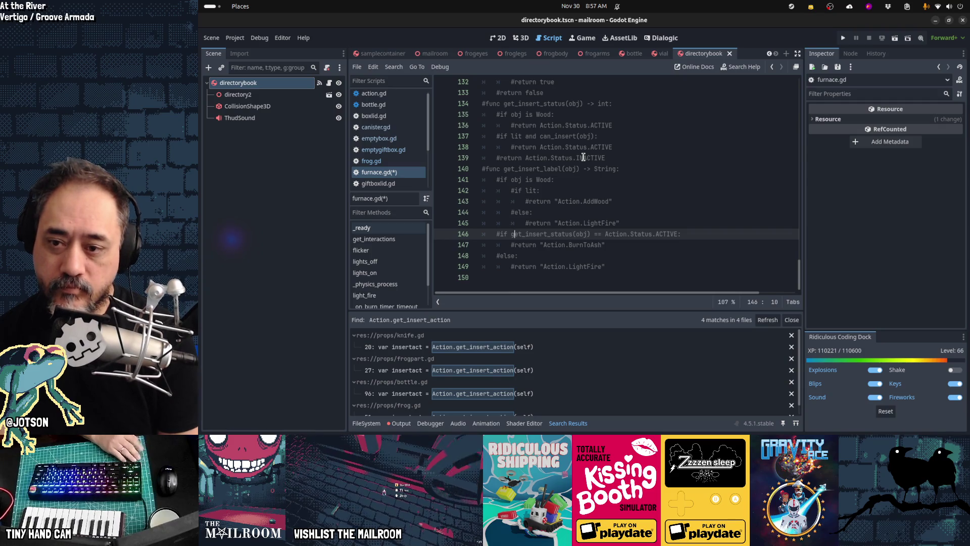
key(Down)
key(shift+End)
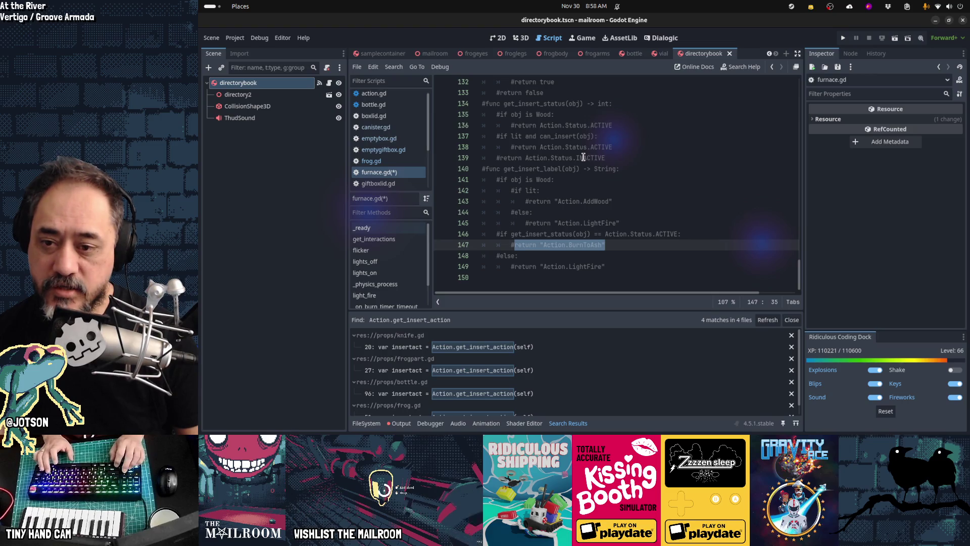
key(Up)
key(Up)
key(Up)
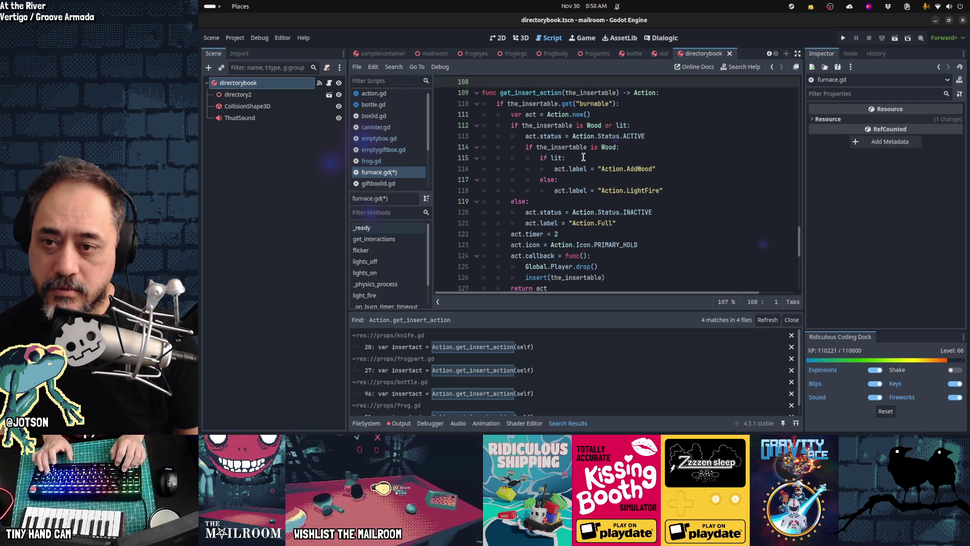
- Add an else: branch below LightFire with act.label = "Action.BurnToAsh"
key(Down)
key(Down)
key(Down)
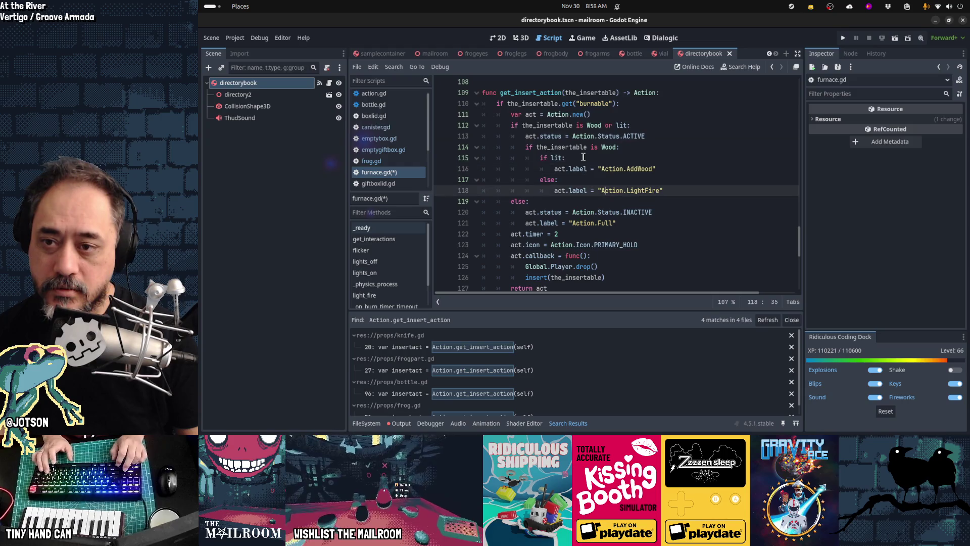
key(End)
key(Return)
key(BackSpace)
key(BackSpace)
text(return "Action.BurnToAsh")
key(Home)
key(Home)
key(Home)
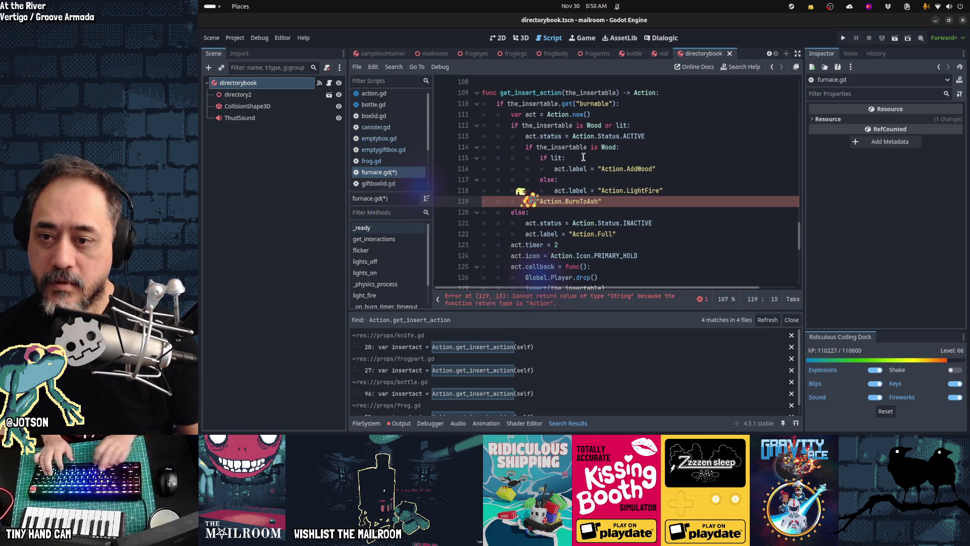
key(ctrl+Delete)
text(act.label )
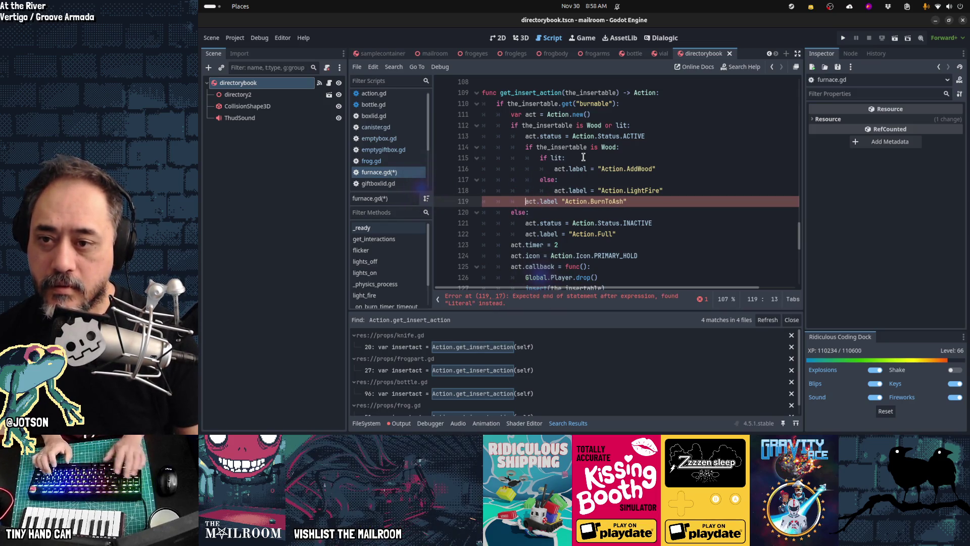
text(else:)
key(Return)
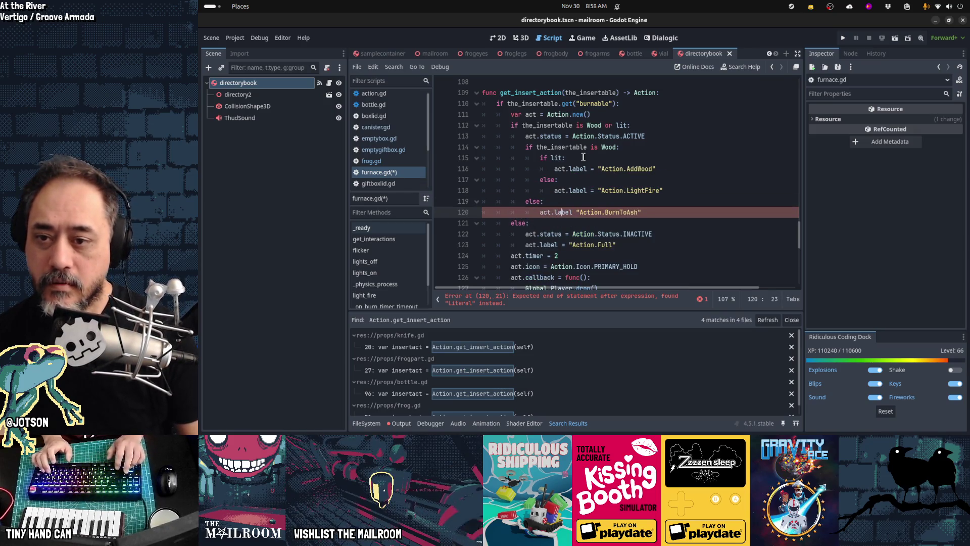
key(Right)
key(Right)
key(Right)
text(=)
- Review the ACTIVE branch's AddWood, LightFire and BurnToAsh label lines
key(Up)
key(Up)
key(Up)
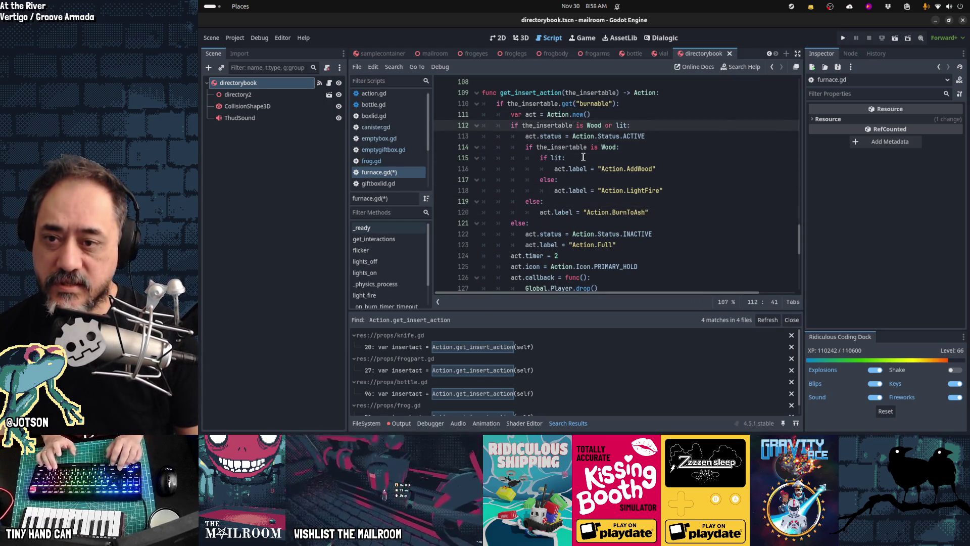
key(Down)
key(shift+End)
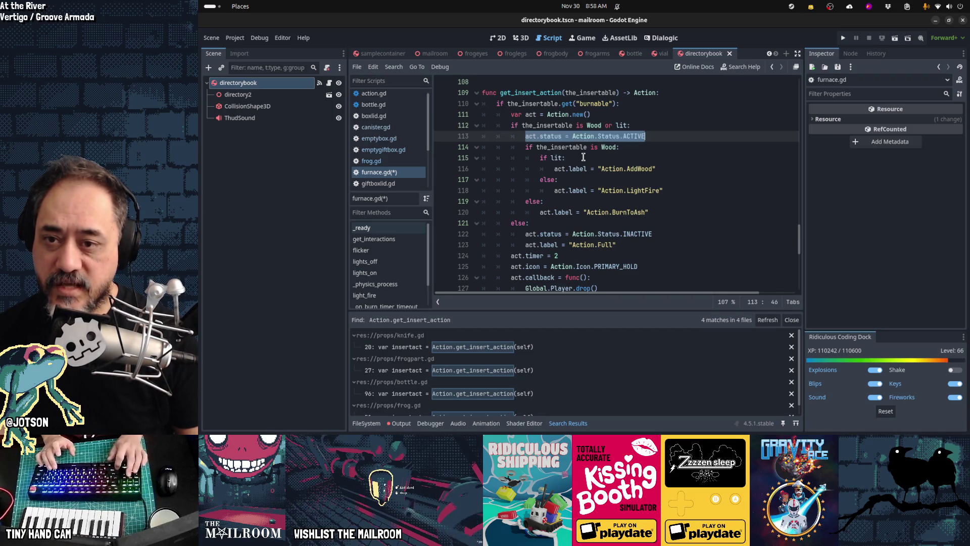
key(Home)
key(Down)
key(Down)
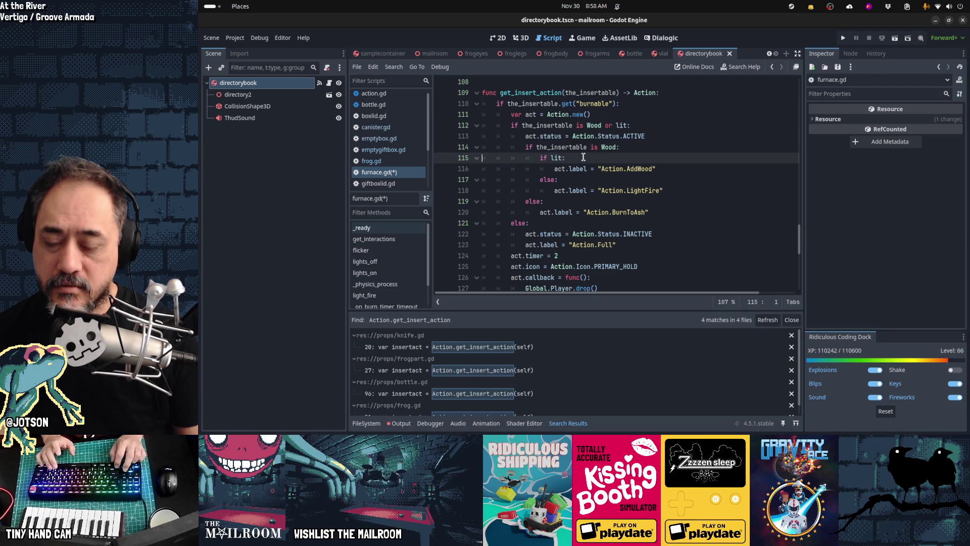
key(Down)
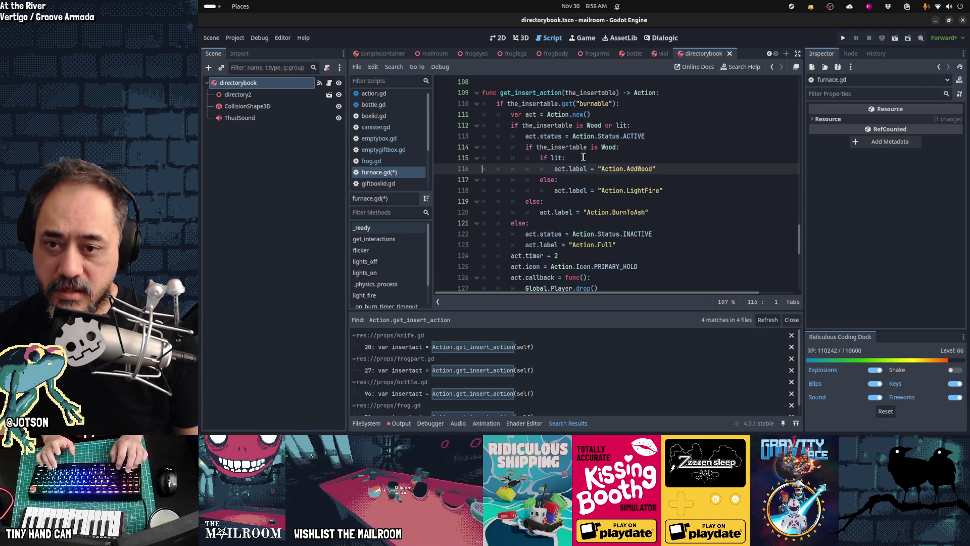
key(Up)
key(Up)
key(Down)
key(Down)
key(Down)
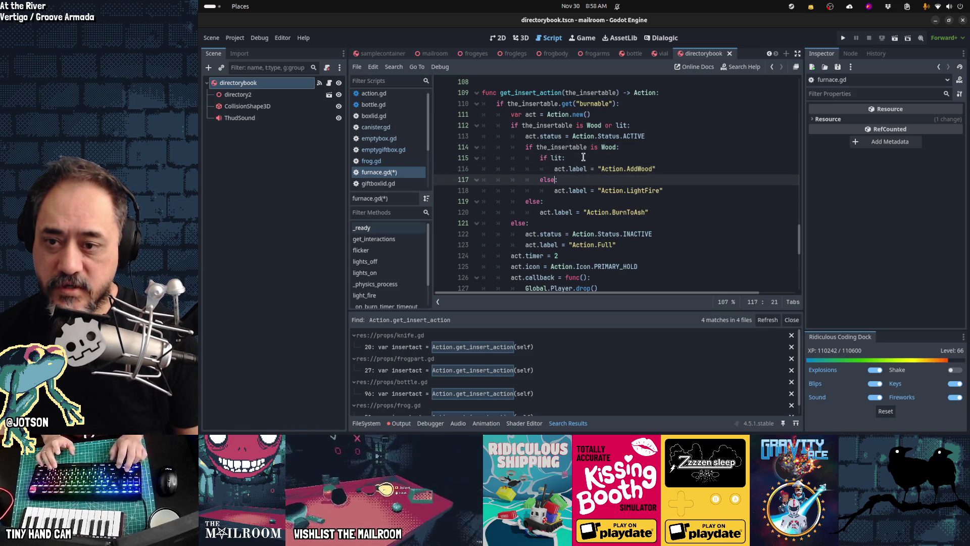
key(Home)
key(shift+End)
key(Down)
key(Down)
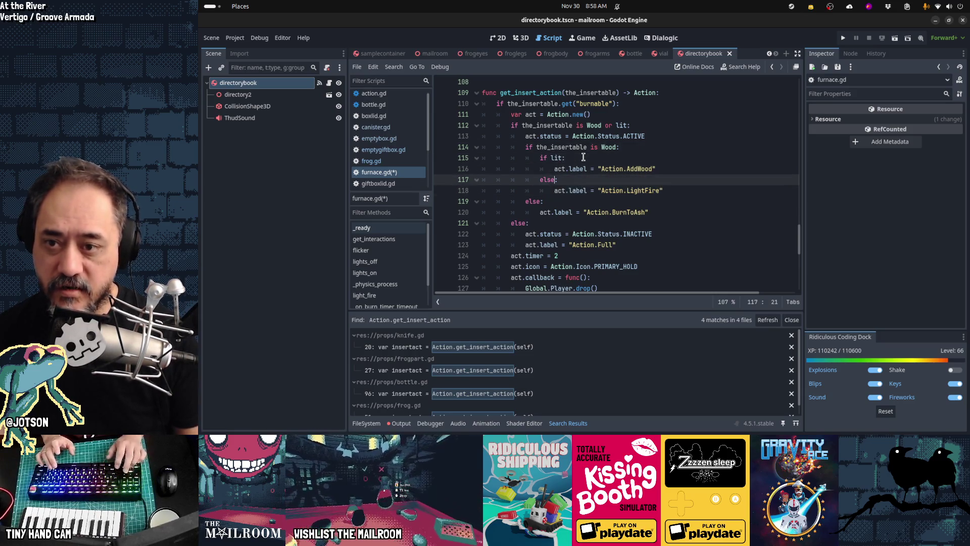
key(End)
key(shift+Home)
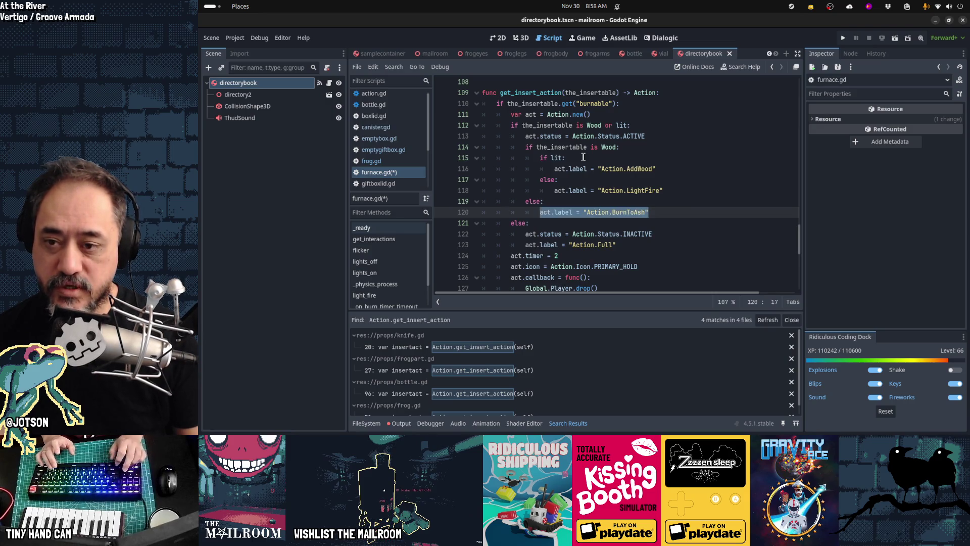
key(Down)
key(Down)
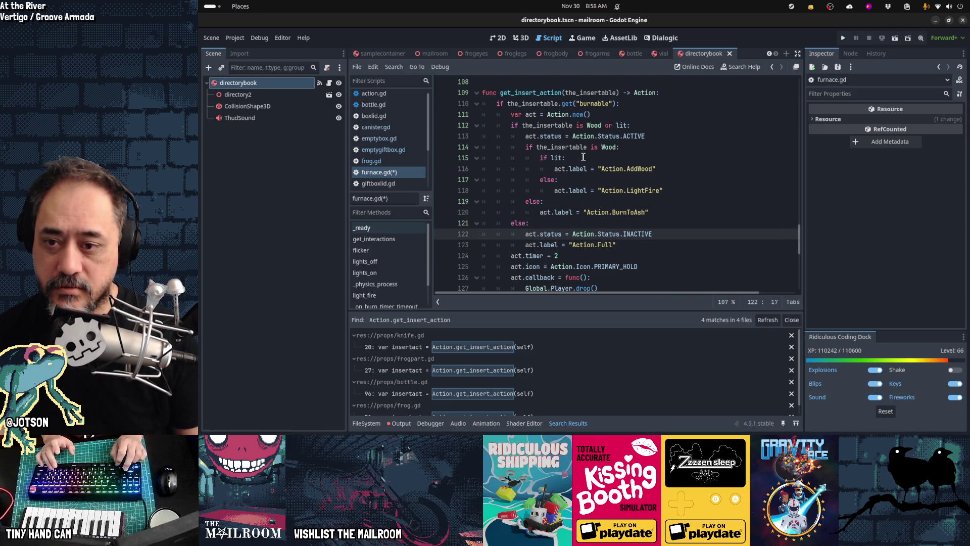
key(ctrl+Down)
key(Up)
key(End)
key(Down)
key(Down)
key(Down)
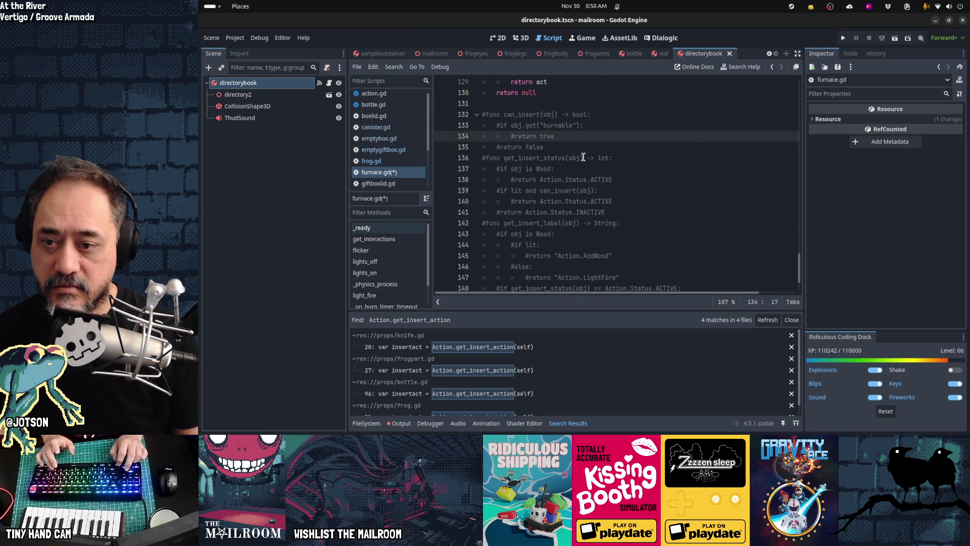
- Replace "Action.Full" with "Action.LightFire" using the copied commented return text
key(Down)
key(Down)
key(Down)
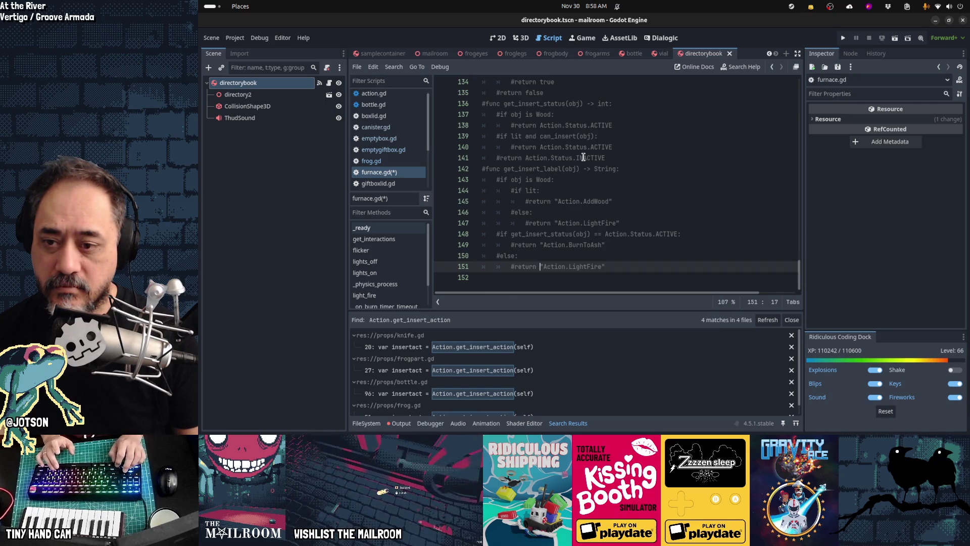
key(ctrl+shift+Left)
key(ctrl+shift+Left)
key(ctrl+shift+Left)
key(ctrl+c)
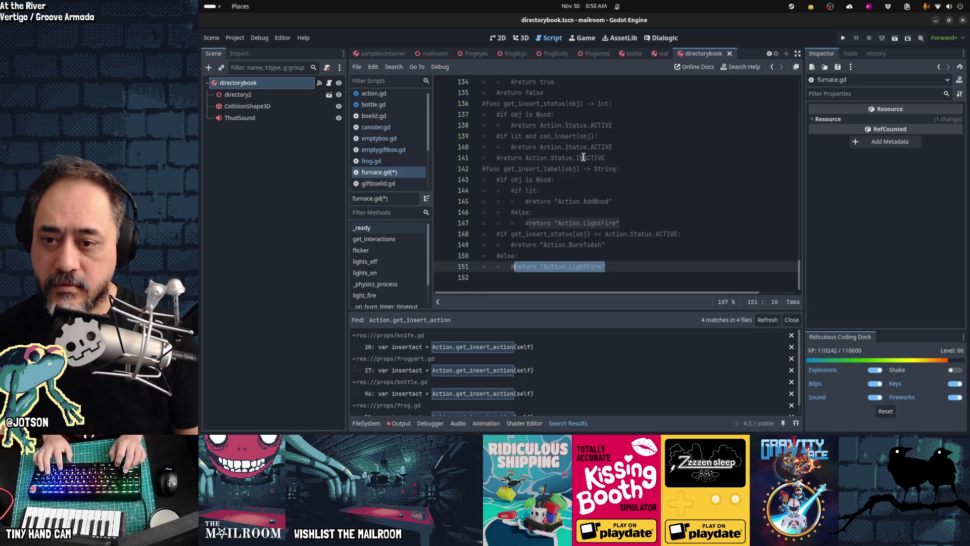
key(Up)
key(Up)
key(Up)
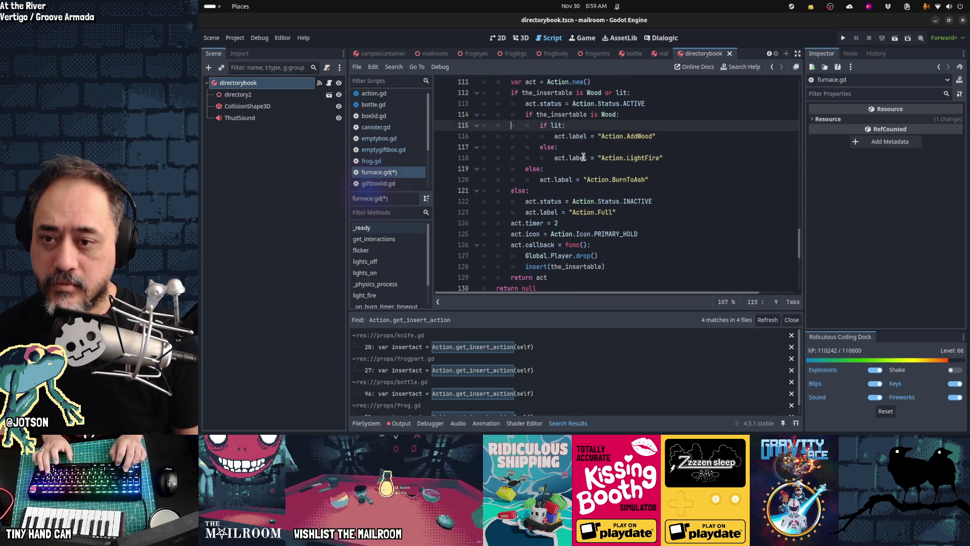
key(Down)
key(Down)
key(Down)
key(End)
key(shift+Left)
key(shift+Left)
key(shift+Left)
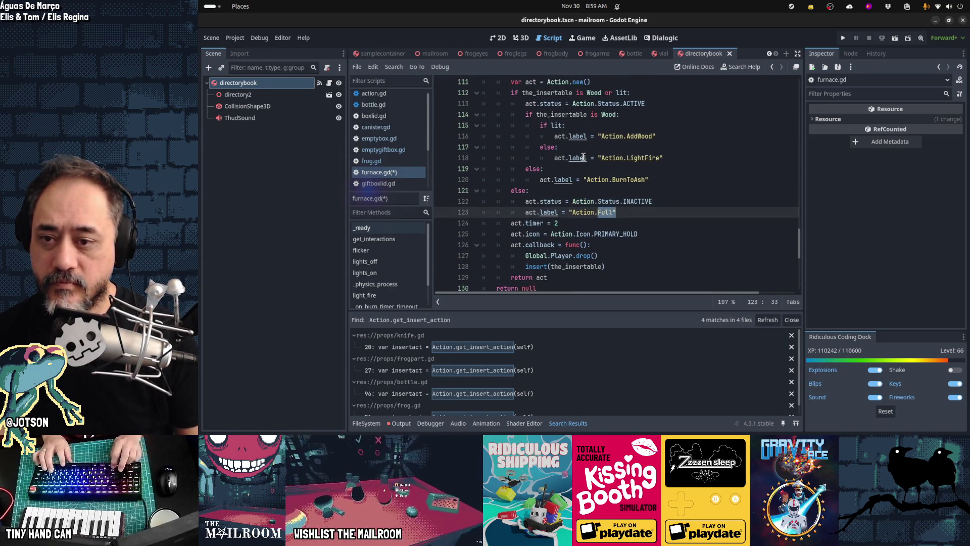
key(End)
key(ctrl+v)
key(ctrl+shift+Left)
key(ctrl+shift+Left)
key(ctrl+shift+Left)
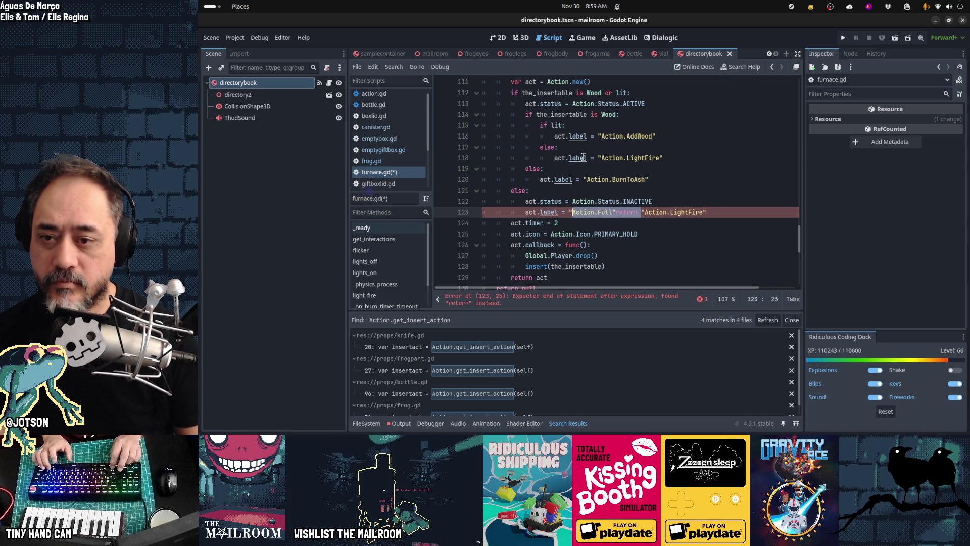
key(Delete)
- Review the ACTIVE and INACTIVE branches with the new LightFire label
key(Up)
key(Up)
key(Up)
key(Home)
key(Up)
key(Up)
key(Up)
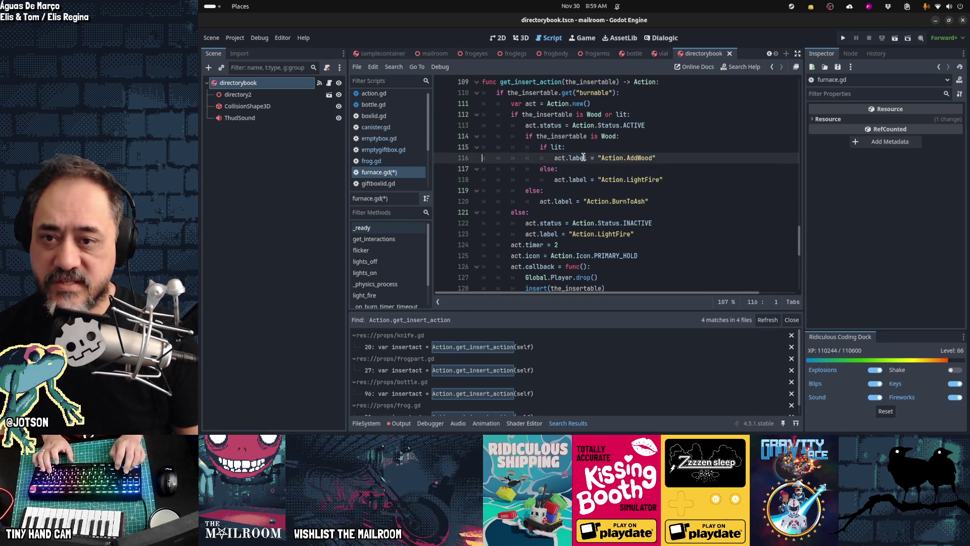
key(Down)
key(Down)
key(Down)
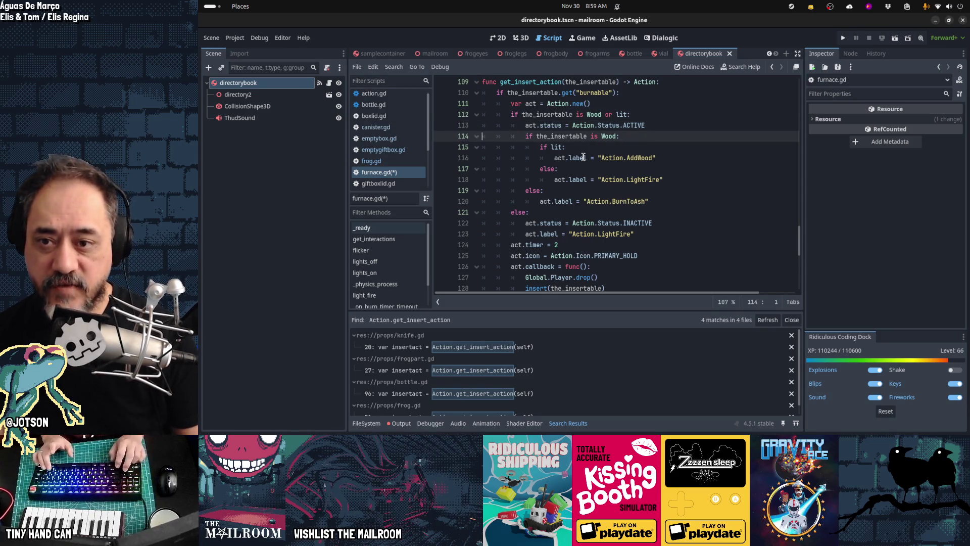
key(Down)
key(Down)
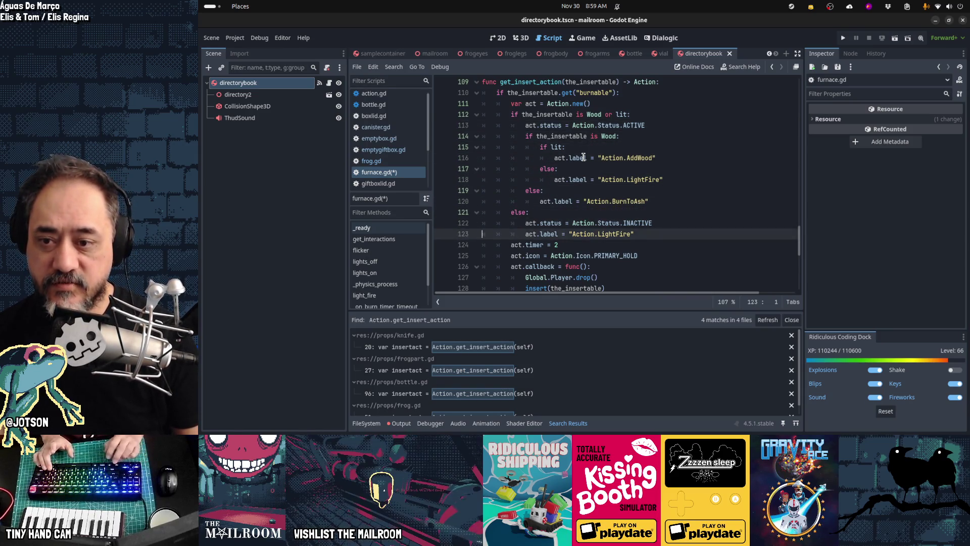
key(Up)
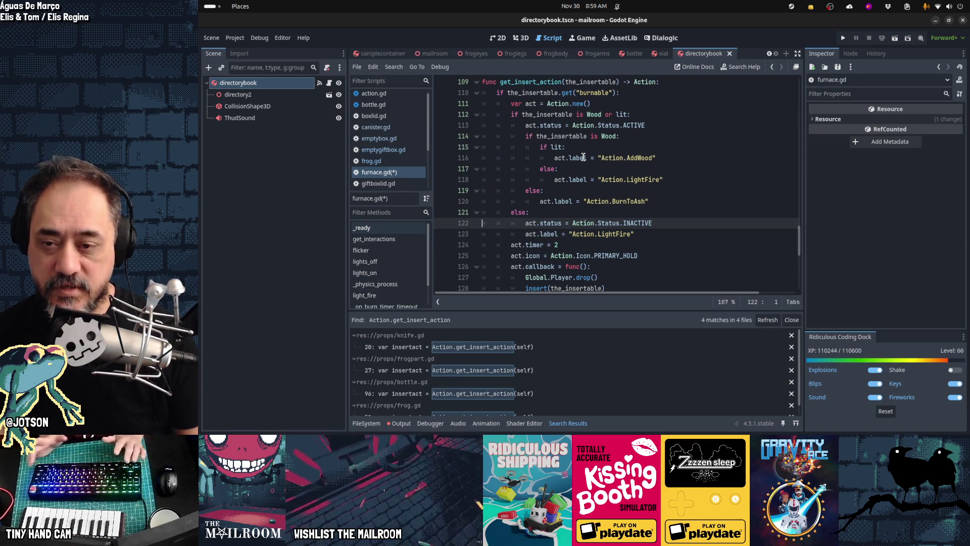
key(Down)
key(Down)
scroll(584, 158, down, 3)
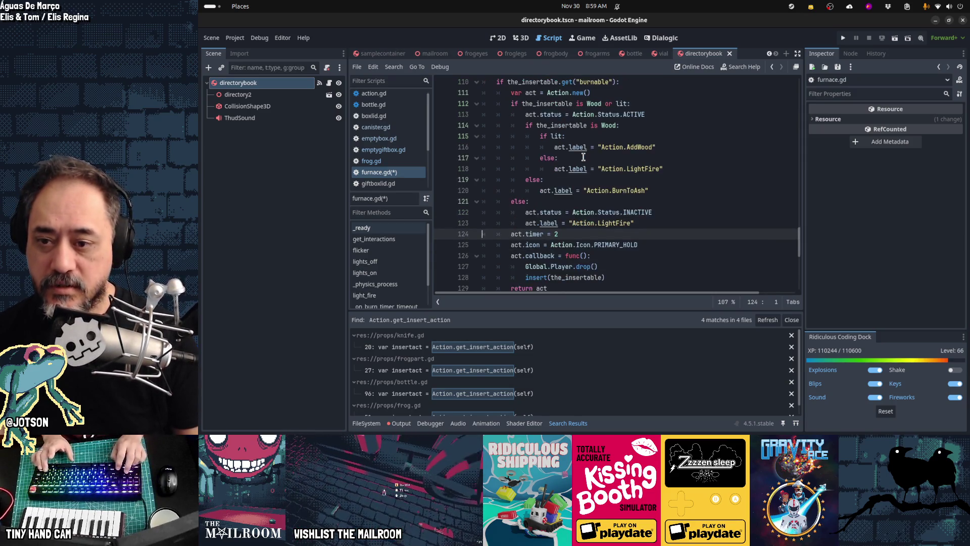
- Delete the commented-out can_insert, get_insert_status and get_insert_label blocks, then save furnace.gd
key(Down)
key(Down)
key(Down)
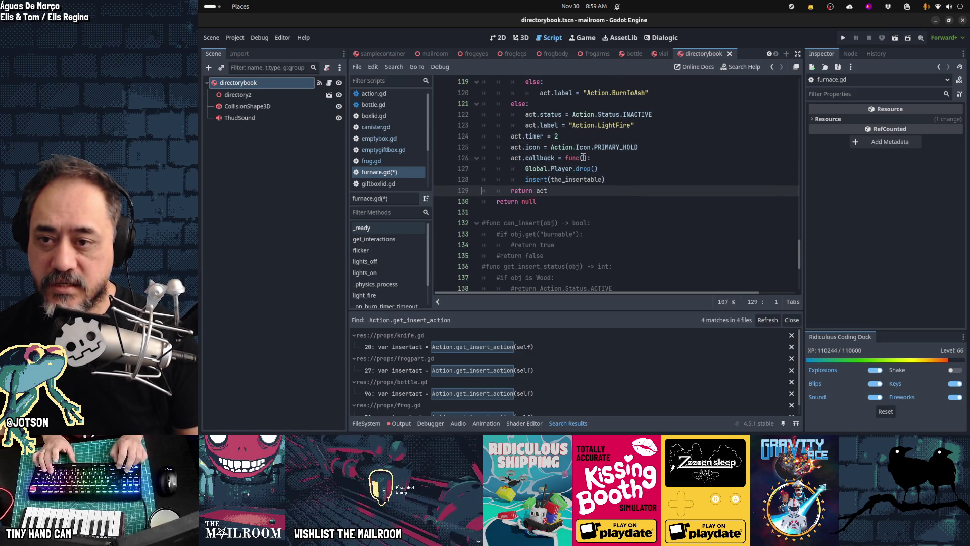
scroll(583, 157, down, 1)
scroll(584, 158, down, 3)
key(shift+Down)
key(shift+Down)
key(shift+Down)
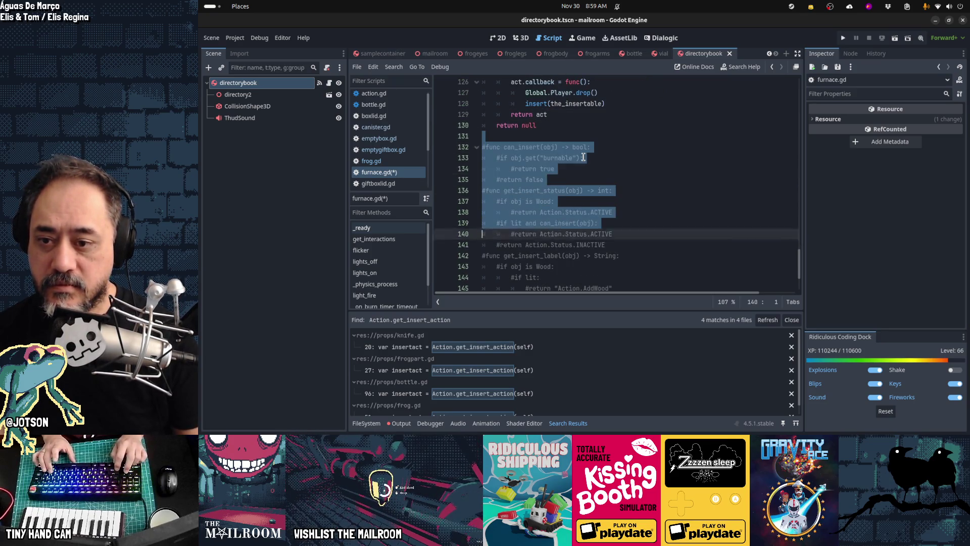
key(Delete)
key(Up)
key(Up)
key(Up)
key(Down)
key(Down)
key(Down)
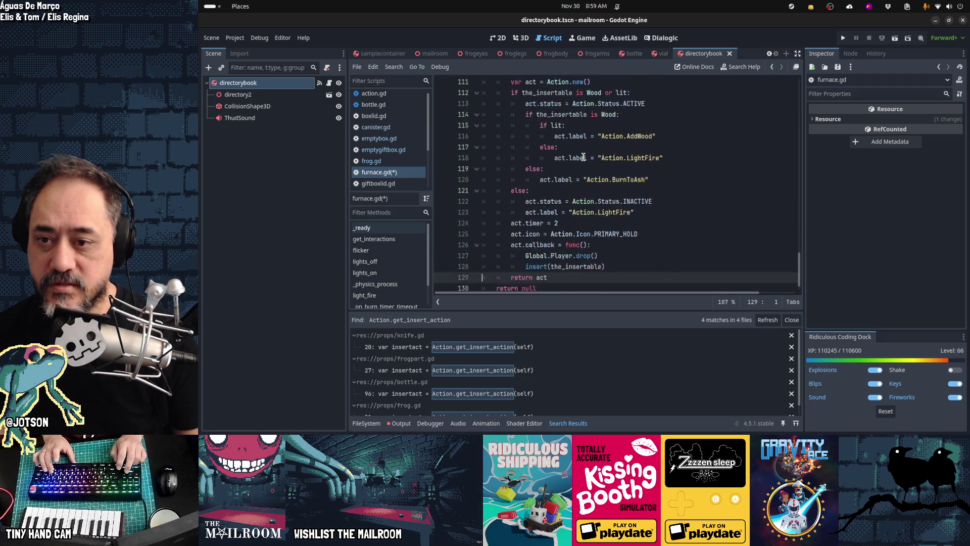
key(ctrl+s)
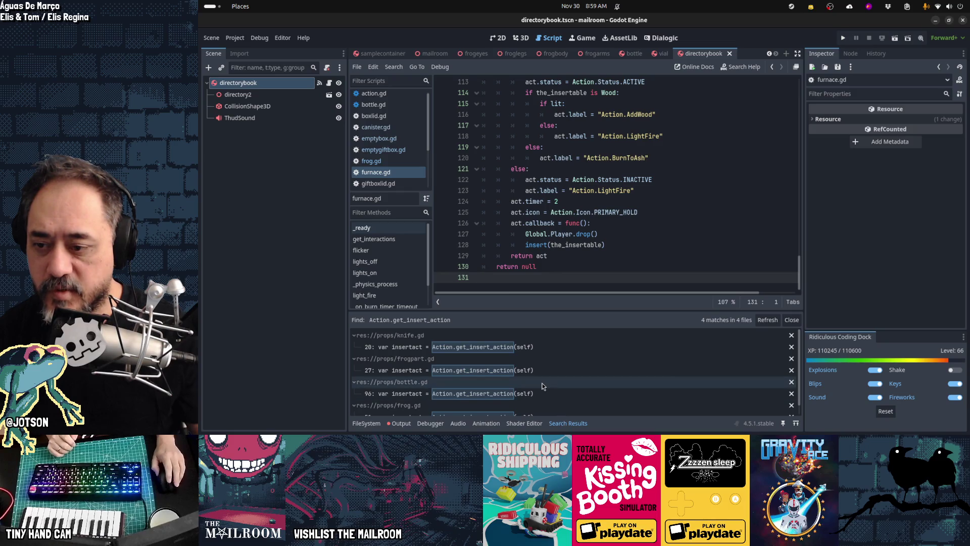
scroll(542, 386, down, 1)
scroll(542, 387, up, 1)
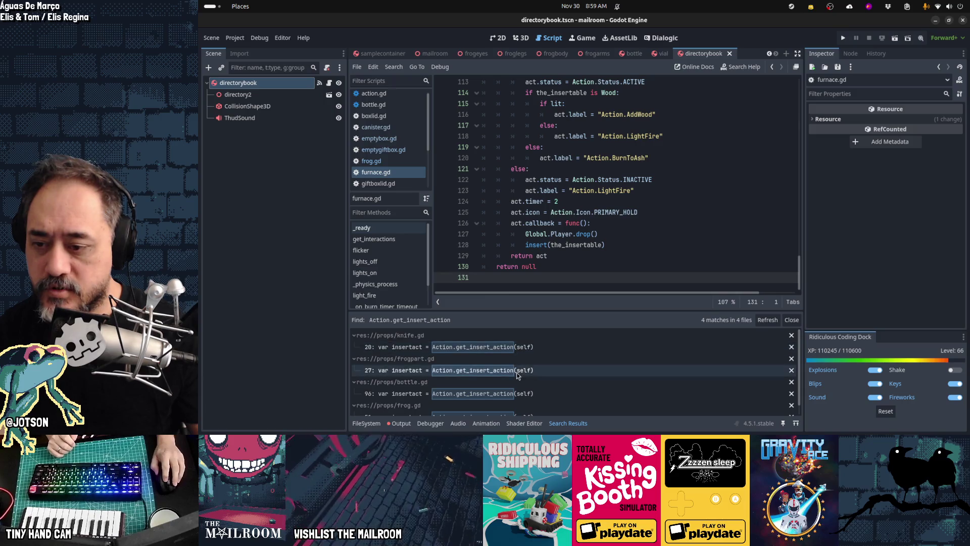
scroll(517, 374, down, 1)
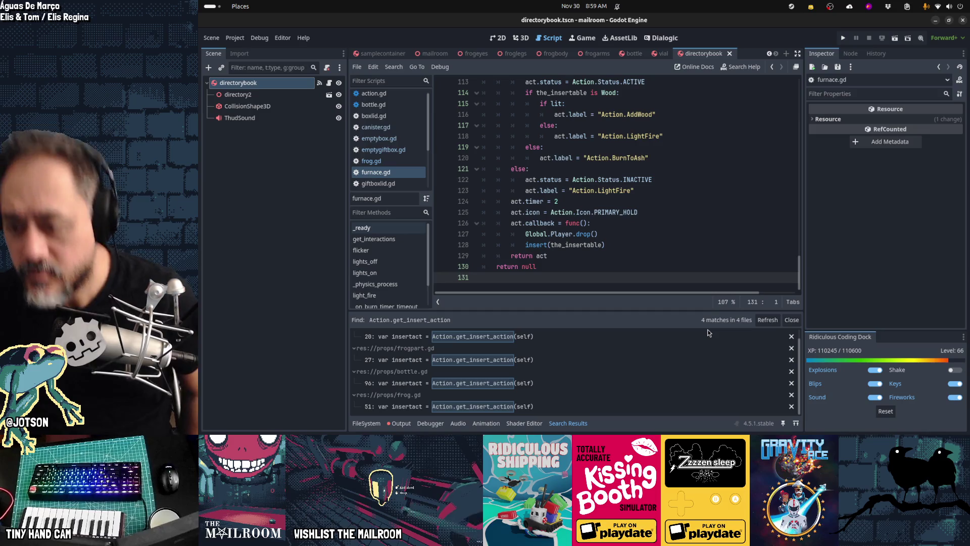
scroll(707, 333, up, 1)
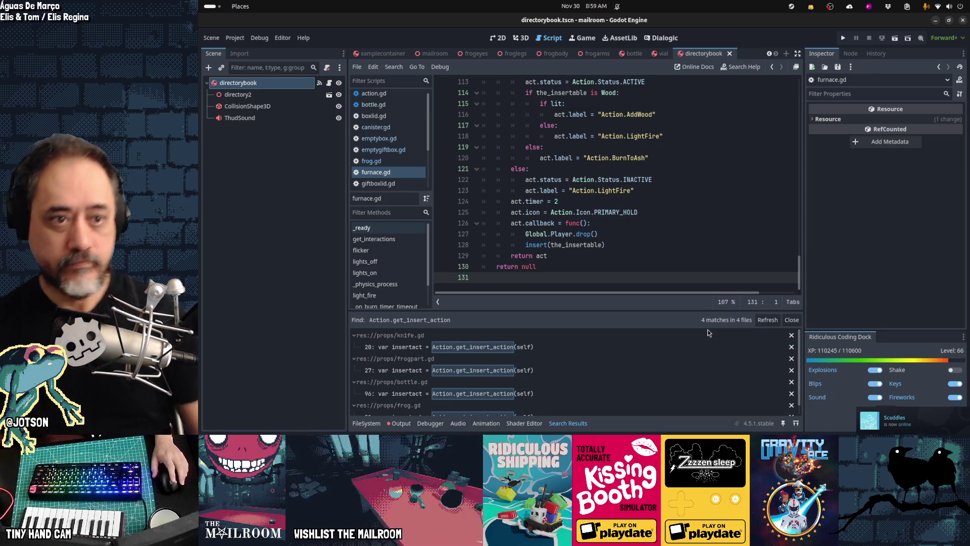
mouse_move(710, 428)
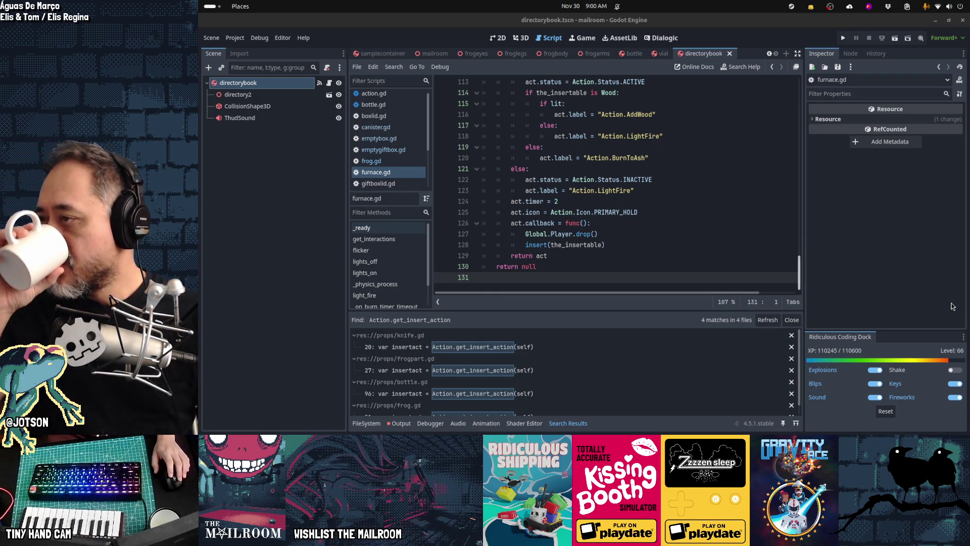
mouse_move(627, 420)
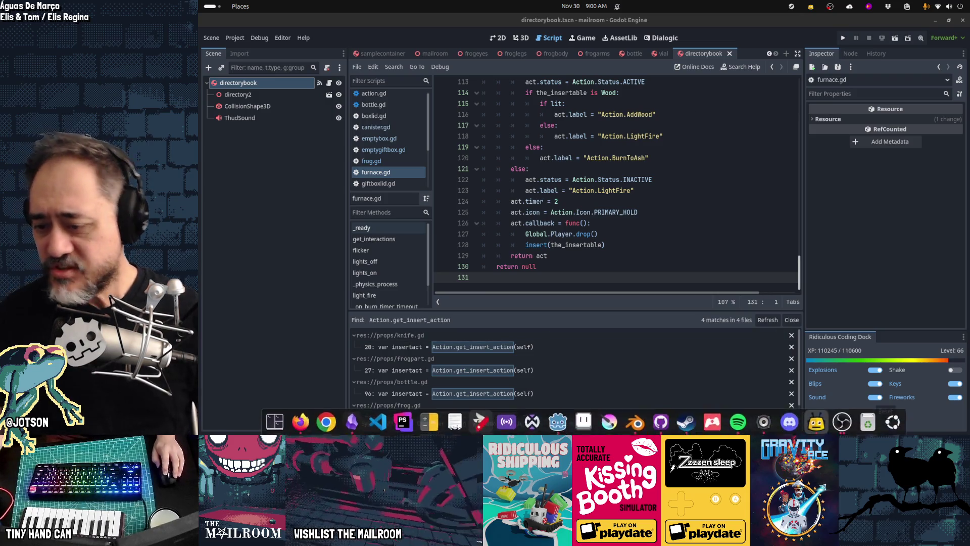
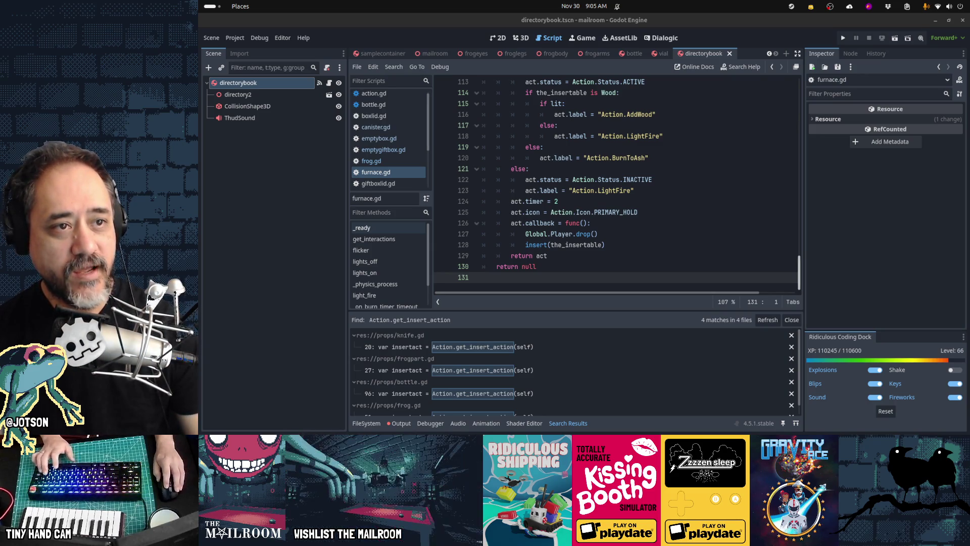
- Open the knife.gd match of get_insert_action from the search results
key(alt+Tab)
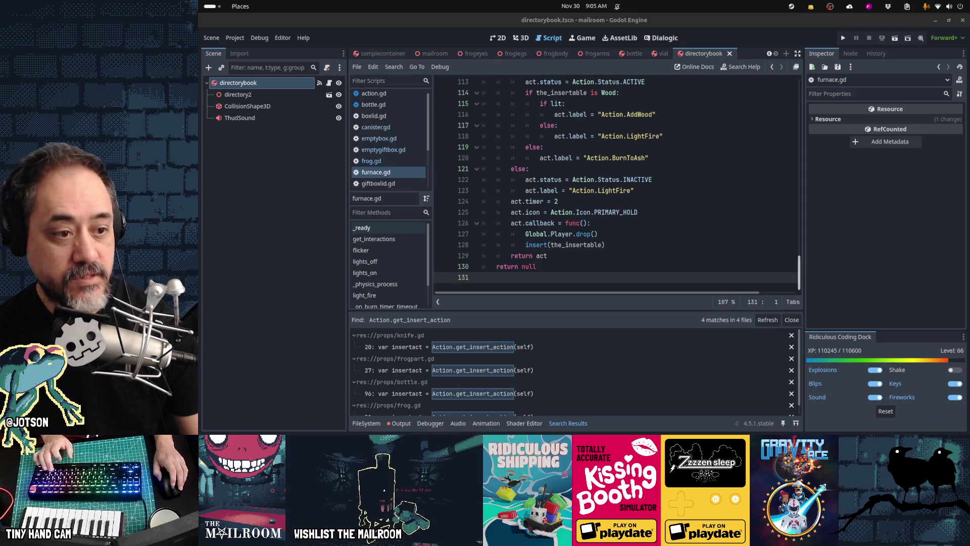
mouse_move(507, 430)
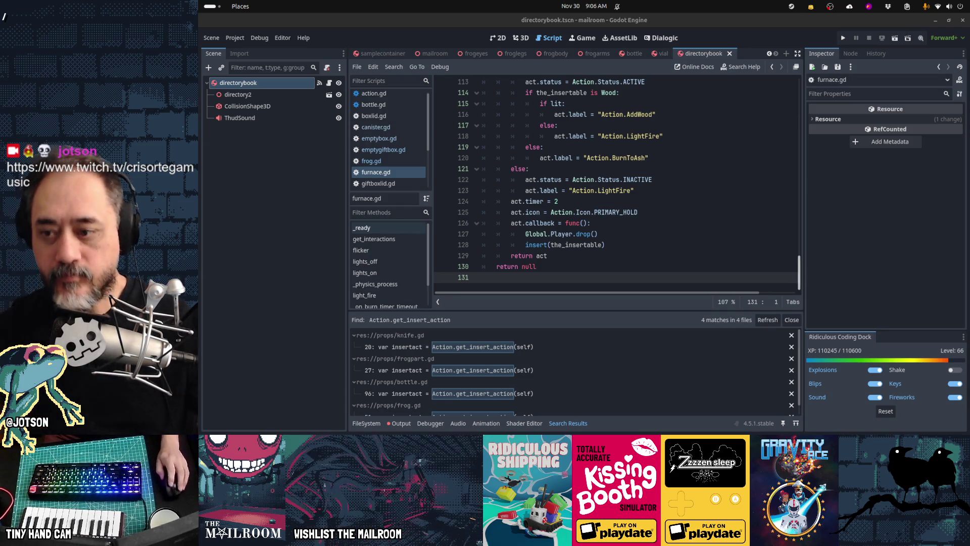
click(507, 351)
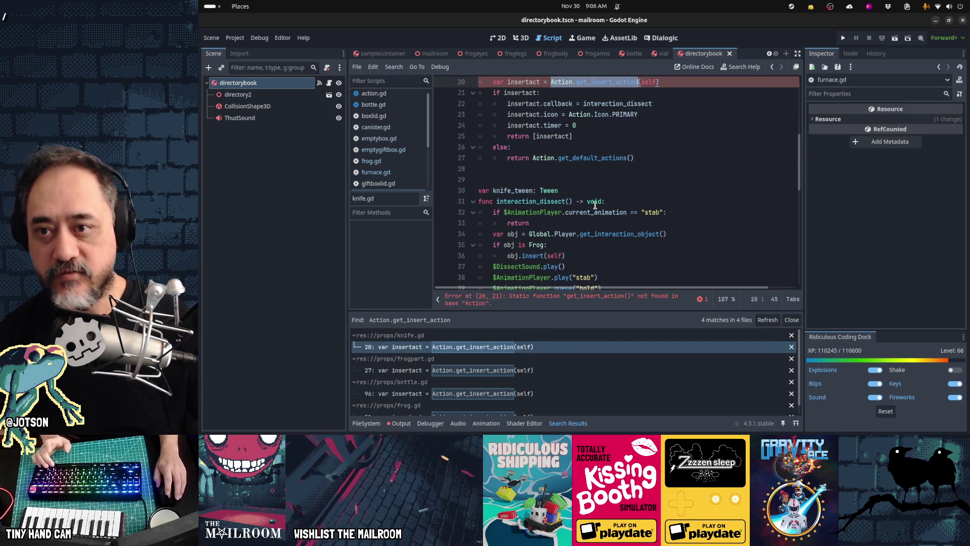
scroll(595, 205, up, 1)
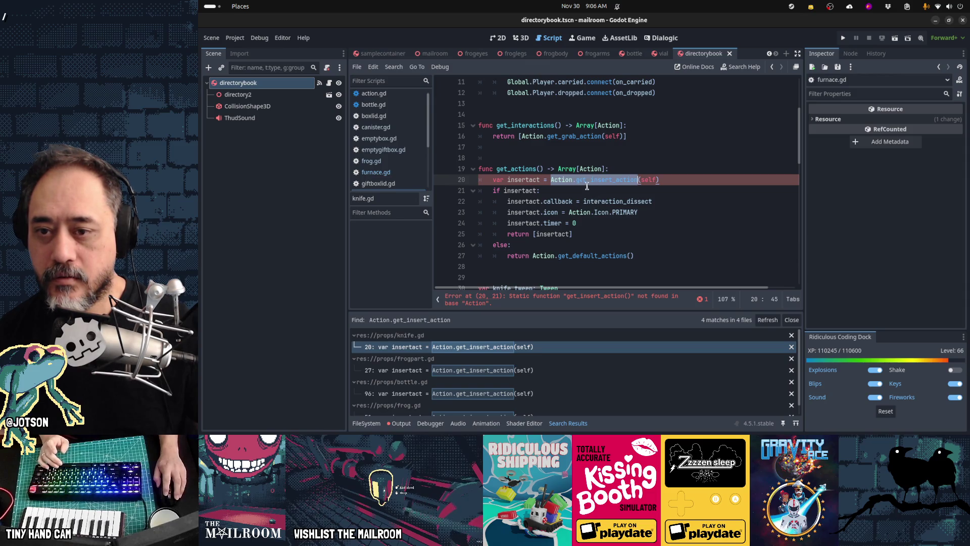
- Replace Action on line 20 with Global.Player.get_interaction_object(), then start a project script search
double_click(562, 179)
text(Glob)
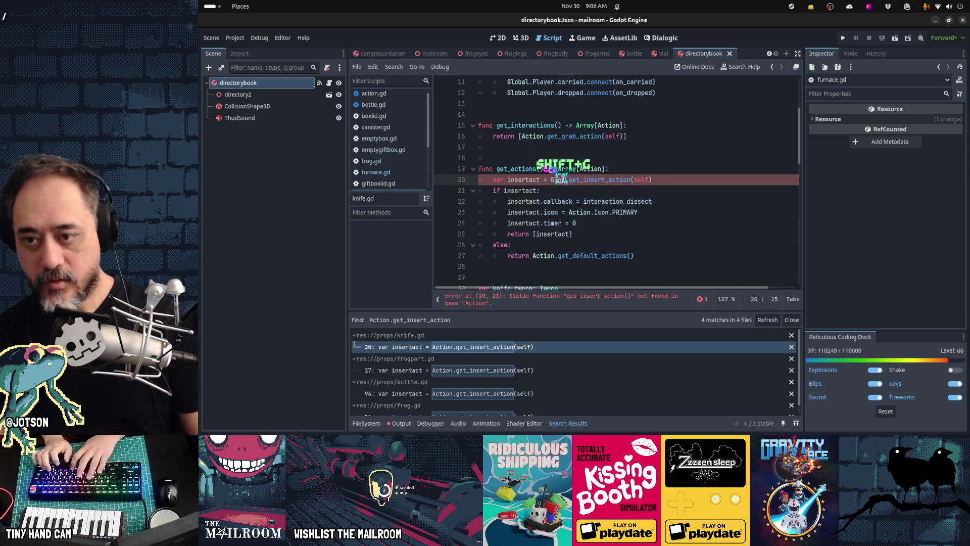
text(al.Player)
key(BackSpace)
text(r.get_in)
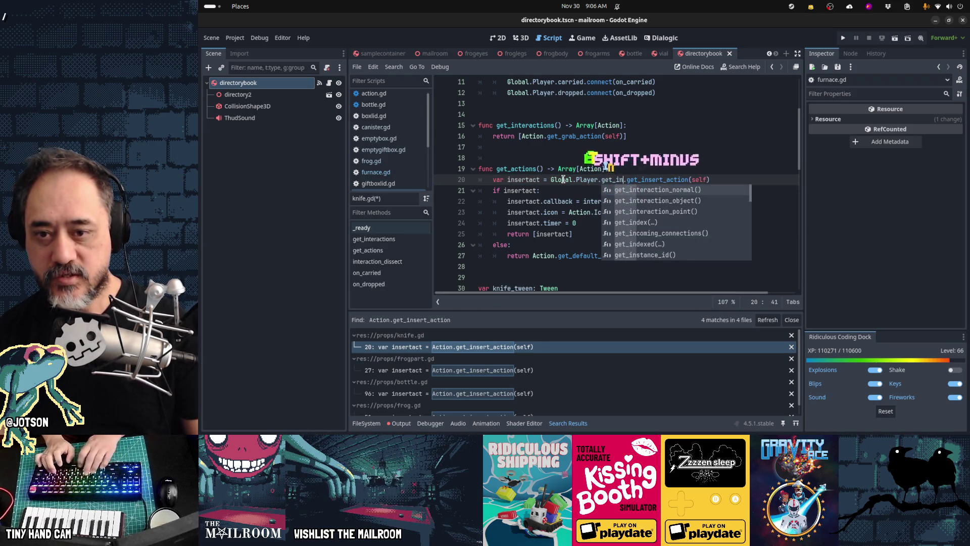
key(Down)
key(Return)
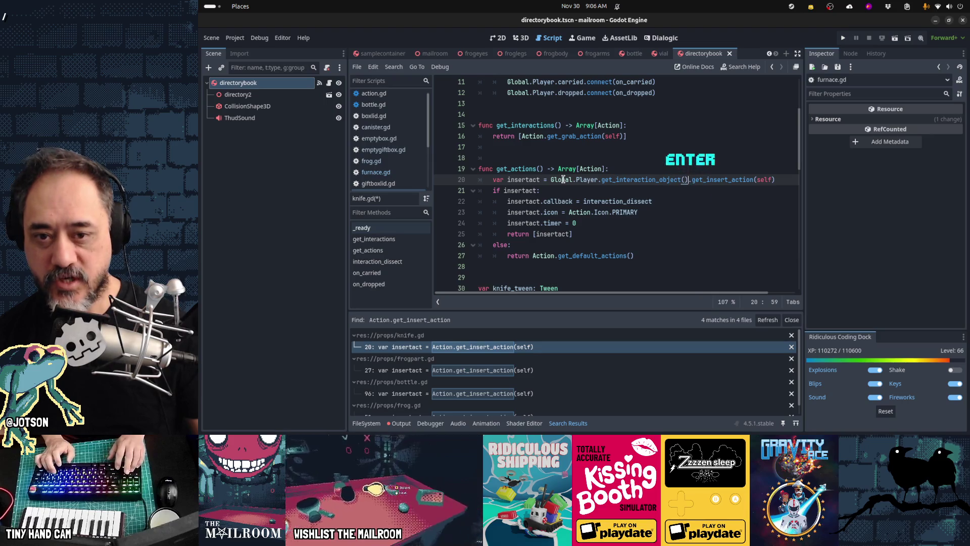
key(Home)
key(Home)
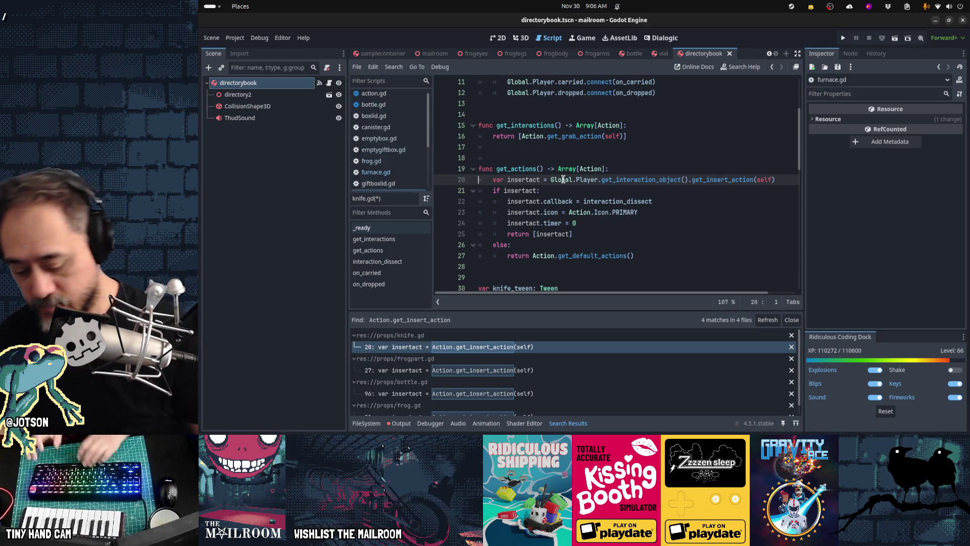
key(ctrl+alt+o)
- Open frog.gd and bring its can_insert and insert helper functions into view
text(frog.gd)
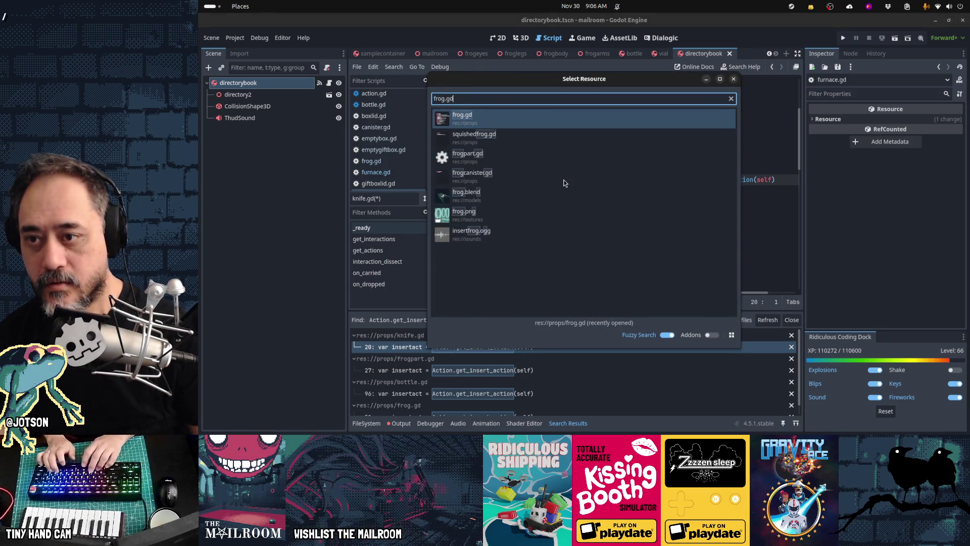
key(Return)
key(Home)
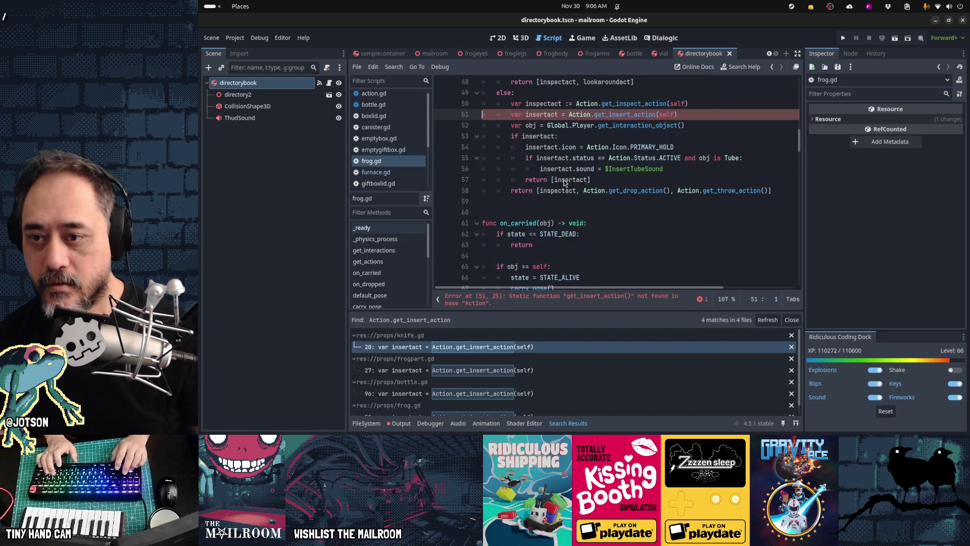
key(Up)
key(Up)
key(Up)
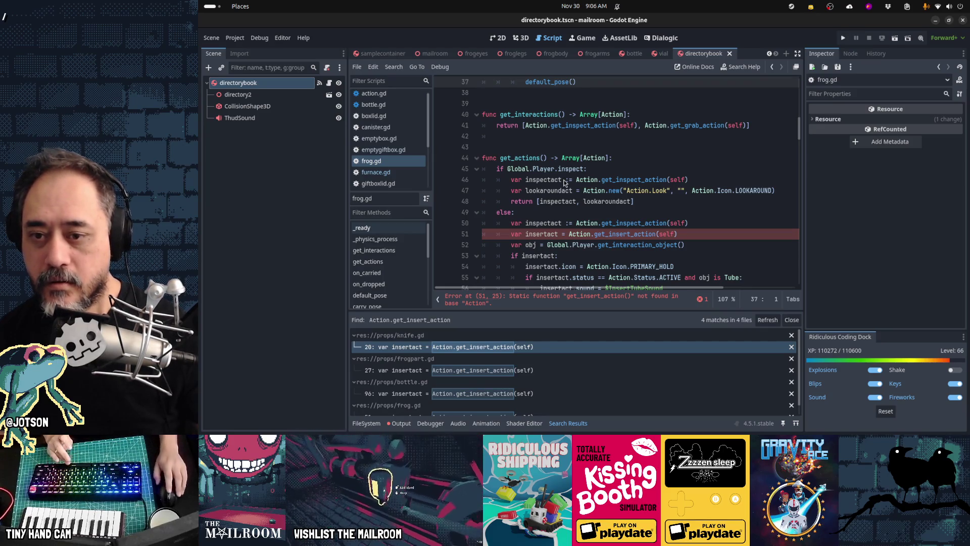
scroll(590, 227, down, 15)
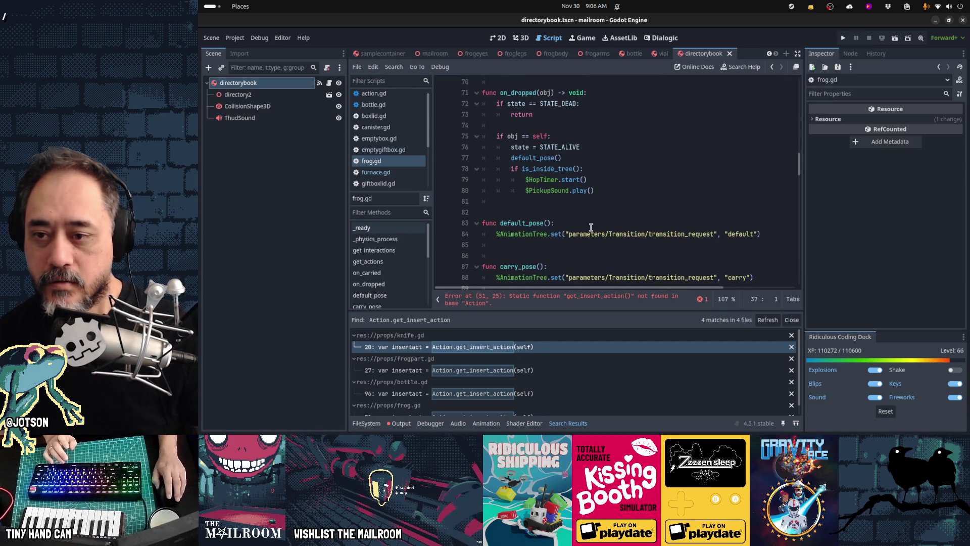
scroll(590, 227, down, 13)
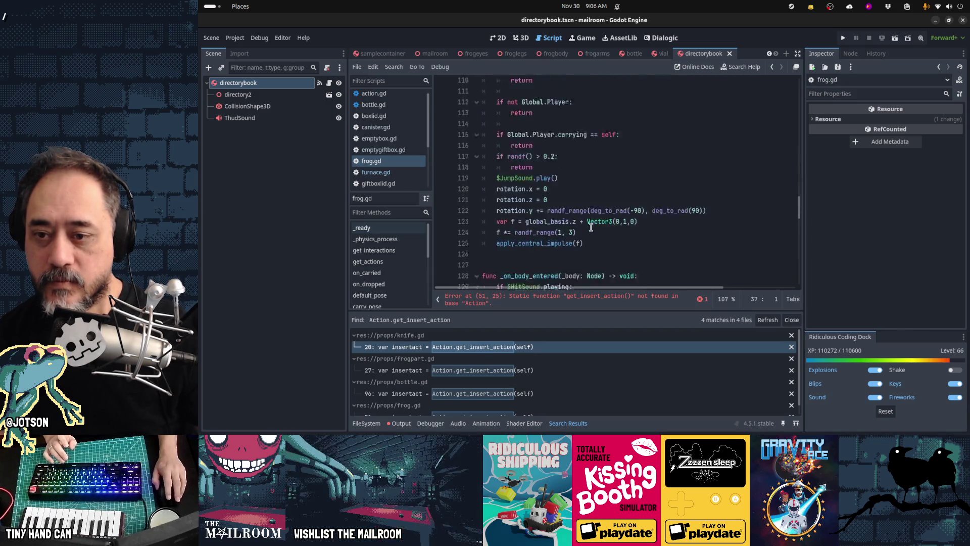
scroll(590, 227, down, 5)
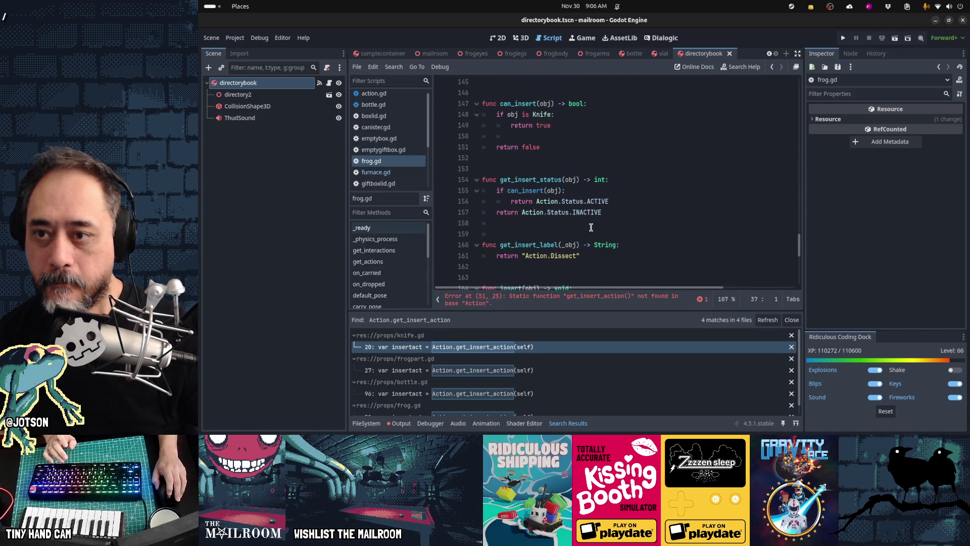
- Remove the blank lines before get_insert_status and get_insert_label, and add blank lines above can_insert
click(598, 113)
click(635, 160)
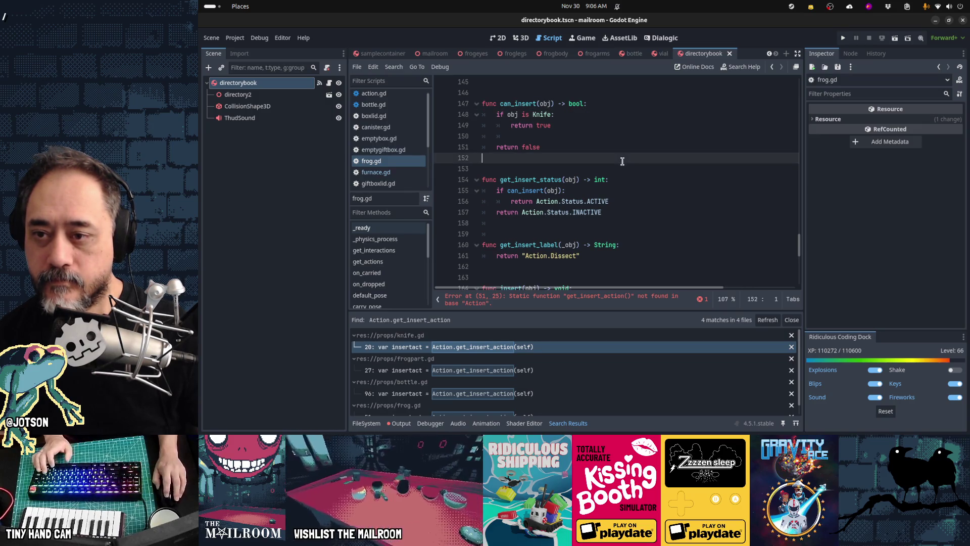
key(ctrl+x)
key(ctrl+x)
key(Down)
key(Down)
key(Down)
key(Up)
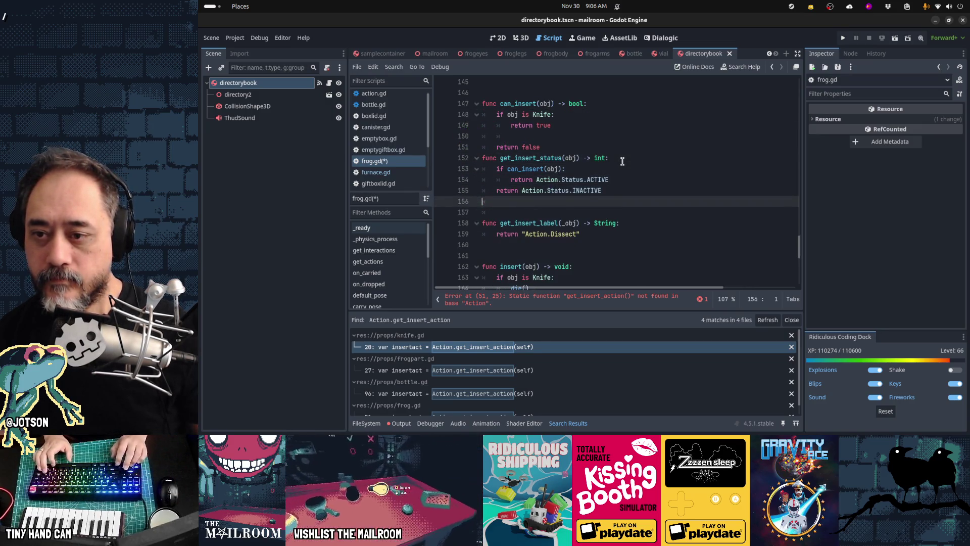
key(ctrl+x)
key(ctrl+x)
key(Down)
key(Down)
scroll(623, 161, down, 1)
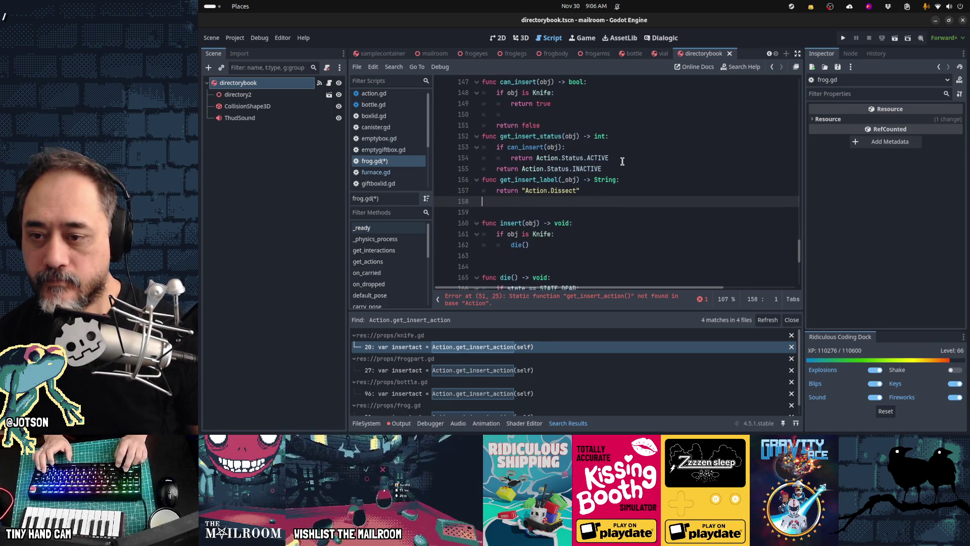
scroll(623, 161, up, 1)
key(Down)
key(Down)
key(Down)
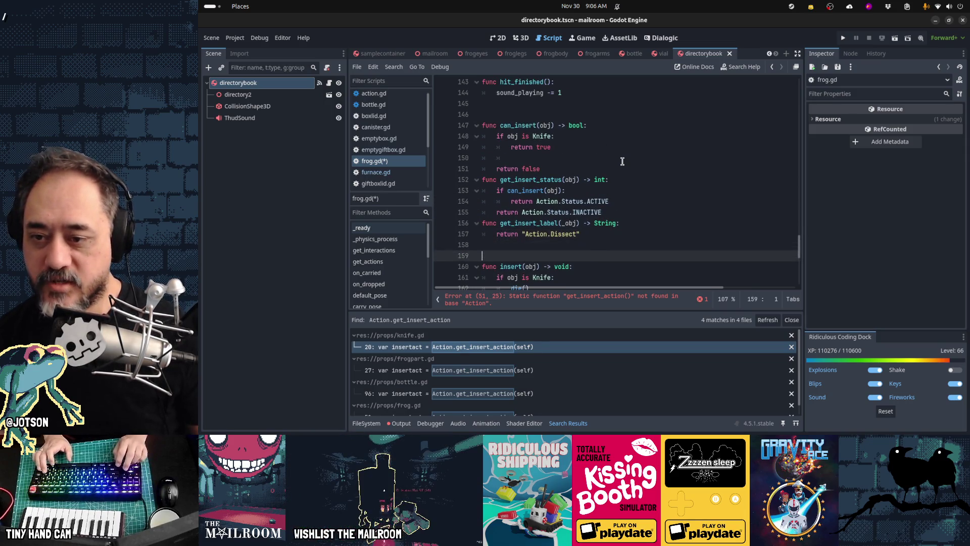
key(Up)
key(Up)
key(Up)
key(Up)
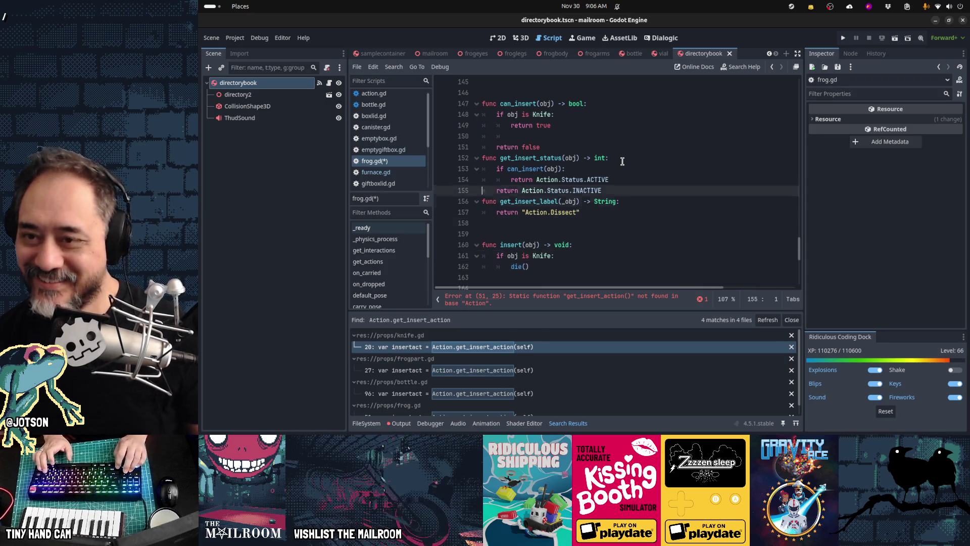
key(Down)
key(Return)
key(Return)
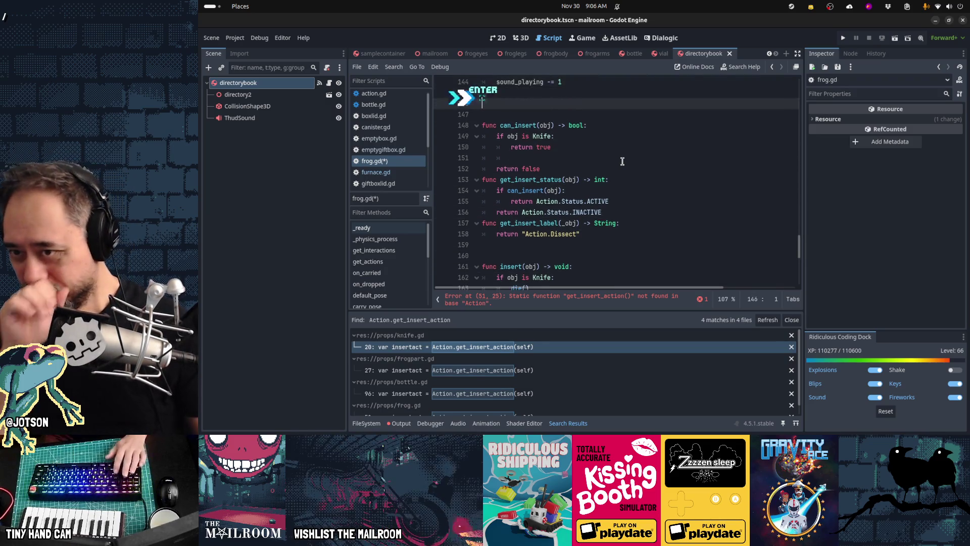
- Write a new func get_insert_action(obj_insertable) -> Action: header with a Knife check
text(func get_interaction)
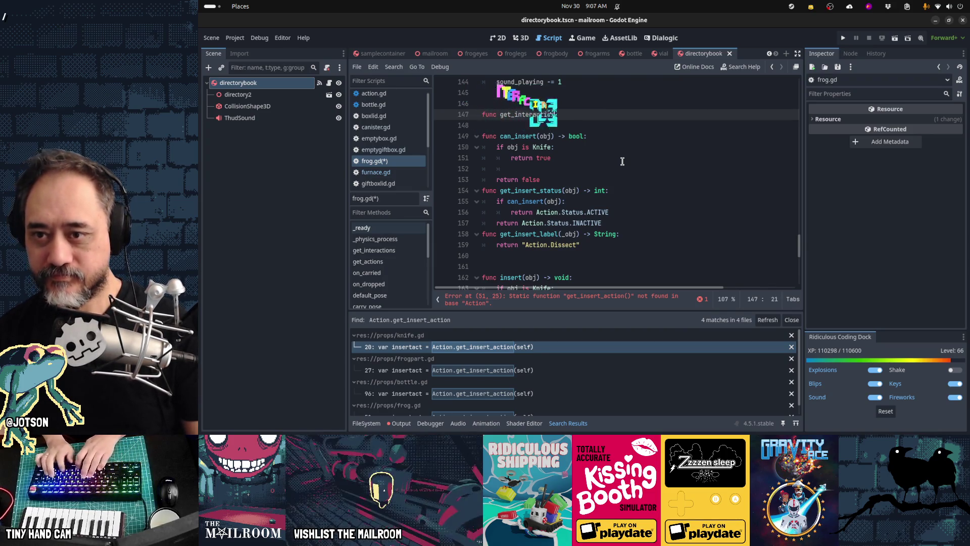
key(ctrl+BackSpace)
text(get_in)
text(sert_action(obj)
text(_insertable))
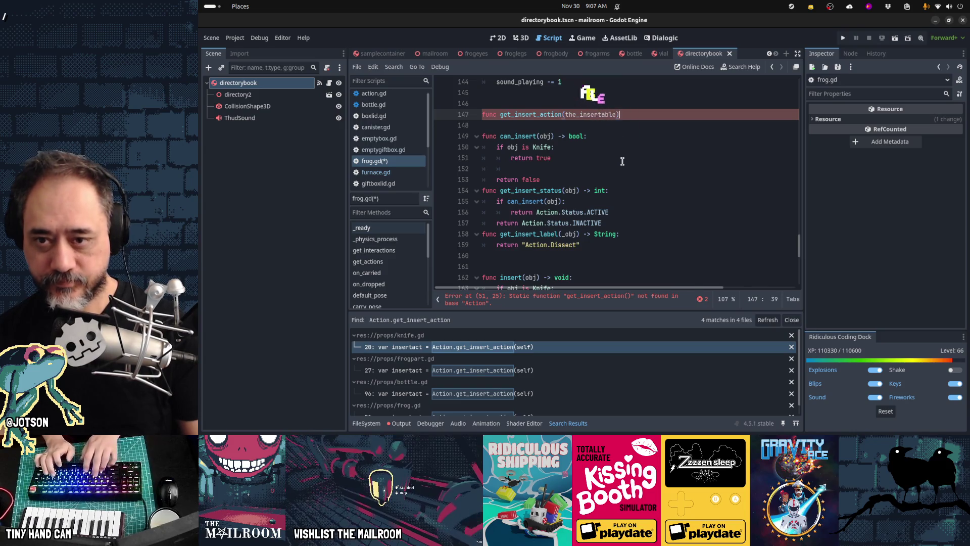
text(-> Action:)
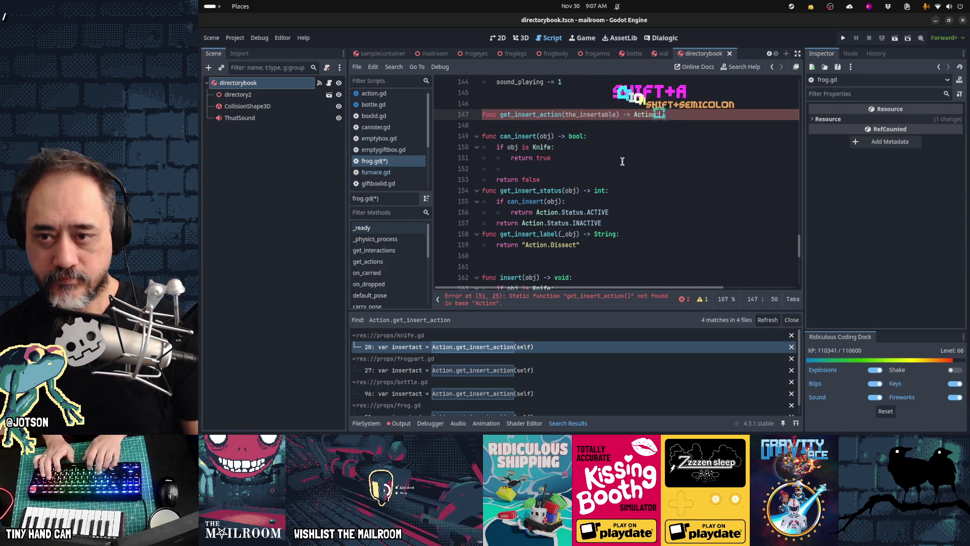
key(Return)
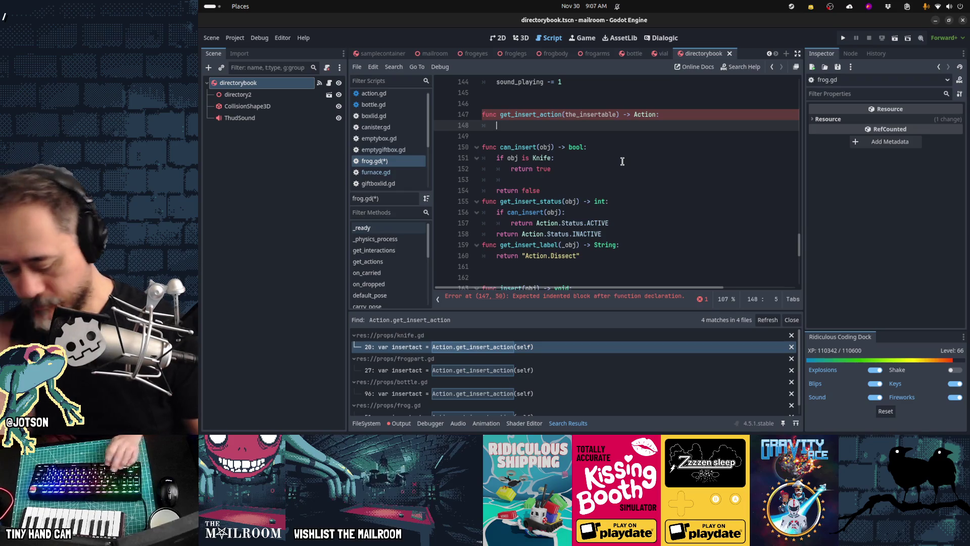
text(if obj is)
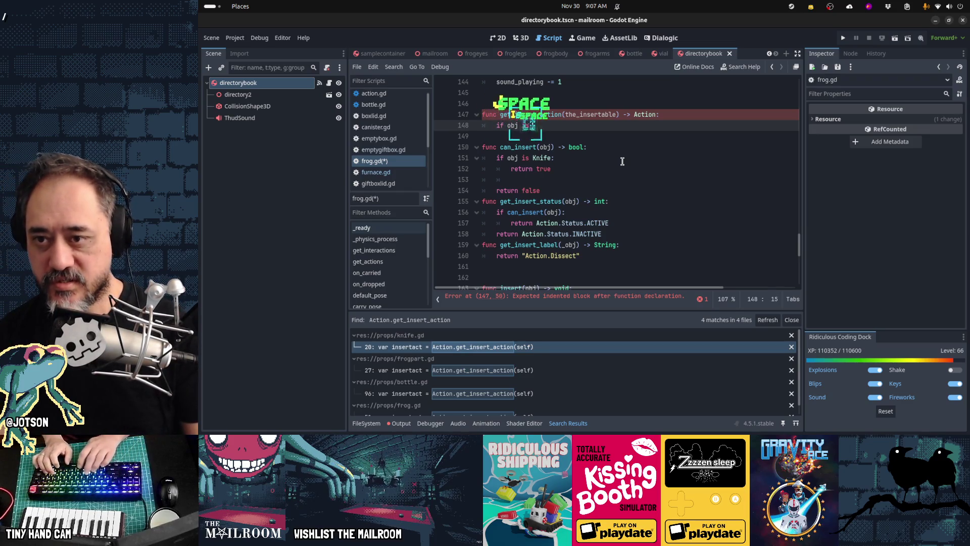
text(Knife:)
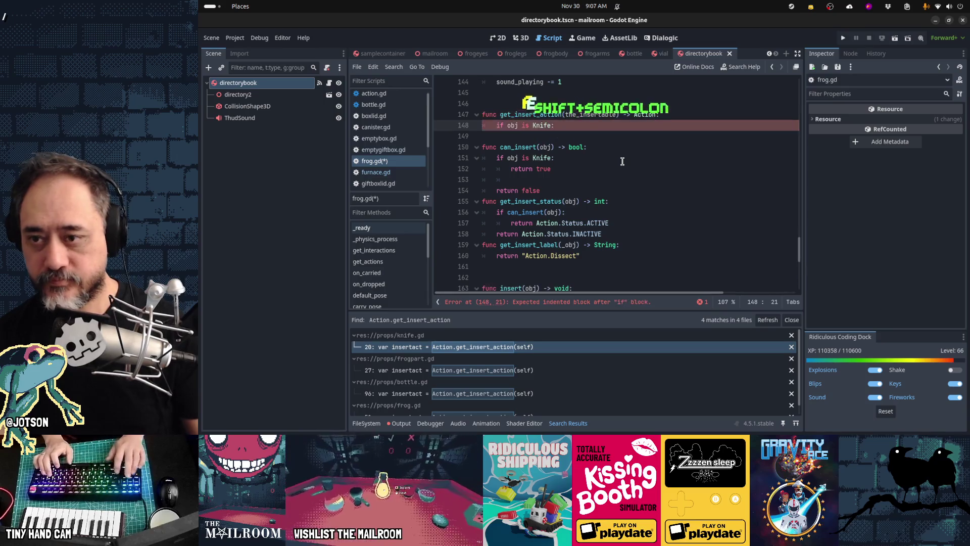
- Comment out the old can_insert function and end get_insert_action with return null
key(Down)
key(Down)
key(shift+Down)
key(shift+Down)
key(shift+Down)
key(ctrl+slash)
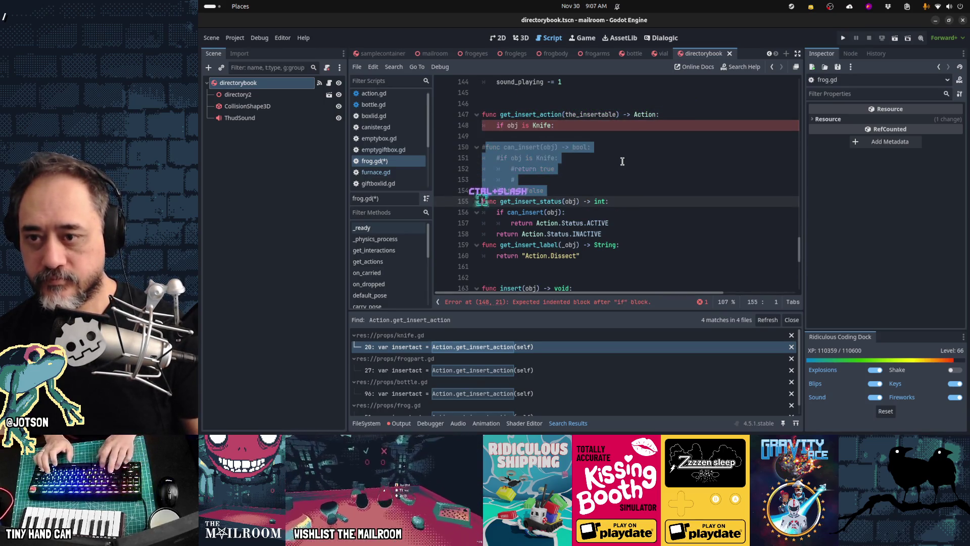
key(Up)
key(Up)
key(Up)
key(Up)
key(Tab)
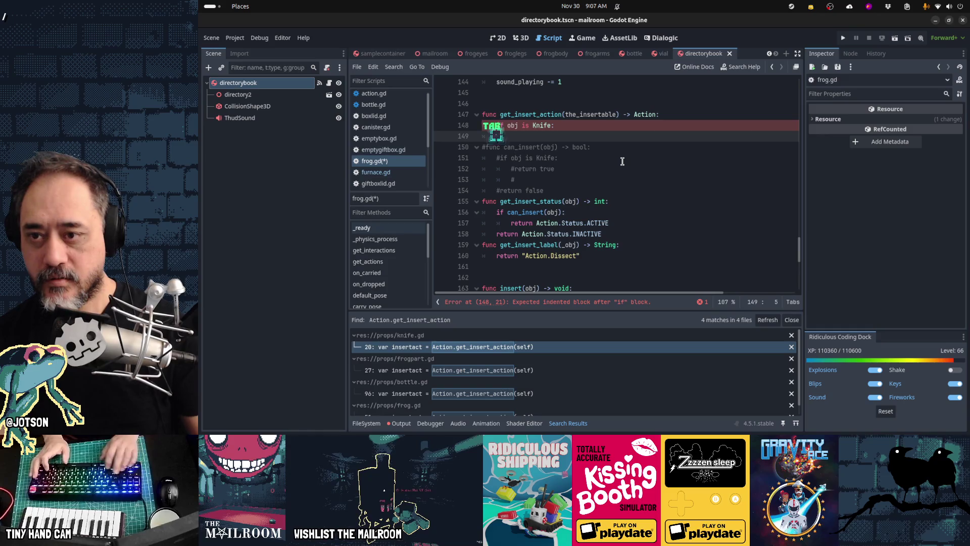
key(Return)
key(BackSpace)
text(return null)
key(Return)
- Comment out get_insert_status and get_insert_label, then switch to furnace.gd
key(Down)
key(Down)
key(Down)
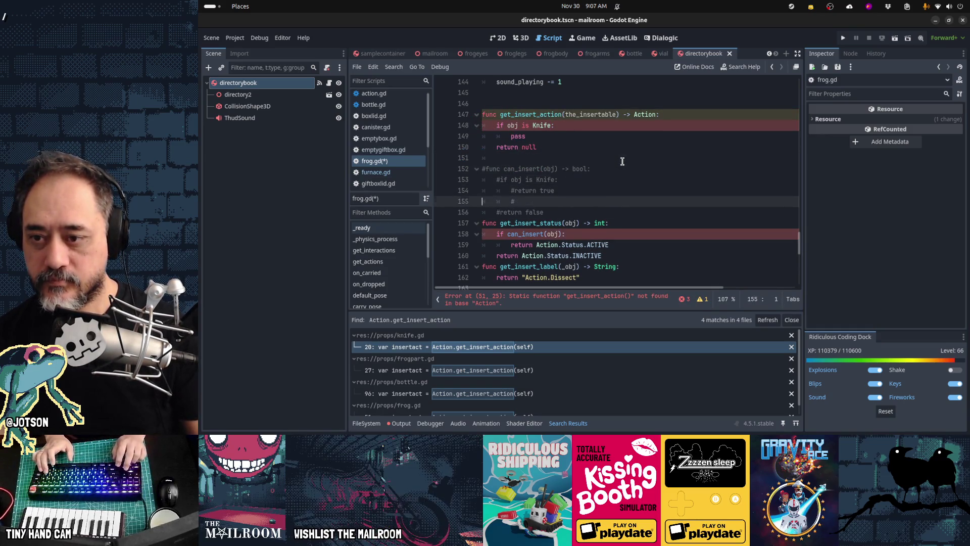
key(shift+Down)
key(shift+Down)
key(shift+Down)
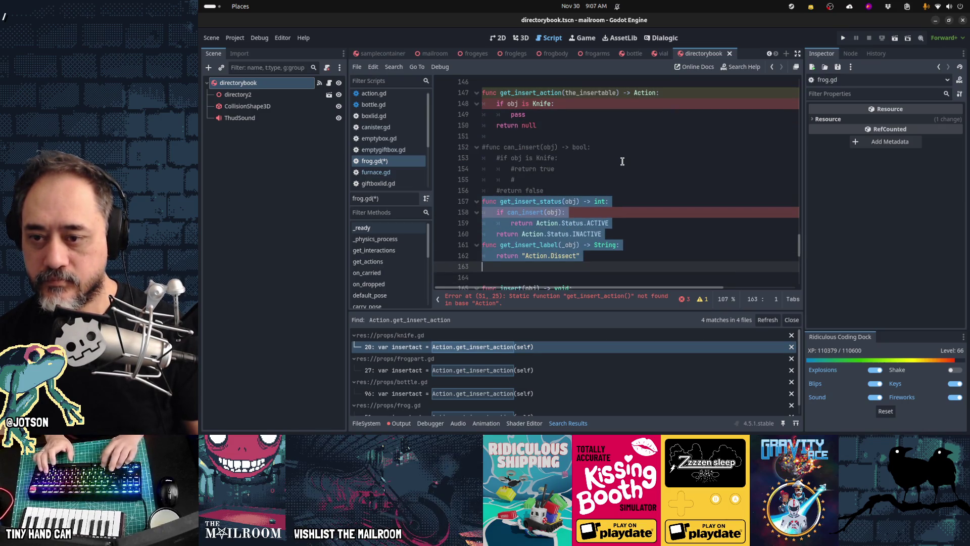
key(ctrl+slash)
key(Up)
key(Up)
key(Up)
key(Up)
key(Up)
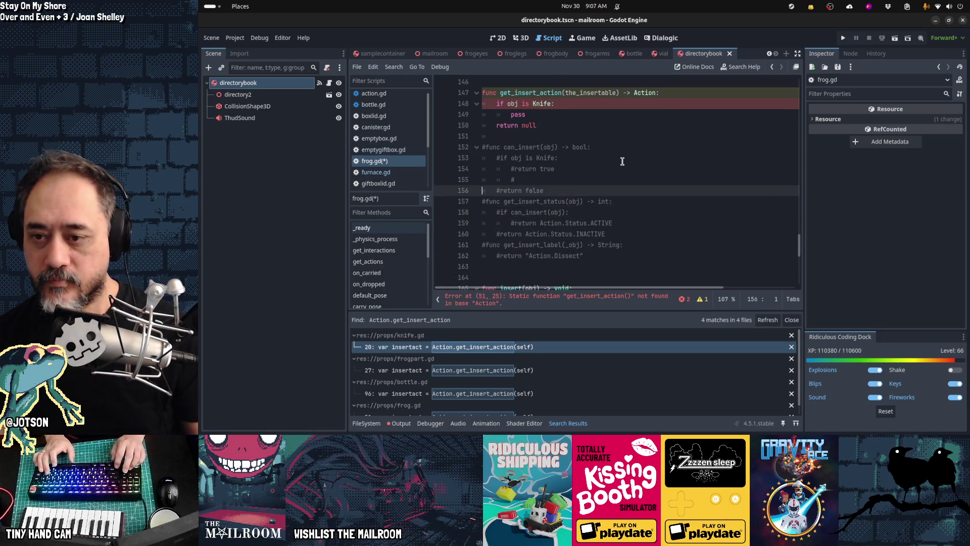
key(Down)
key(Down)
key(Down)
key(Up)
key(Up)
key(Up)
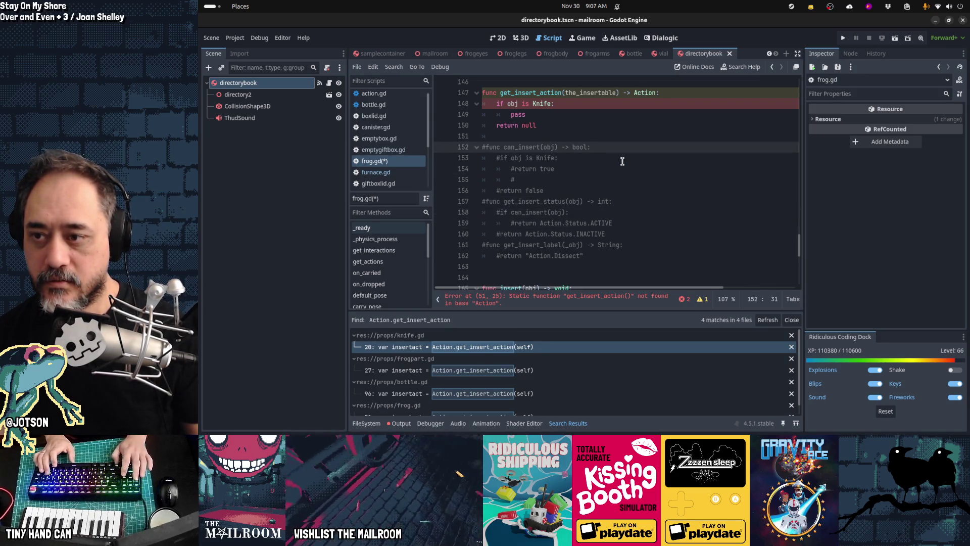
key(ctrl+shift+period)
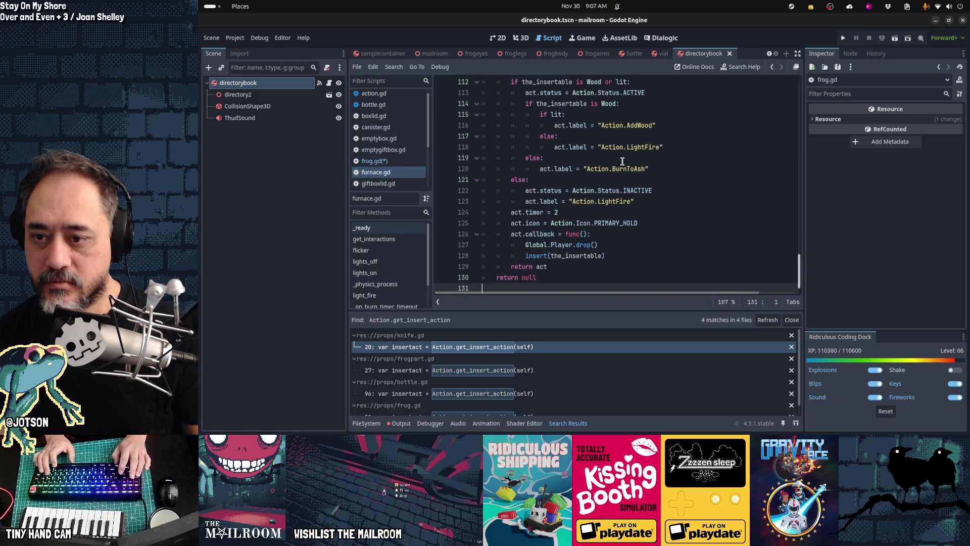
- Paste canister.gd's get_insert_action code over the pass placeholder in frog.gd
key(ctrl+shift+comma)
key(ctrl+shift+comma)
key(ctrl+shift+comma)
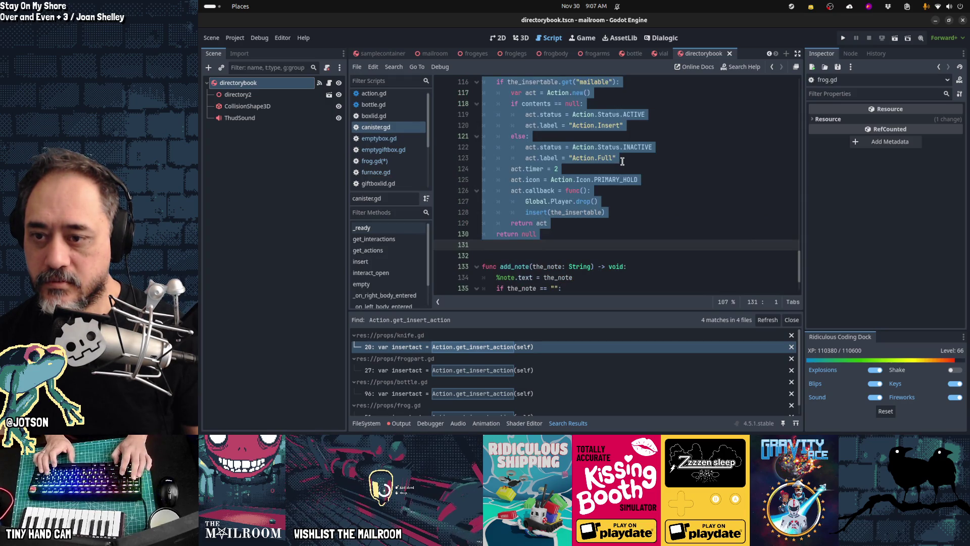
scroll(622, 161, up, 1)
key(ctrl+shift+period)
key(ctrl+shift+period)
key(ctrl+shift+period)
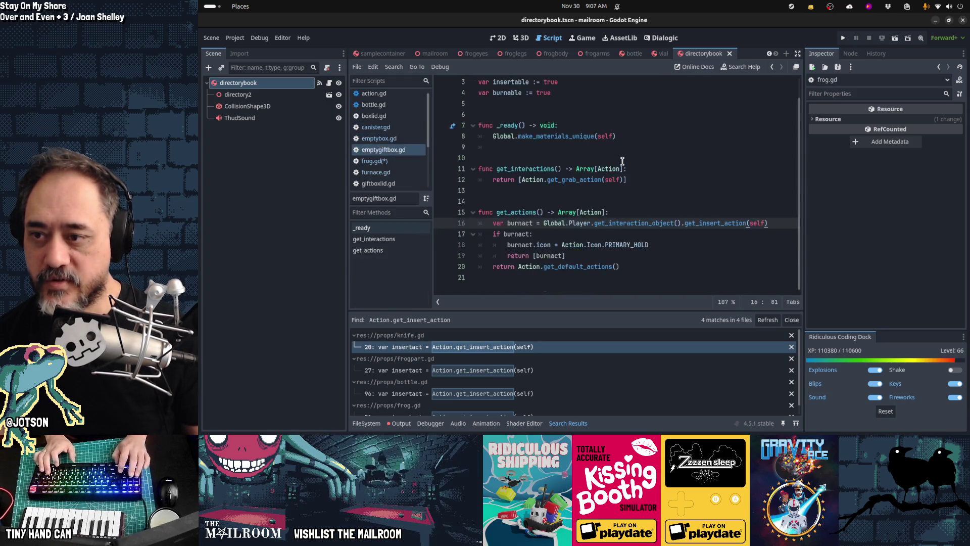
key(Up)
key(Up)
key(Up)
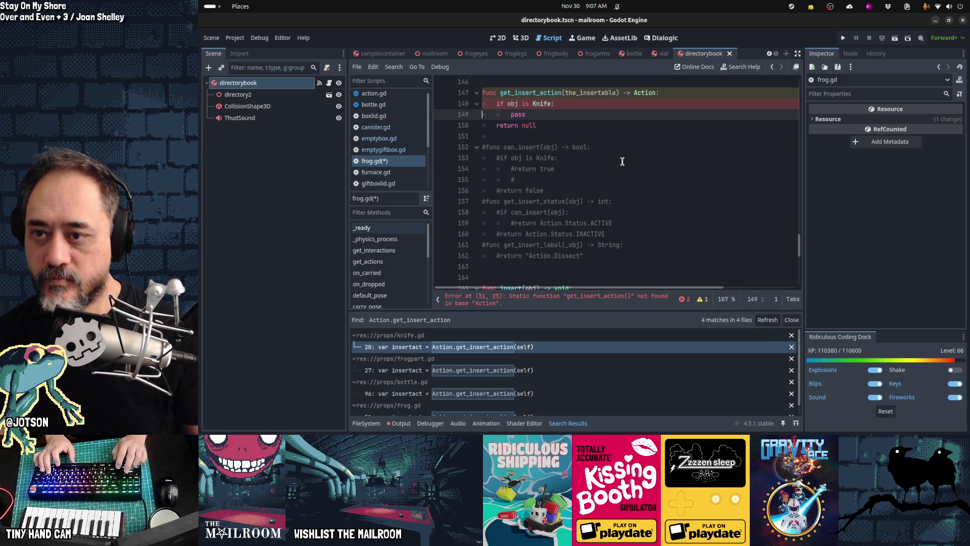
key(shift+Down)
key(ctrl+v)
- Delete the duplicated function header and if lines from the pasted code
key(shift+Up)
key(shift+Up)
key(shift+Up)
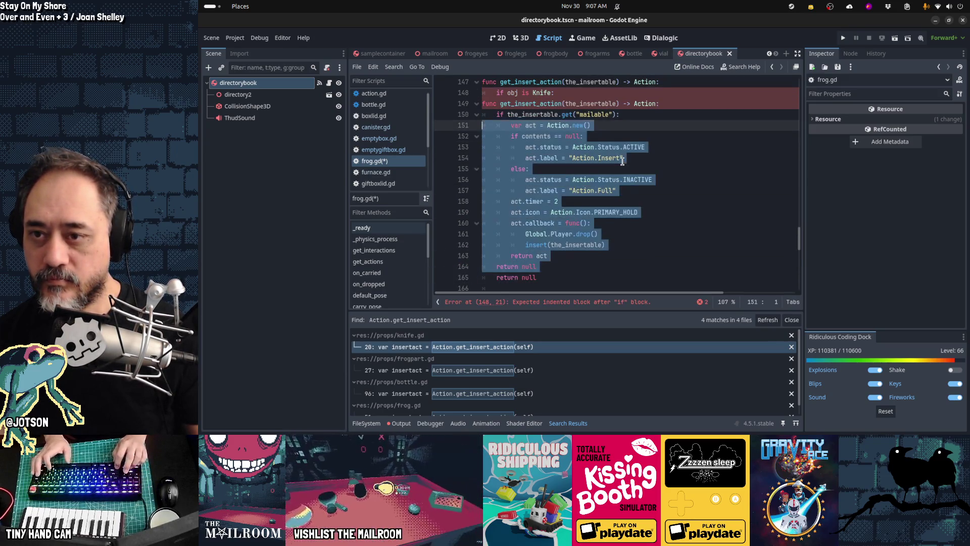
key(Up)
key(shift+Down)
key(shift+Down)
key(Delete)
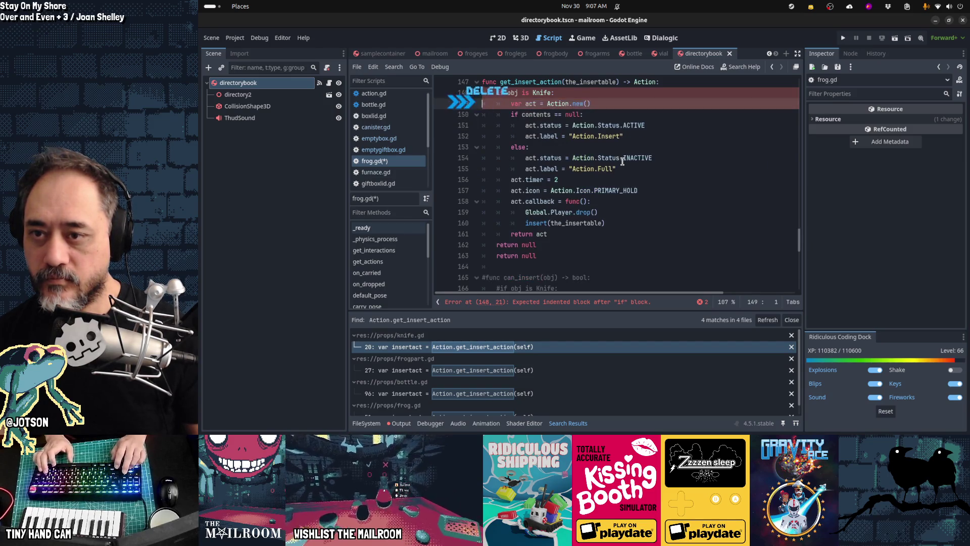
key(Down)
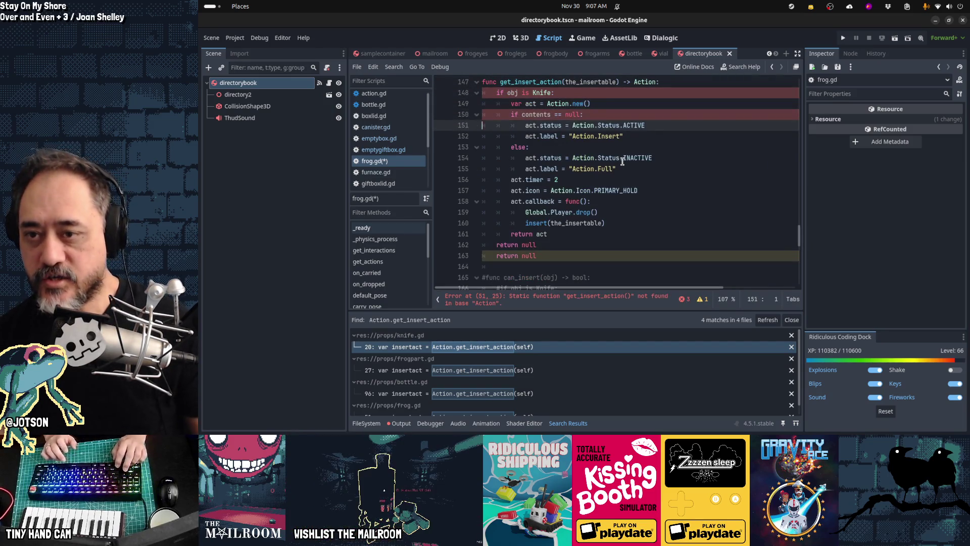
- Remove the contents null check so status is always ACTIVE, unindenting its lines
key(Down)
key(Down)
key(Down)
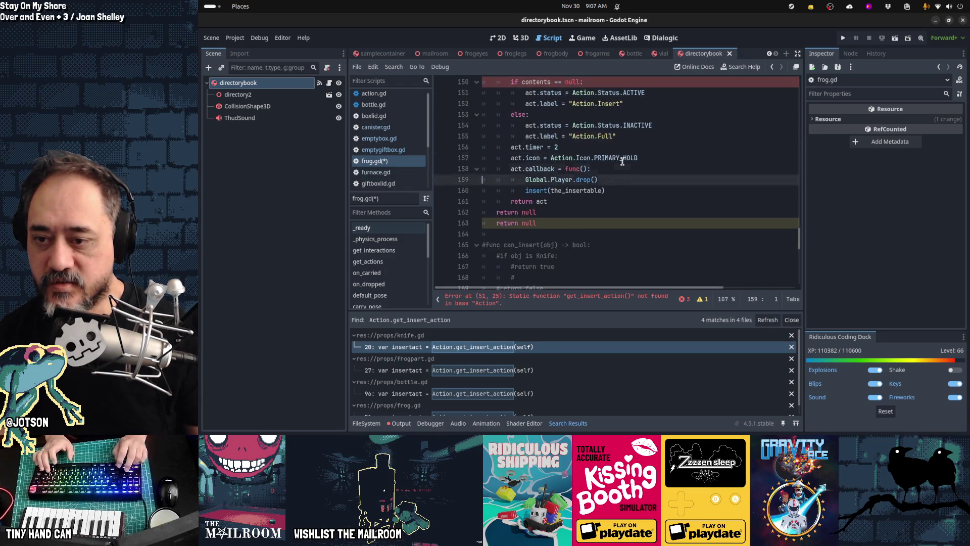
key(Down)
key(Down)
key(Down)
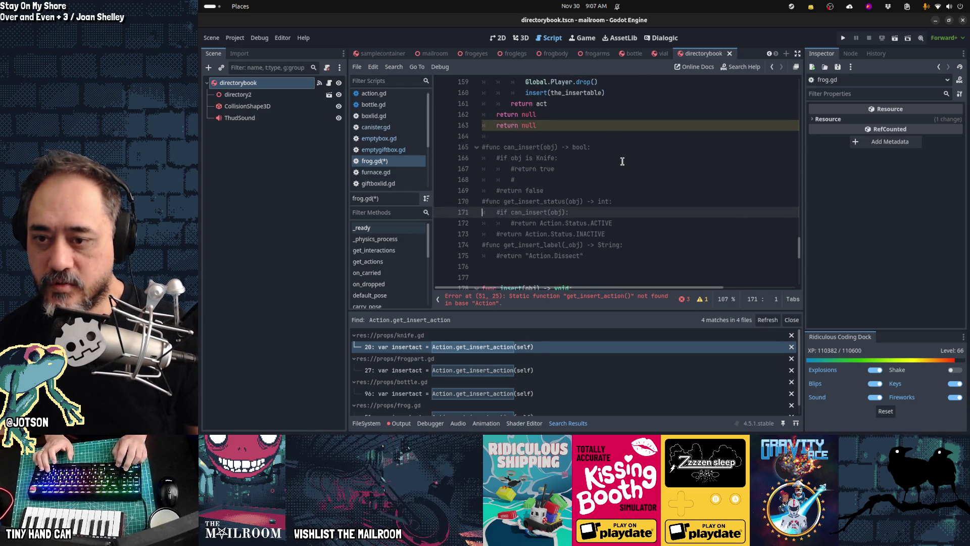
key(End)
key(Up)
key(Up)
key(Up)
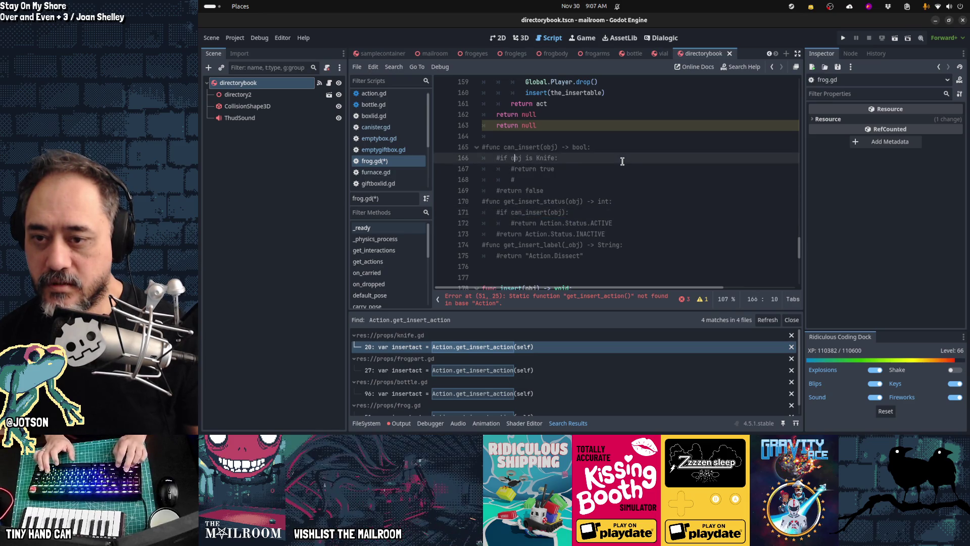
key(Up)
key(Up)
key(Up)
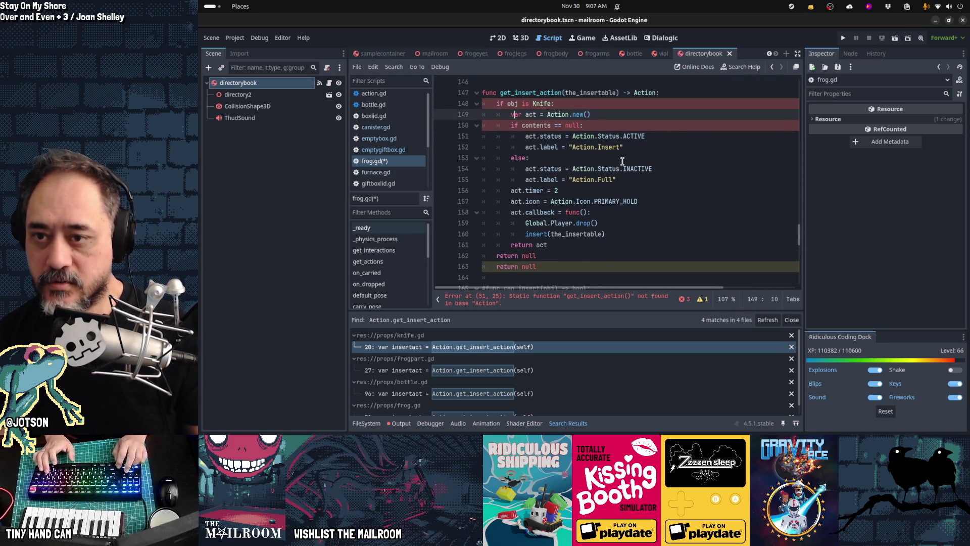
key(Up)
key(Up)
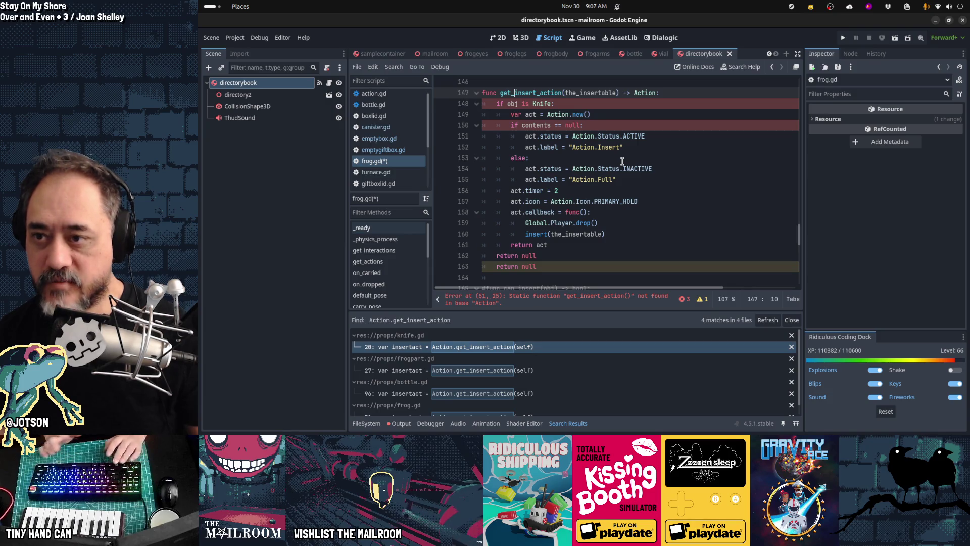
key(ctrl+Up)
key(ctrl+Up)
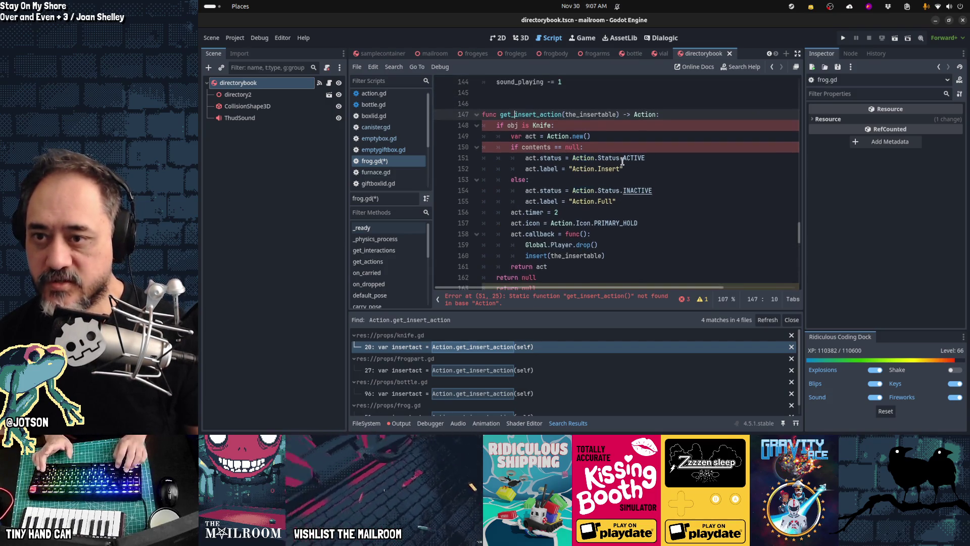
key(Down)
key(Down)
key(Down)
key(Home)
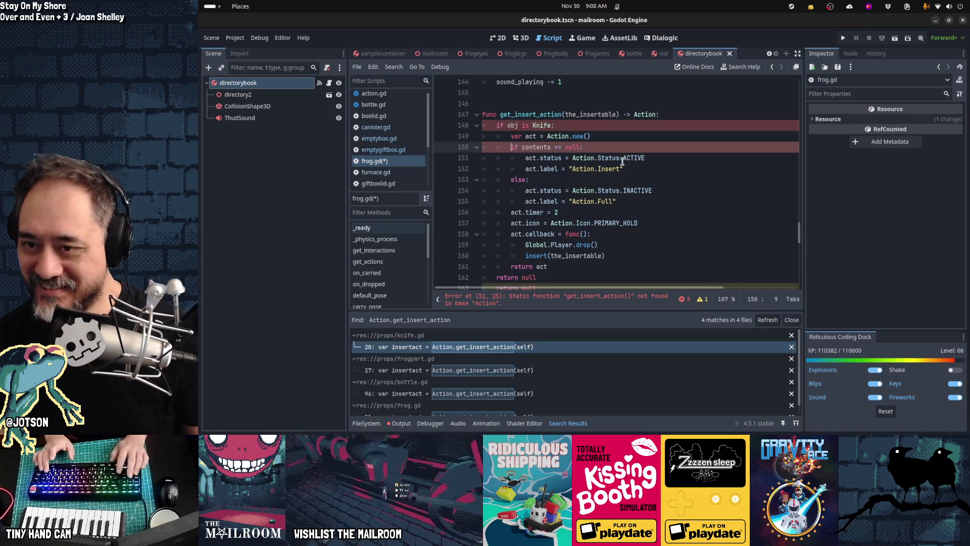
key(shift+Down)
key(Delete)
key(shift+Tab)
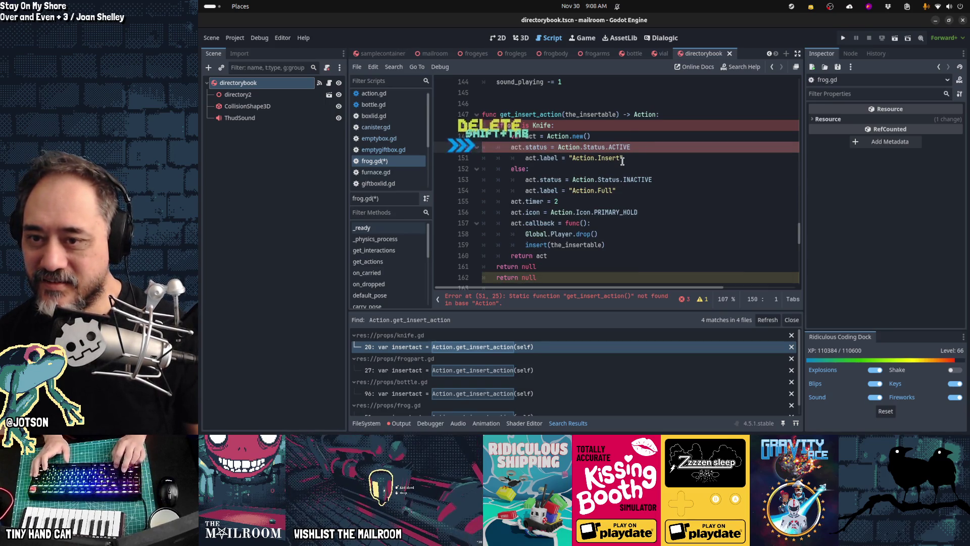
- Delete the else branch that set the Action.Full label
key(Down)
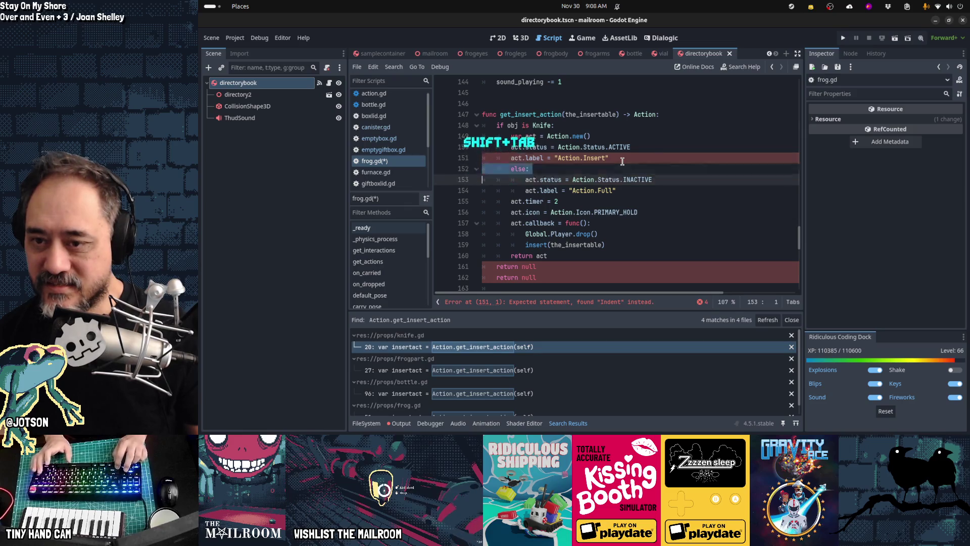
key(Down)
key(shift+Down)
key(shift+Down)
key(shift+Down)
key(Delete)
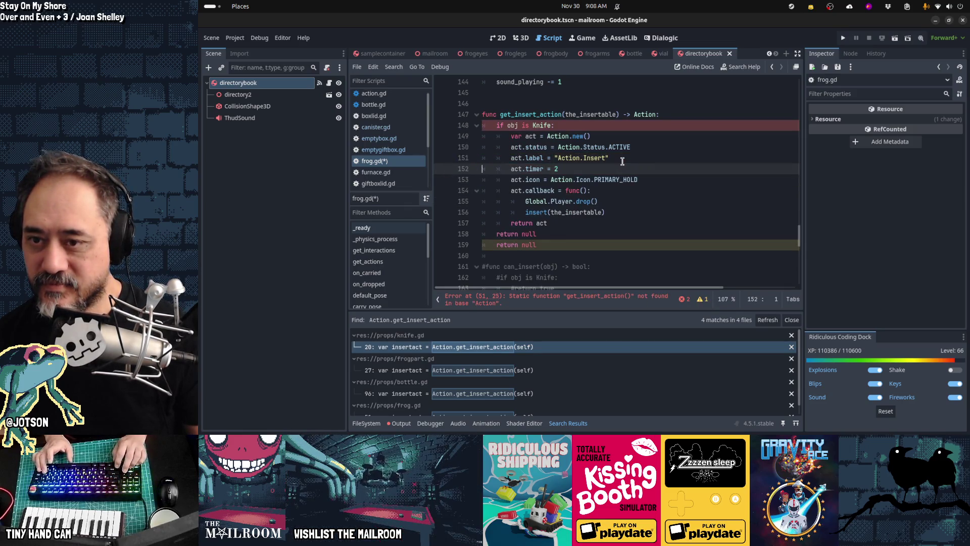
- Change the action label from Action.Insert to Action.Dissect
key(Down)
key(Down)
key(Down)
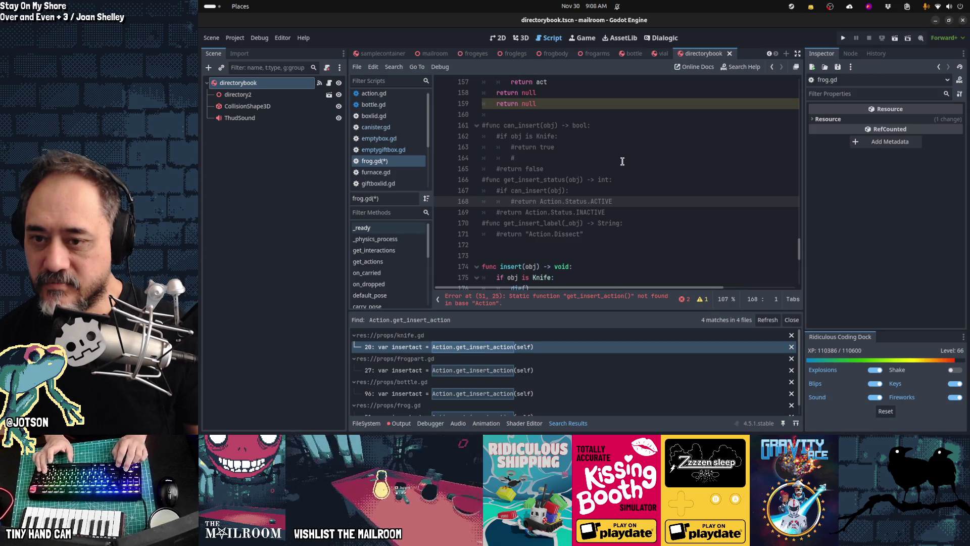
key(Down)
key(Down)
key(Down)
key(End)
key(Left)
key(ctrl+shift+Left)
key(ctrl+shift+Left)
key(ctrl+shift+Left)
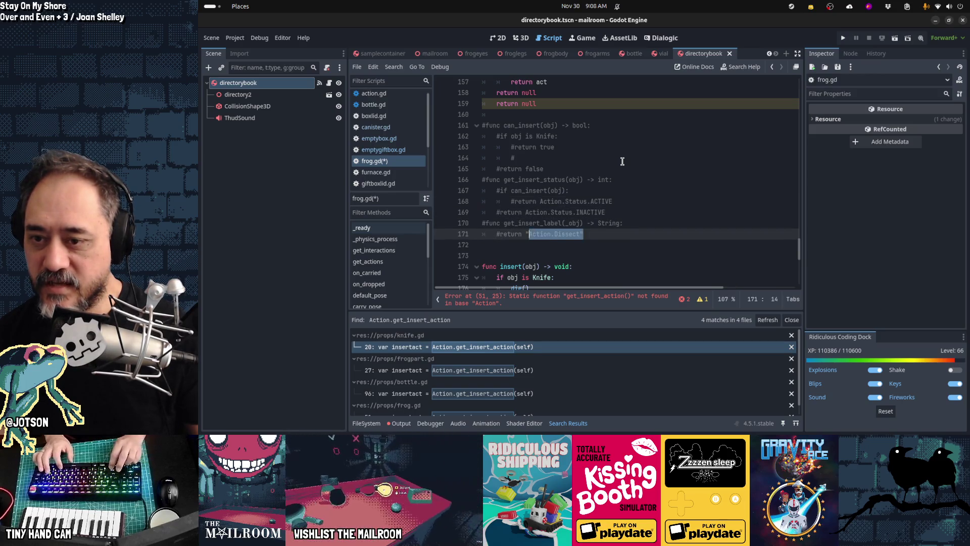
key(Up)
key(Up)
key(Up)
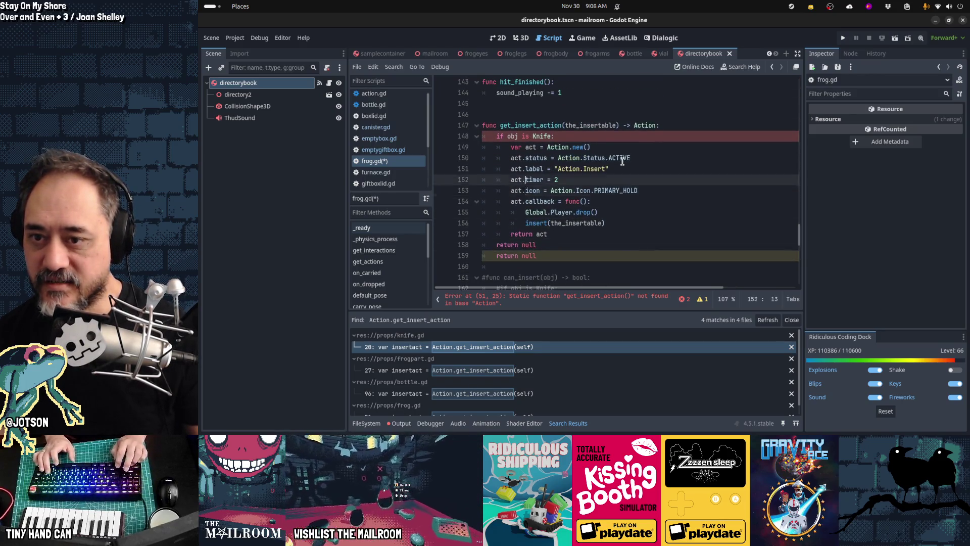
key(End)
key(ctrl+shift+Left)
key(ctrl+shift+Left)
key(ctrl+shift+Left)
key(Home)
key(Down)
key(Down)
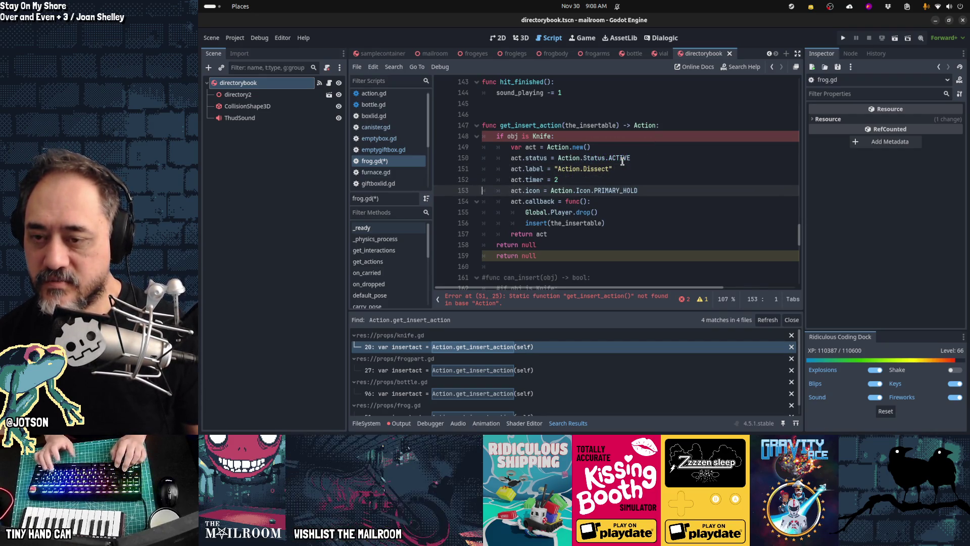
- Remove the duplicate return null line below the Knife branch
key(Down)
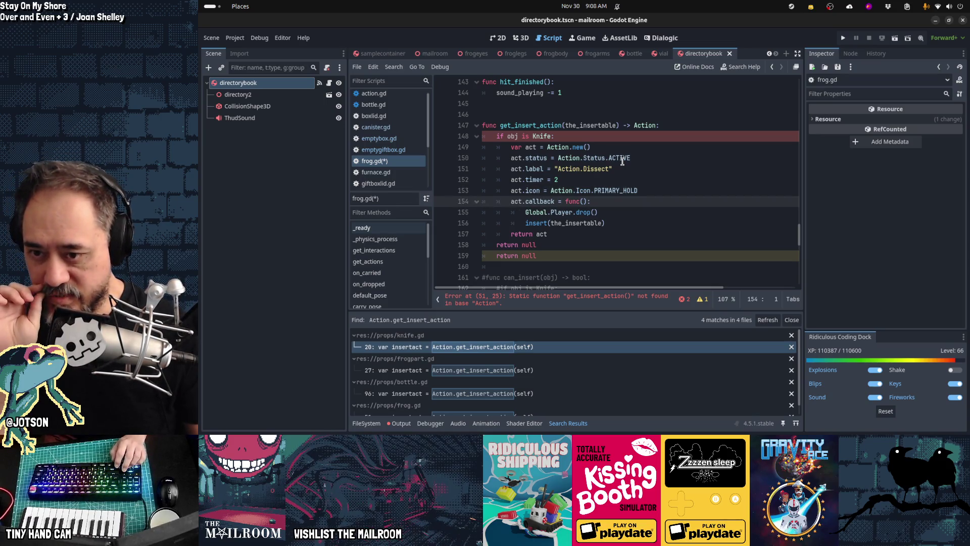
key(Down)
key(Down)
key(Down)
key(shift+Up)
key(Delete)
key(Up)
key(Up)
key(Up)
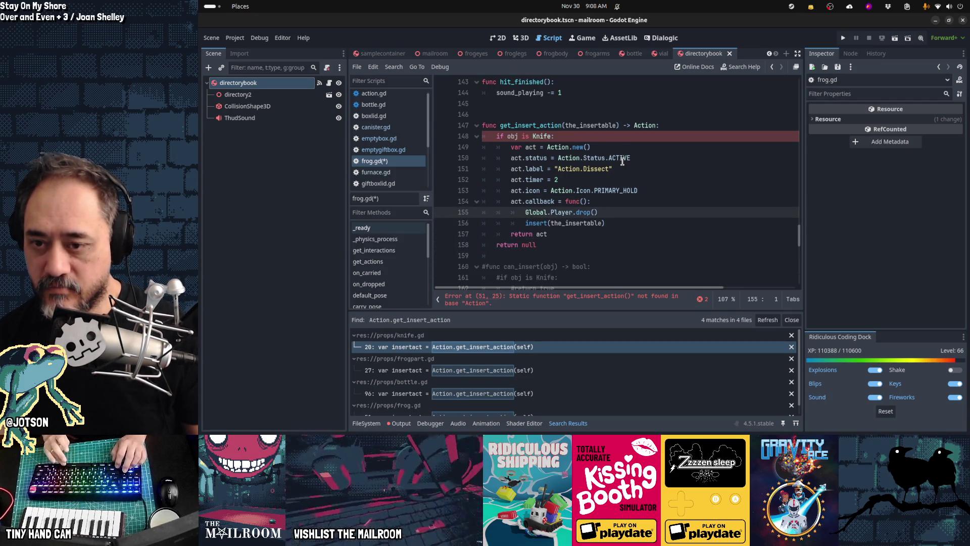
key(Down)
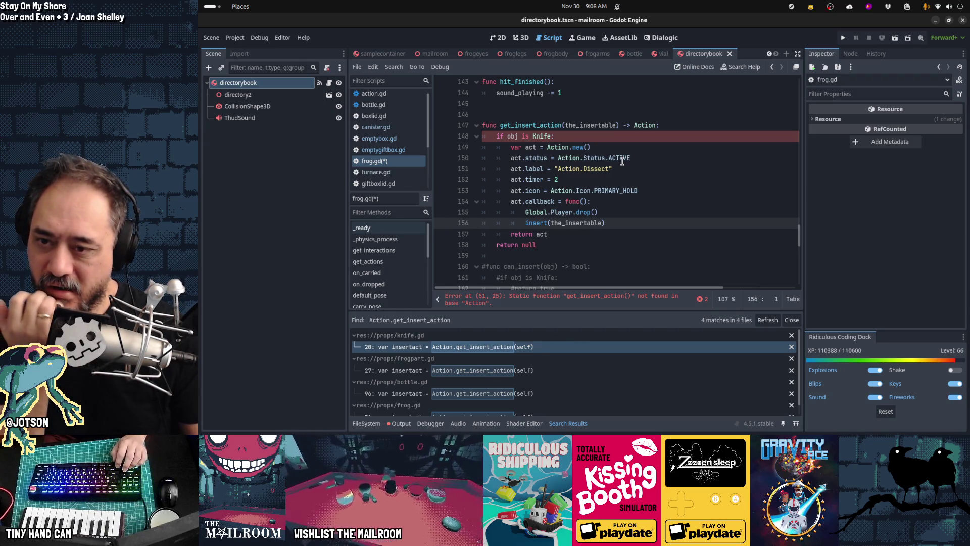
key(Up)
- Drop the player drop call and replace the lambda wrapper with insert.bind(...)
key(Down)
key(Down)
key(Down)
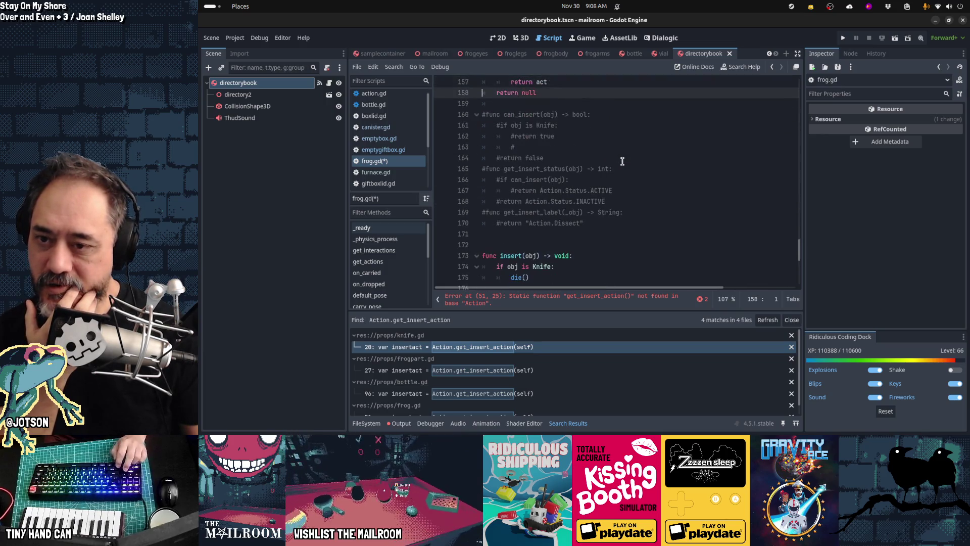
key(Down)
key(Down)
key(Down)
key(Down)
key(Down)
key(Down)
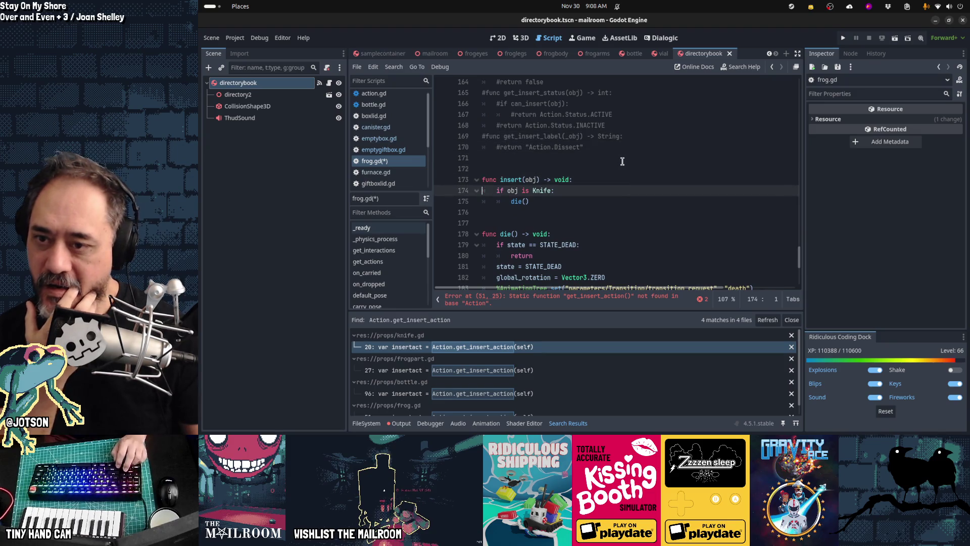
key(Up)
key(Up)
key(Up)
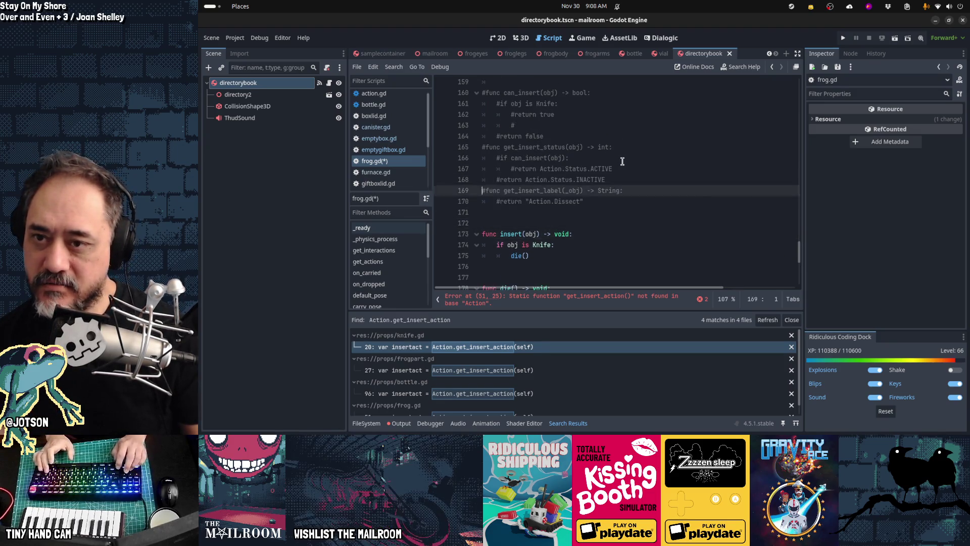
key(Down)
key(Down)
key(Down)
key(shift+Down)
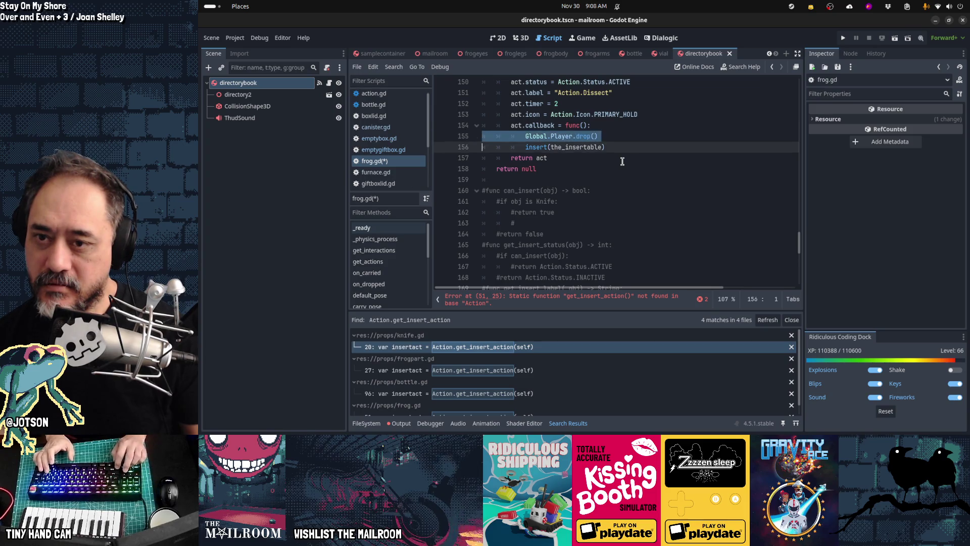
key(Delete)
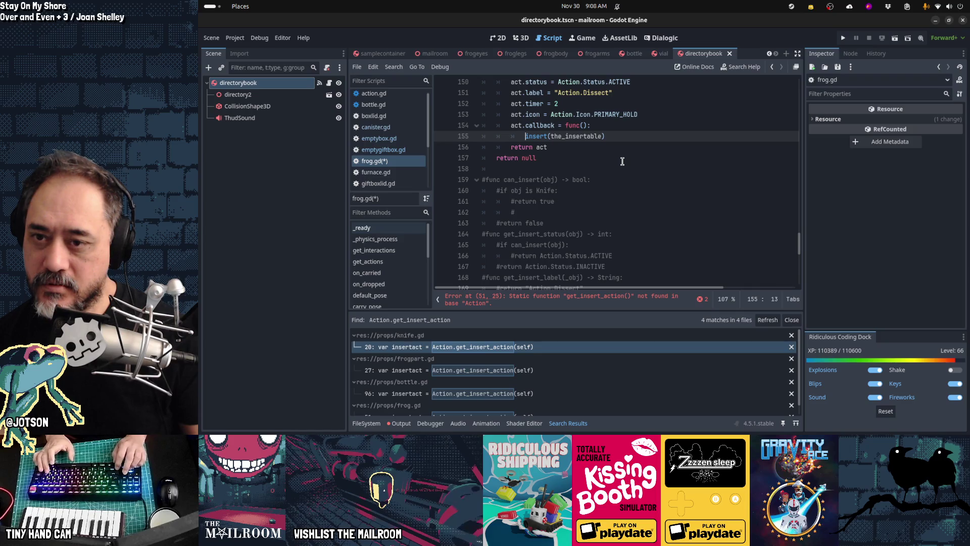
key(shift+Up)
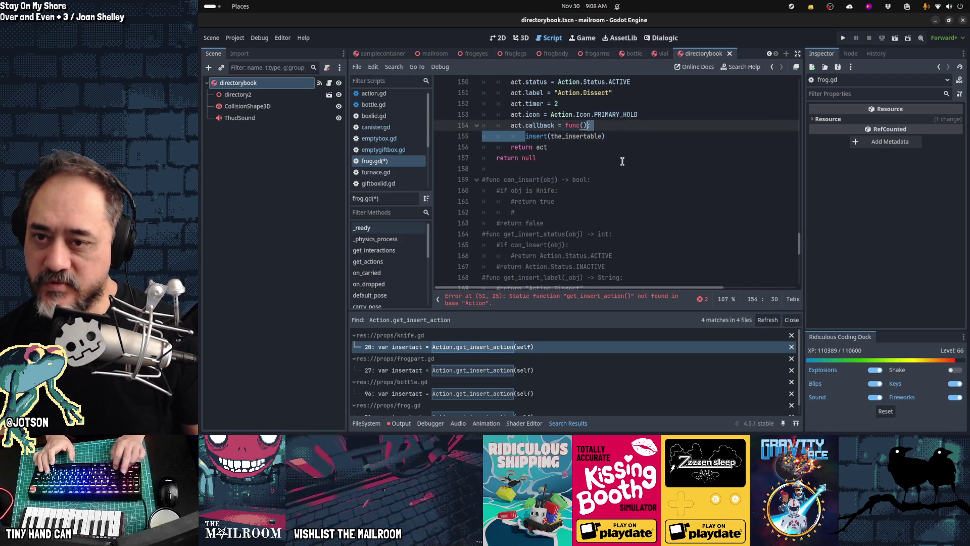
key(ctrl+shift+Right)
key(ctrl+shift+Right)
key(Delete)
key(ctrl+Right)
text(.bind)
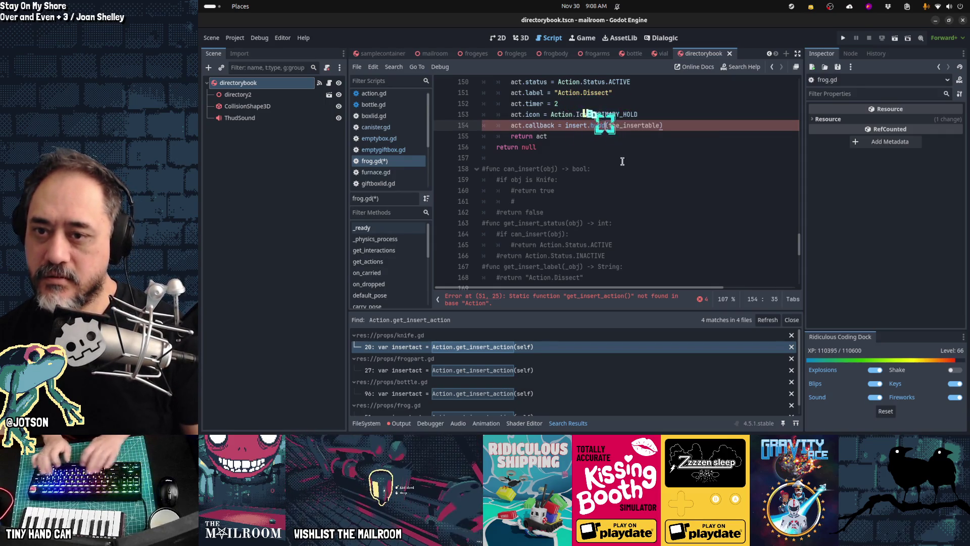
key(Home)
key(Home)
- Rename obj to the_insertable in the Knife check
scroll(623, 161, up, 1)
scroll(622, 162, up, 1)
key(Up)
key(Up)
key(Up)
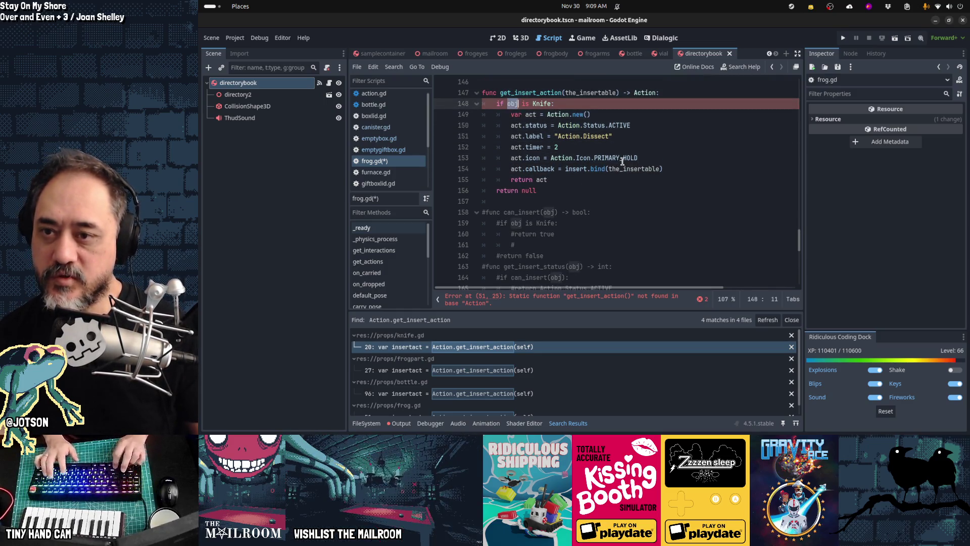
text(_insertable)
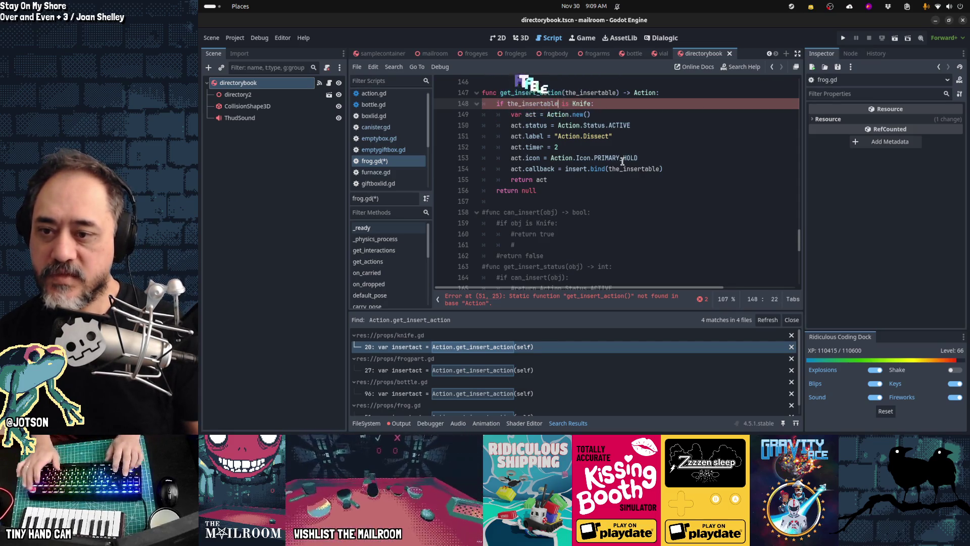
key(Home)
key(Home)
- Delete the commented can_insert, get_insert_status and get_insert_label helpers, save frog.gd, and refresh results
key(Down)
key(Down)
key(Down)
key(ctrl+x)
key(Up)
key(Up)
key(Up)
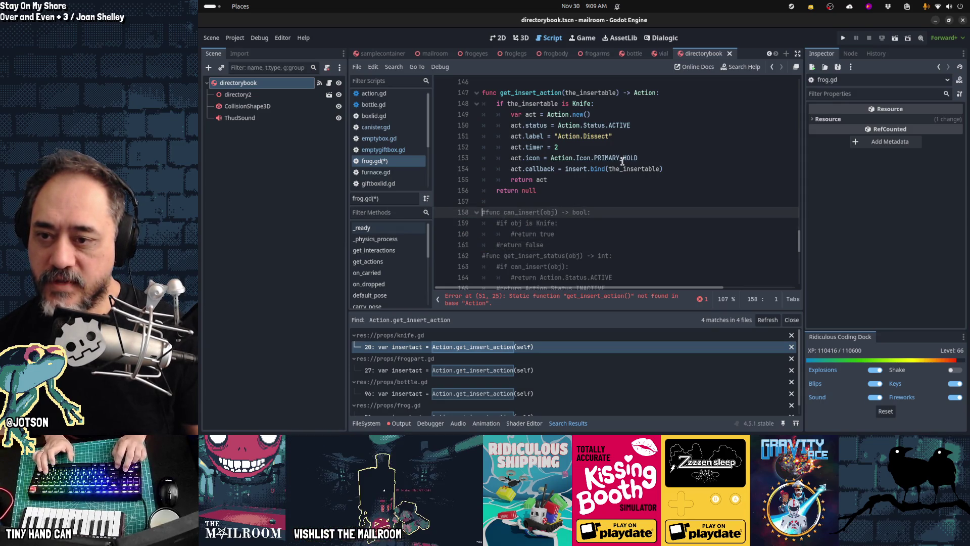
key(shift+Down)
key(shift+Down)
key(shift+Down)
key(Delete)
key(Down)
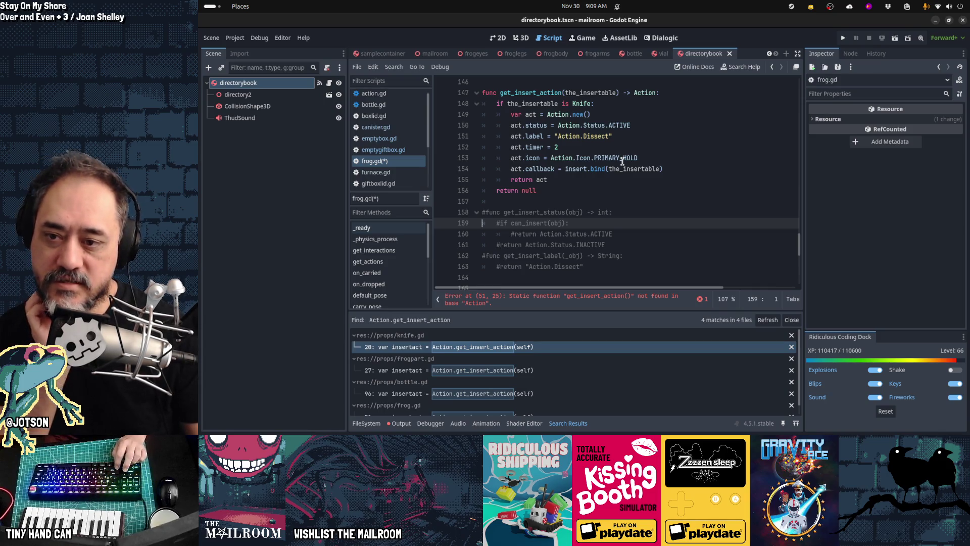
key(shift+Down)
key(shift+Down)
key(shift+Down)
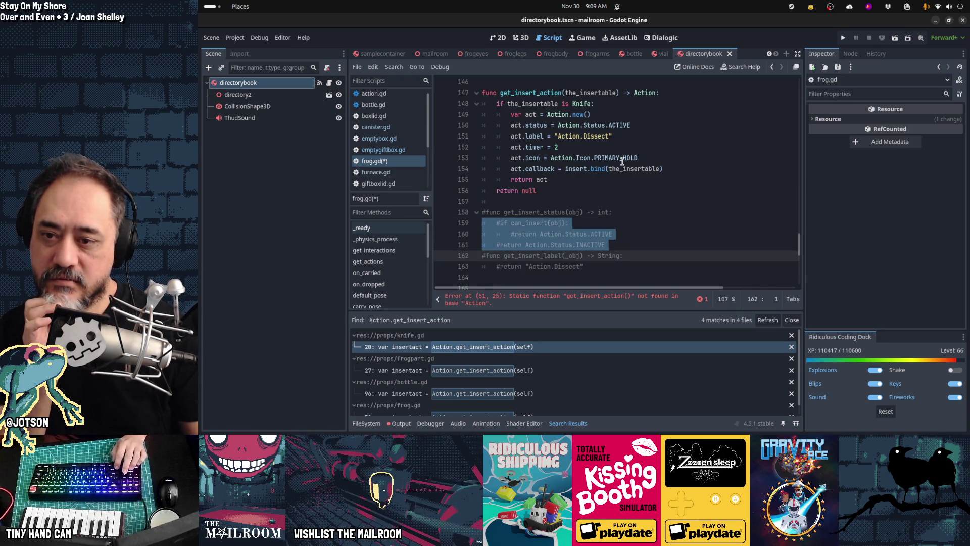
key(Delete)
key(ctrl+shift+k)
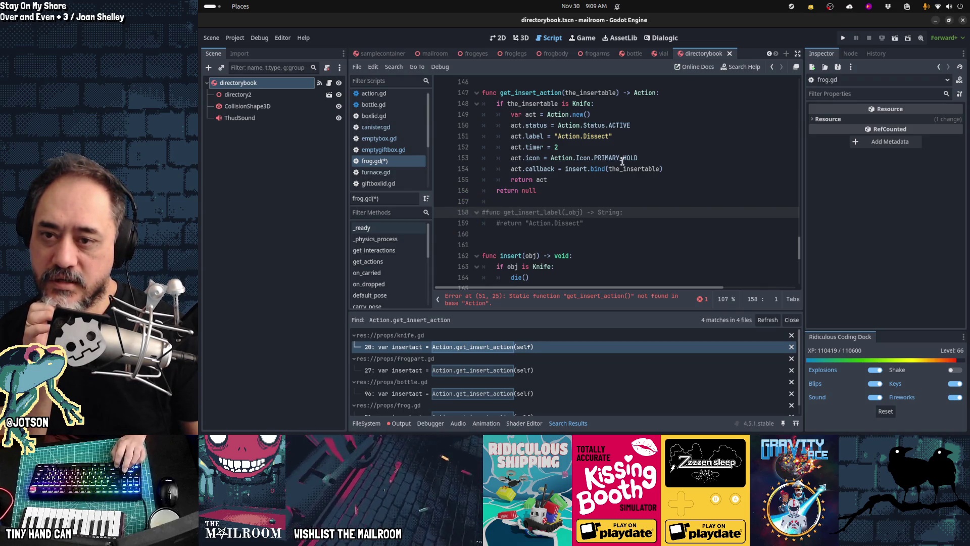
key(shift+Down)
key(shift+Down)
key(Delete)
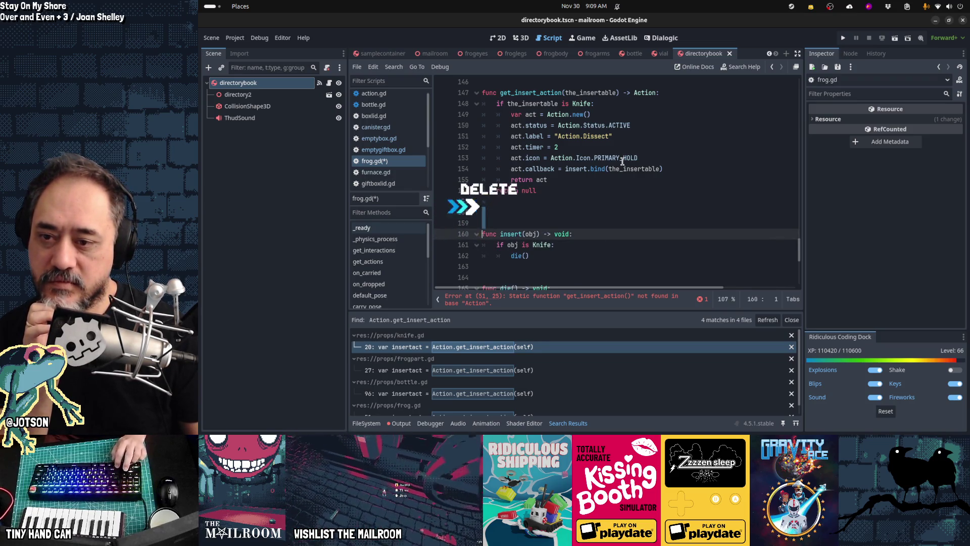
key(Delete)
key(Return)
key(ctrl+s)
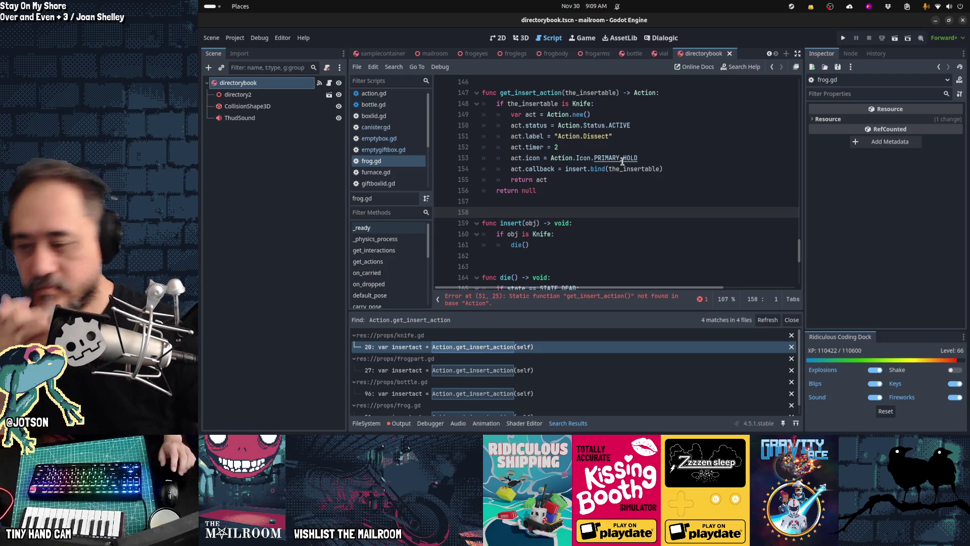
click(771, 321)
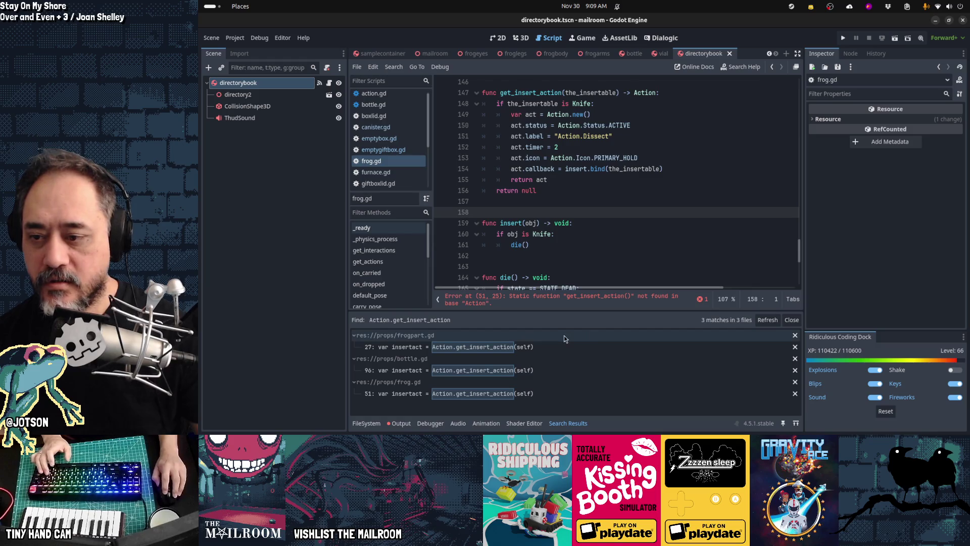
- Jump to the line 51 error in frog.gd and replace Action with Global.Player.get_interaction_object()
click(610, 296)
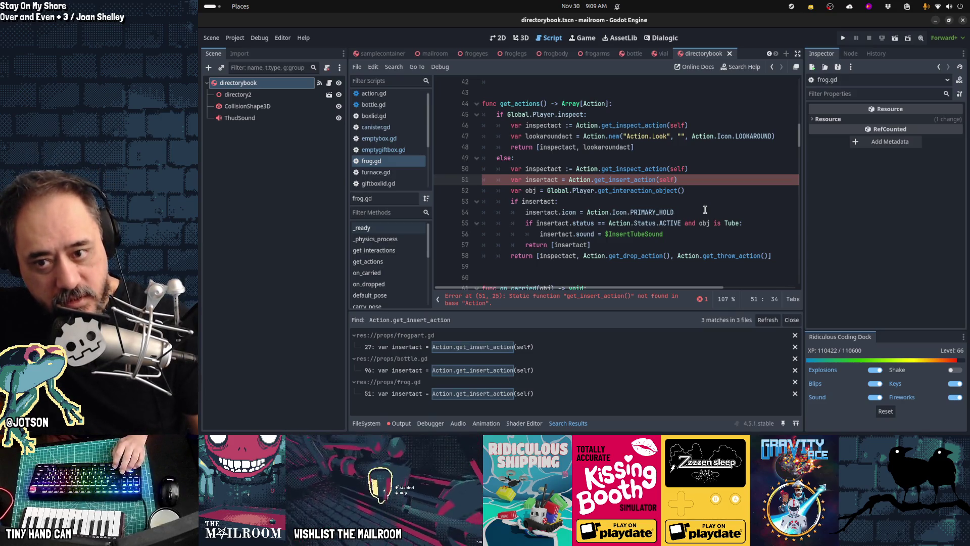
key(ctrl+shift+Left)
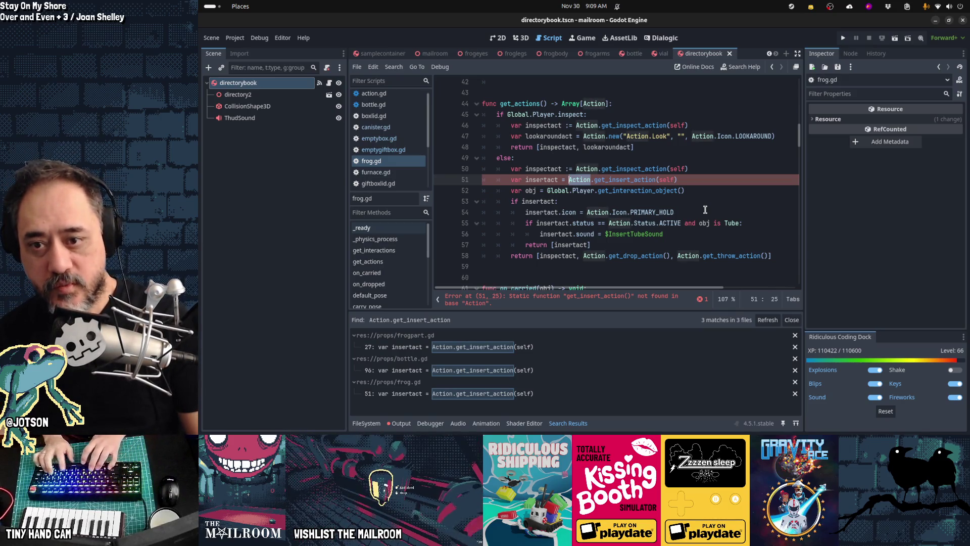
text(Global.)
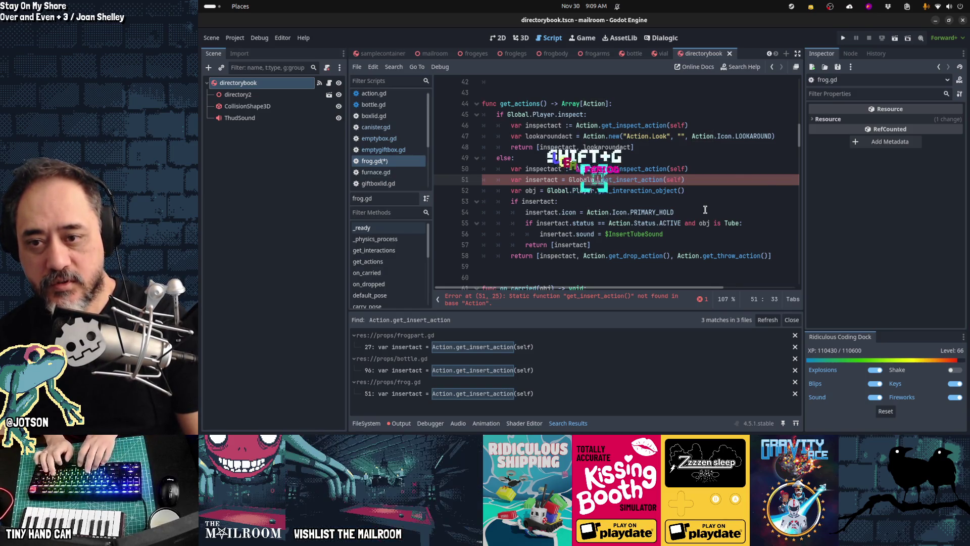
text(Player.get_ins)
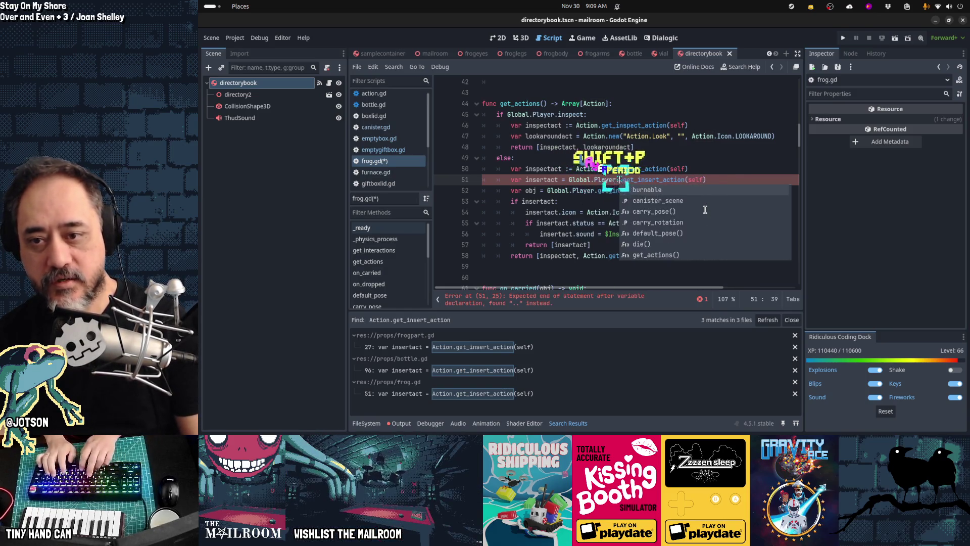
key(BackSpace)
text(ter)
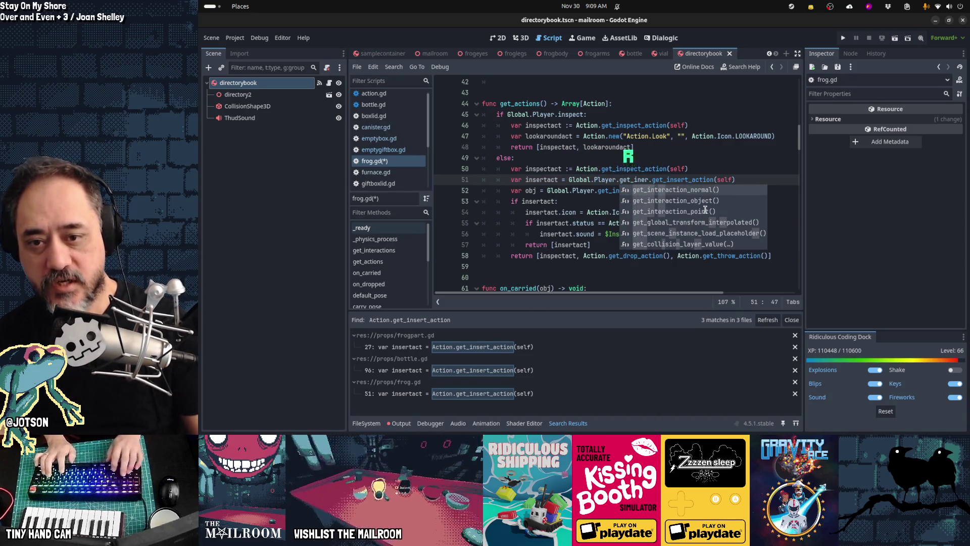
key(Return)
key(Home)
key(Home)
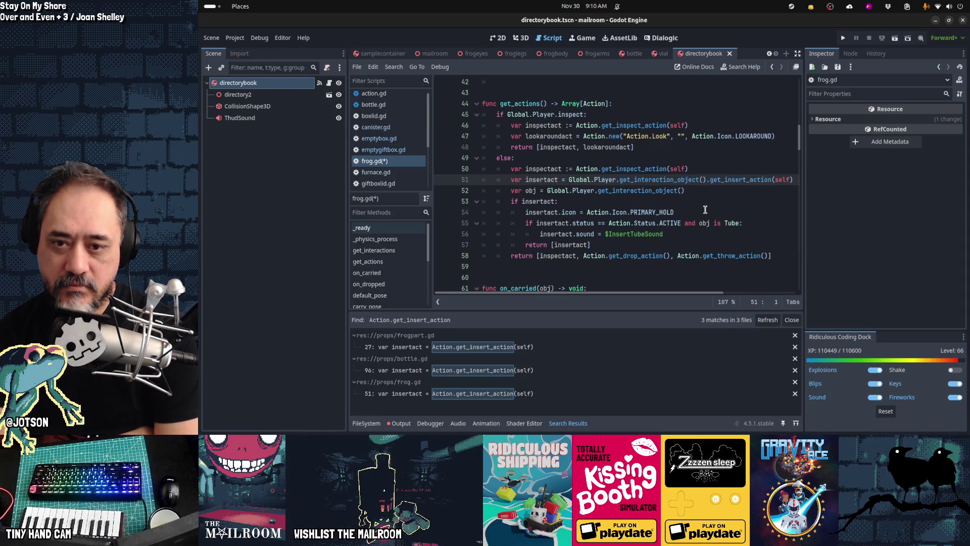
- Save frog.gd and open tube.gd through Quick Open
key(ctrl+s)
key(shift+alt+o)
text(tube.gd)
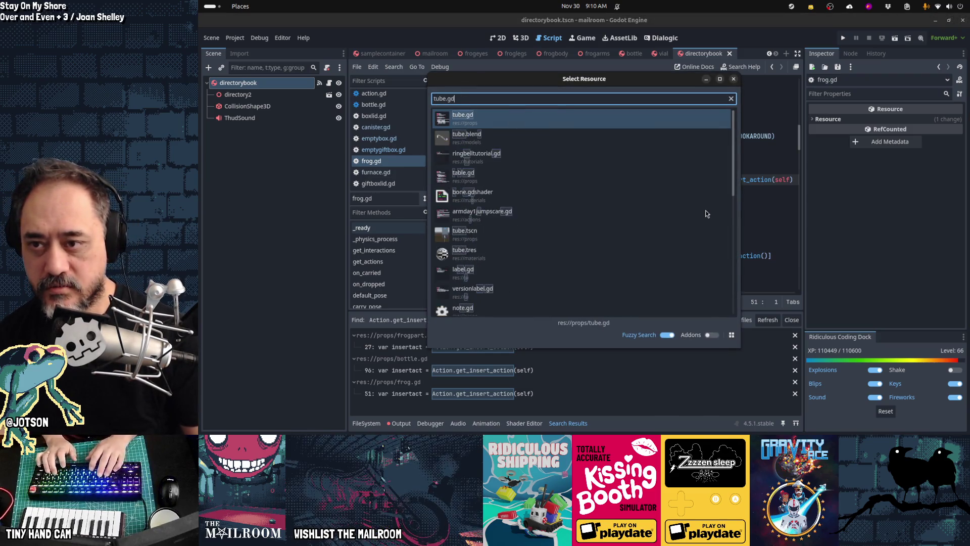
key(Return)
- Remove the extra blank lines at the end of tube.gd and after can_insert
key(ctrl+End)
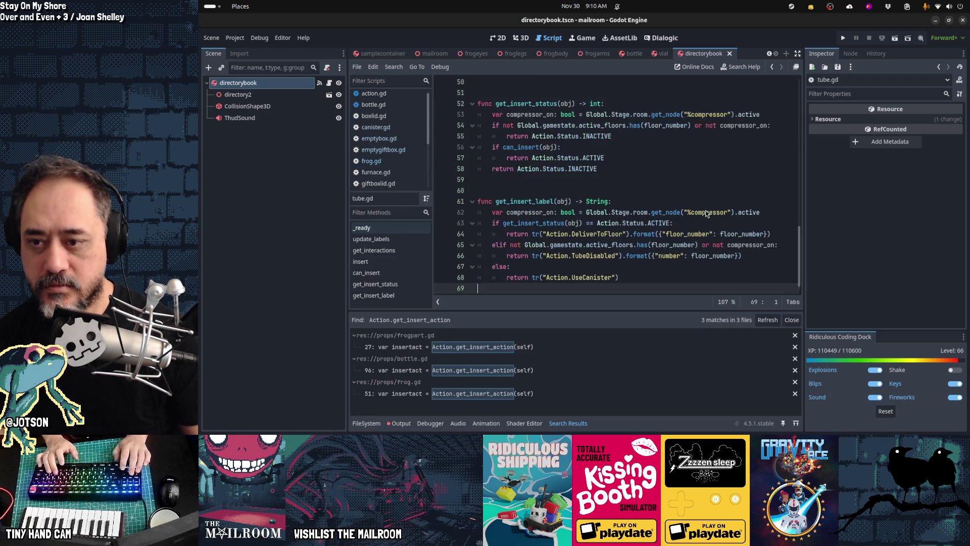
key(Up)
key(Up)
key(Up)
key(Delete)
key(Delete)
key(Up)
key(Up)
key(Up)
key(ctrl+x)
key(ctrl+x)
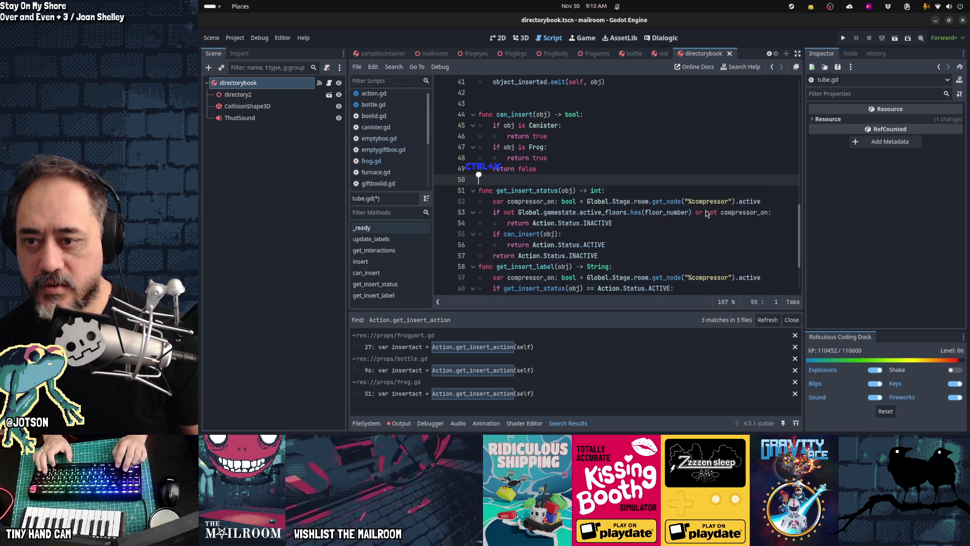
scroll(706, 213, up, 3)
key(Up)
key(Up)
key(Up)
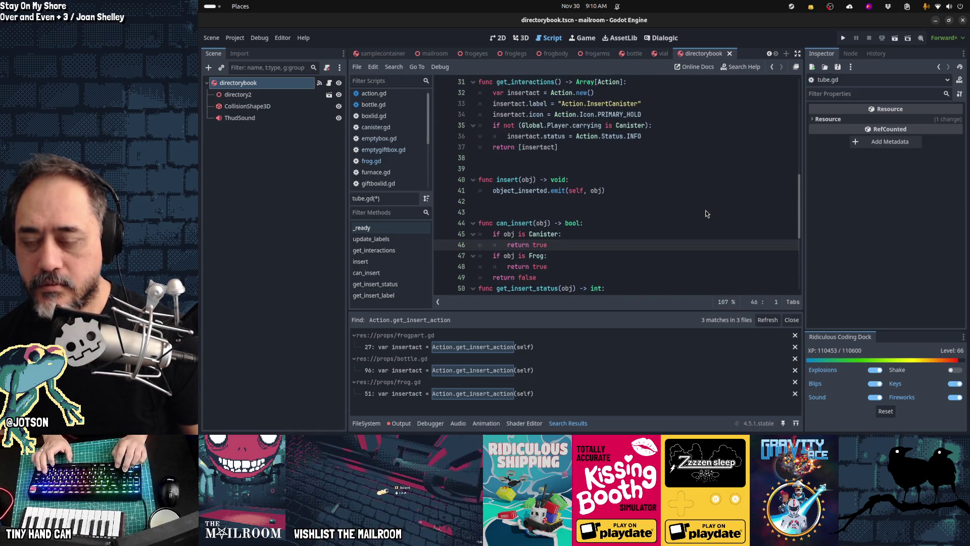
key(Up)
key(Up)
key(Up)
- Add a 'func get_insert_action() -> Action:' stub containing pass above can_insert
key(Return)
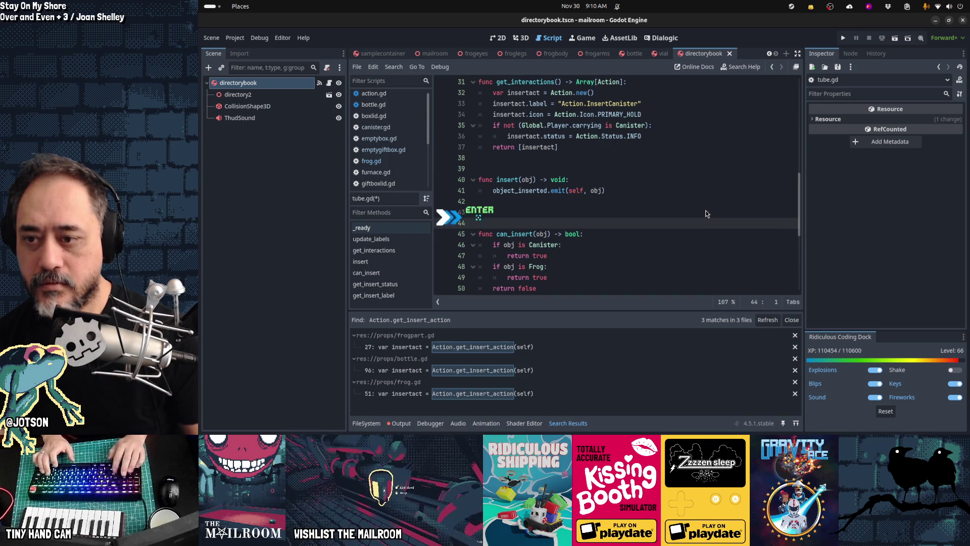
text(func get_insert)
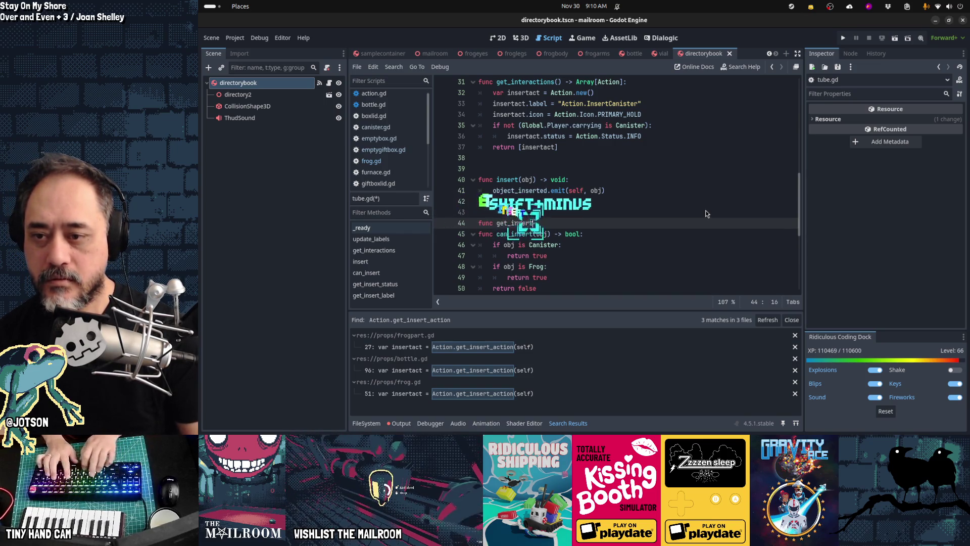
text(_action() -> AC)
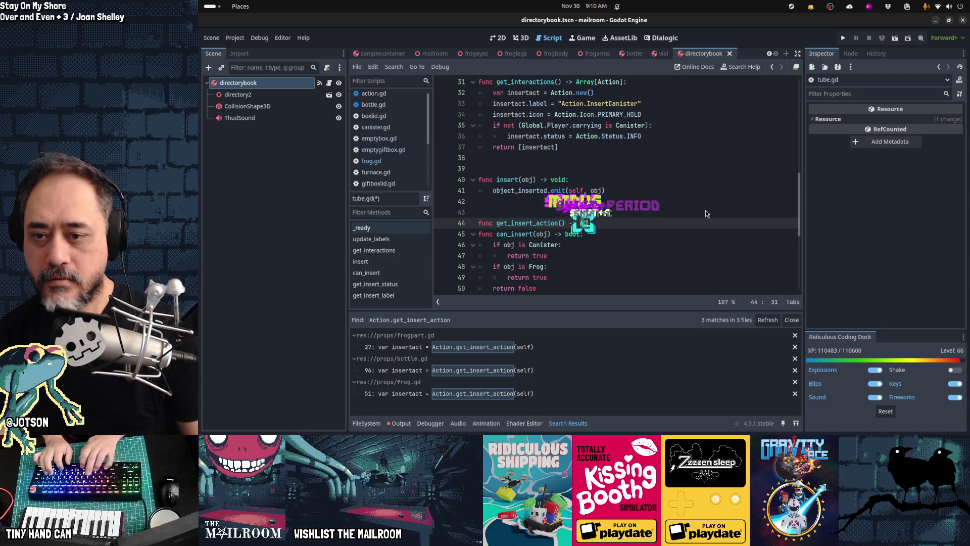
text(tion:)
key(Left)
key(Left)
key(Left)
key(BackSpace)
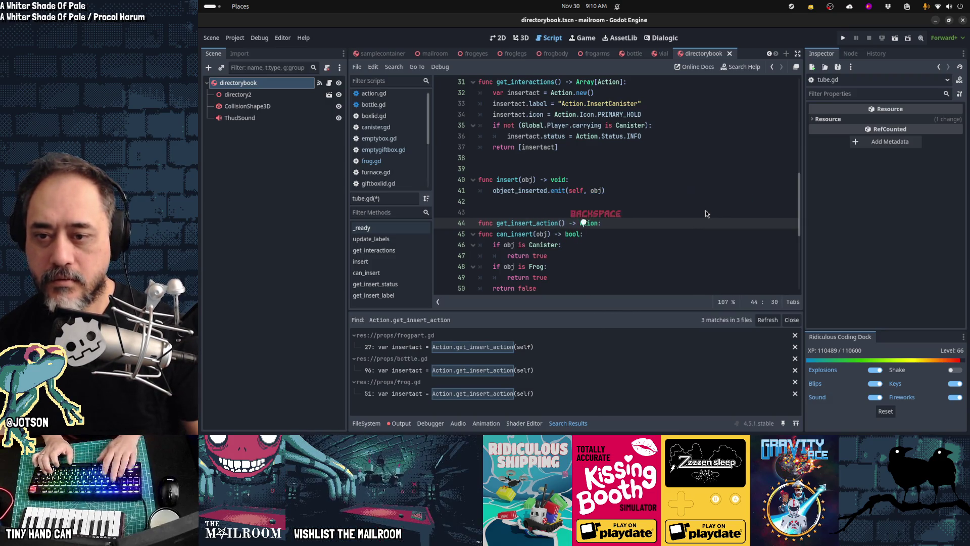
key(Return)
text(pass)
key(Return)
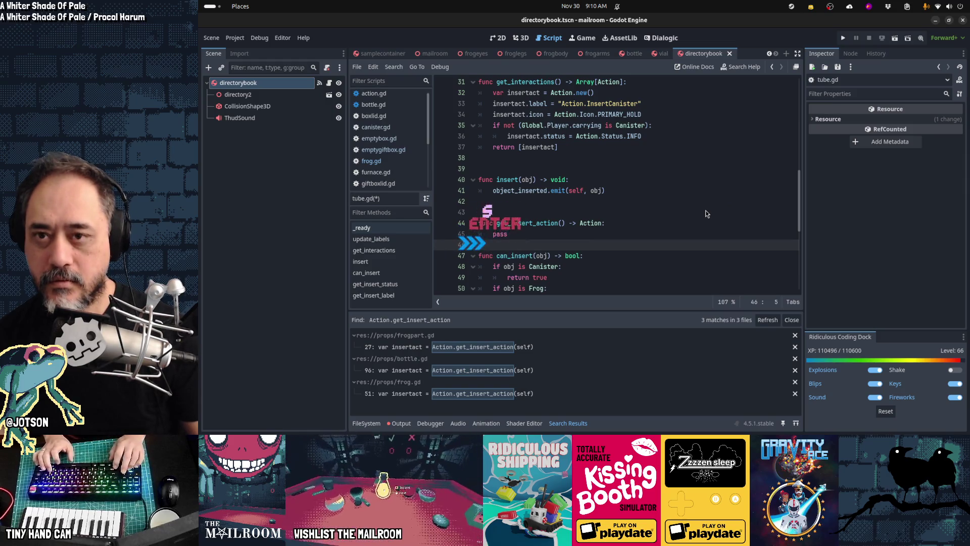
key(alt+Left)
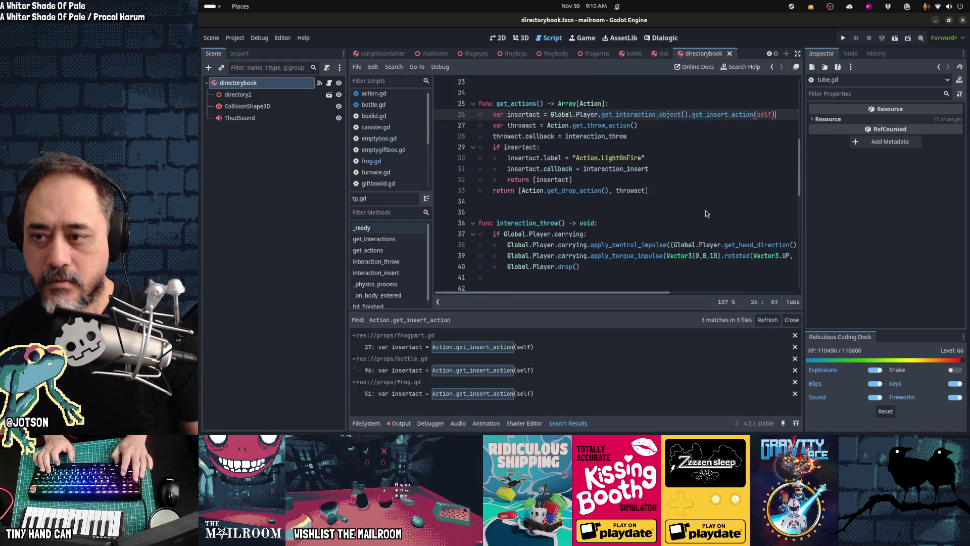
- Look back through tp.gd and note.gd to find the earlier return line
key(alt+Left)
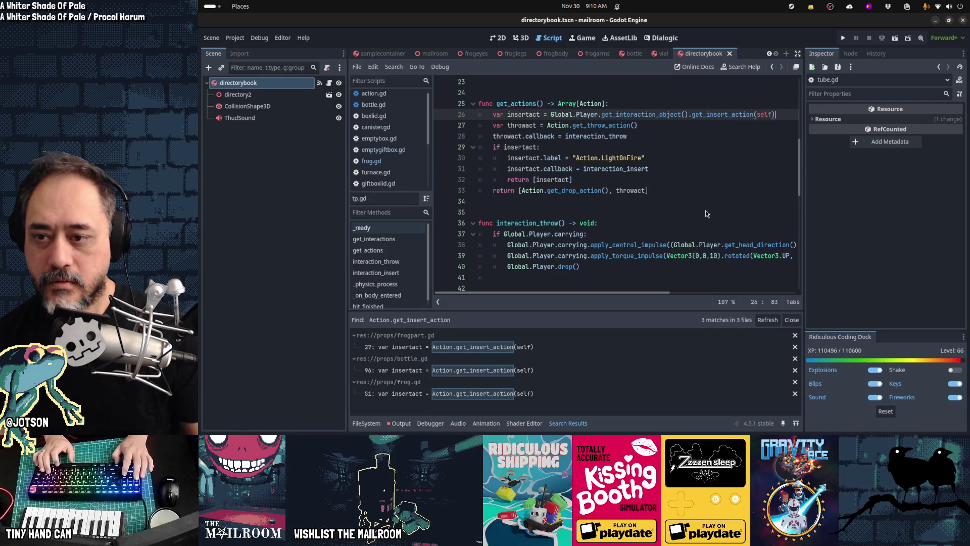
key(alt+Left)
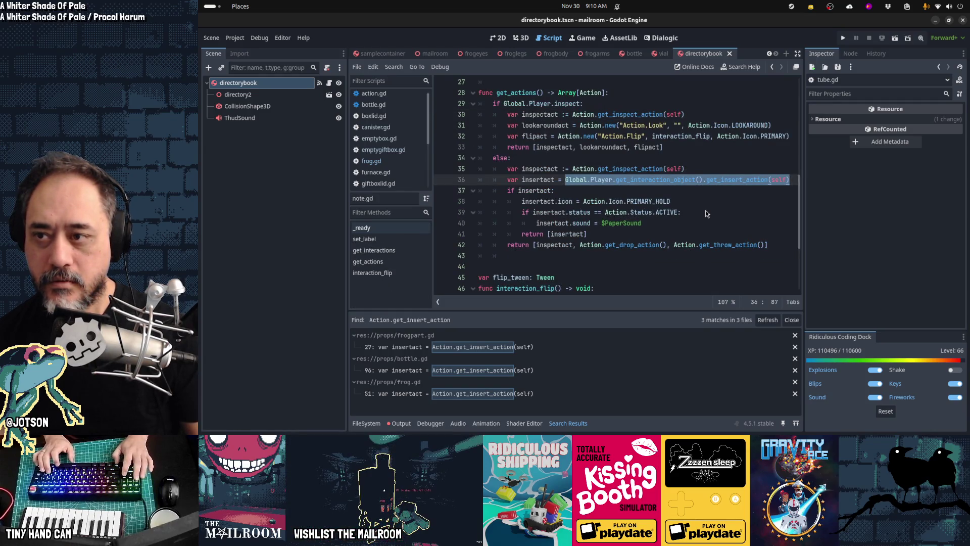
key(ctrl+End)
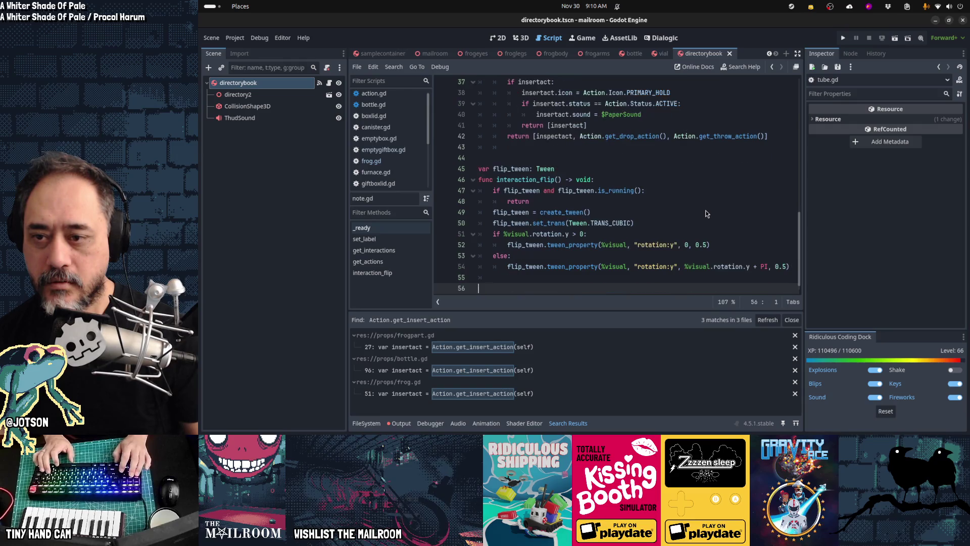
key(alt+Left)
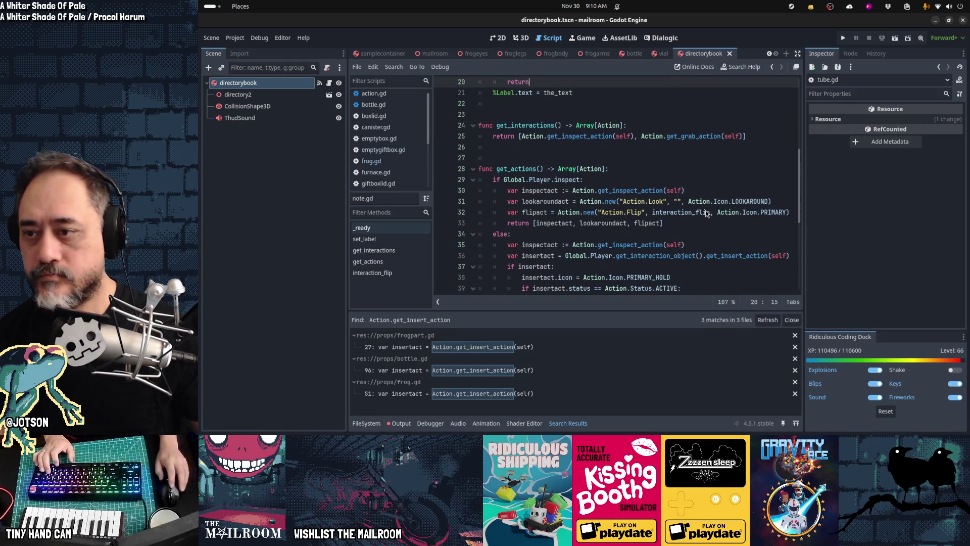
scroll(389, 131, down, 3)
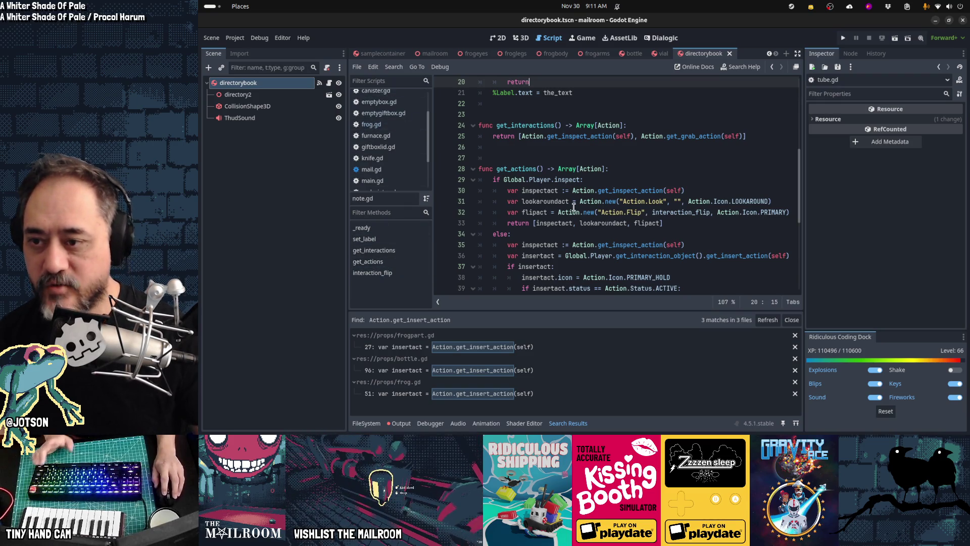
- Return to tube.gd and paste the return null line into get_insert_action
key(ctrl+backslash)
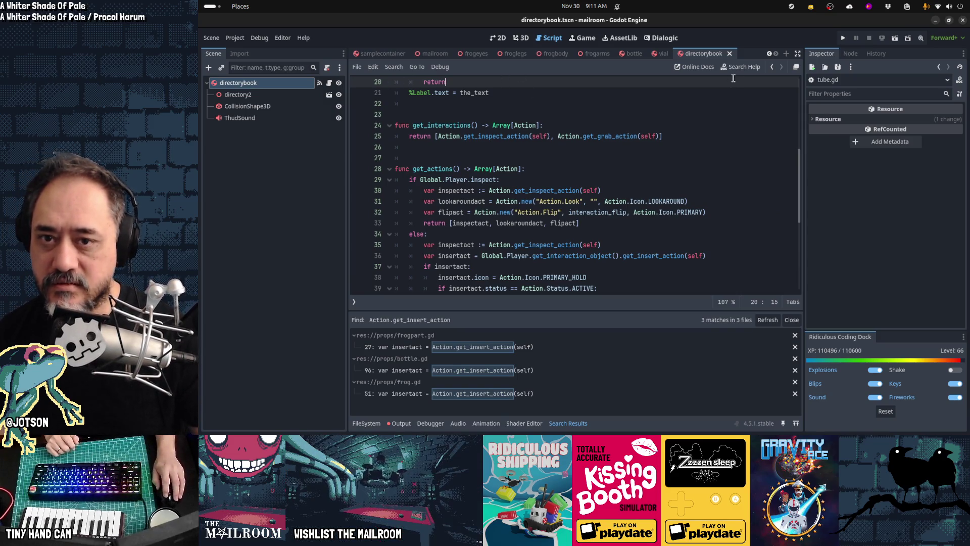
key(ctrl+backslash)
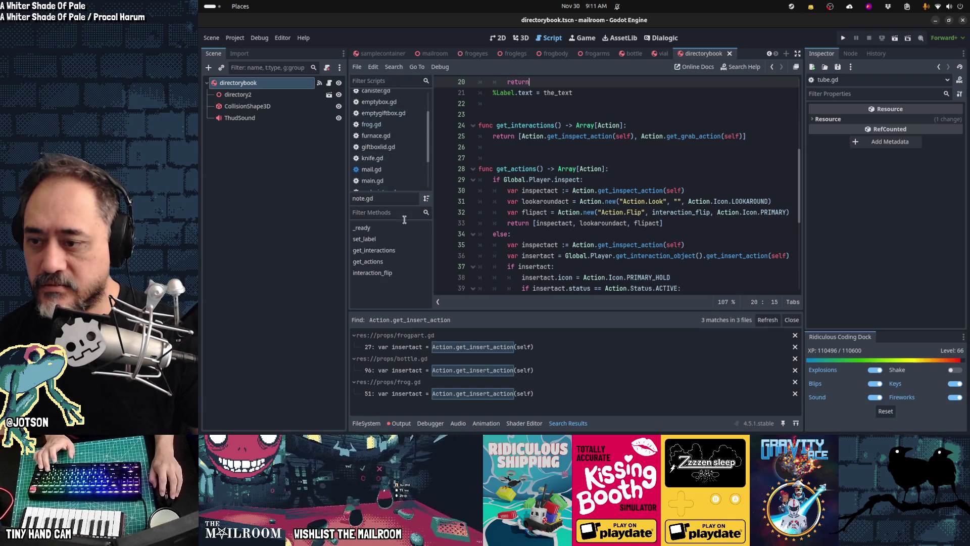
key(alt+Left)
key(ctrl+v)
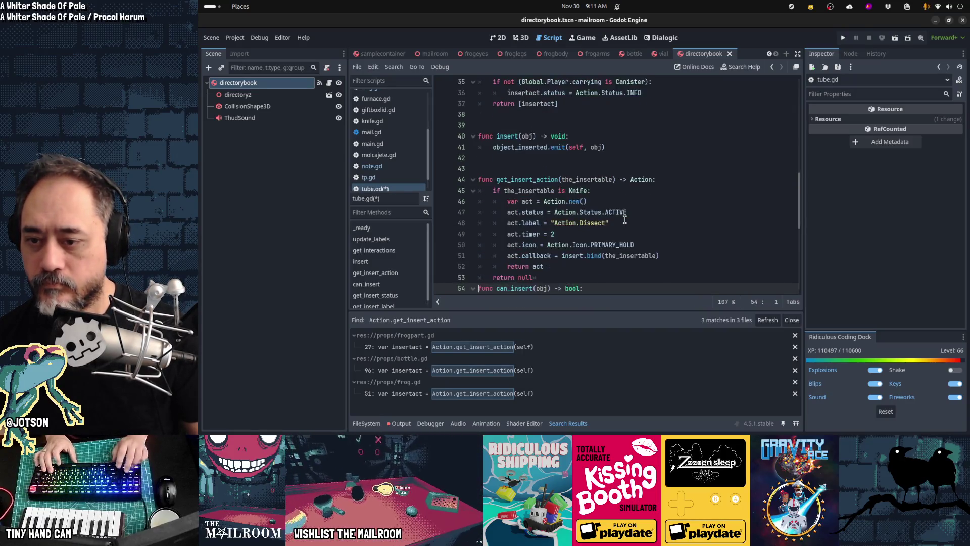
- Tidy the blank lines above can_insert and comment out the old insert helper functions
key(BackSpace)
key(Return)
scroll(624, 220, down, 1)
key(BackSpace)
key(BackSpace)
key(shift+Down)
key(shift+Down)
key(shift+Down)
key(shift+Down)
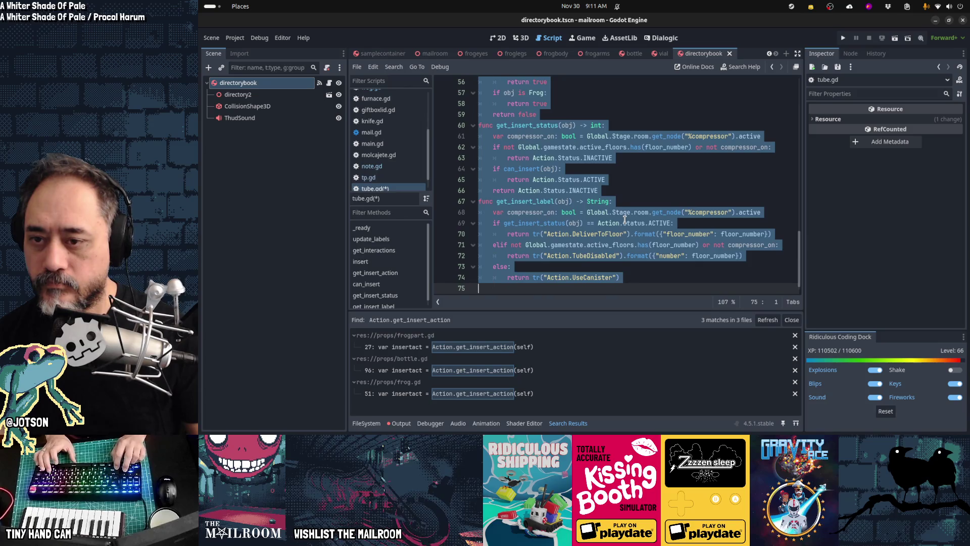
key(ctrl+k)
key(Up)
key(Up)
key(Up)
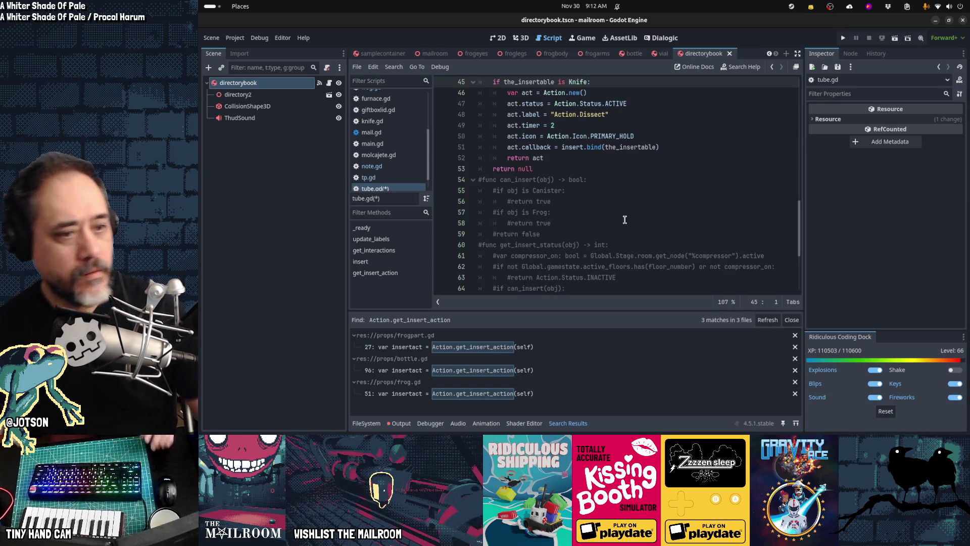
- Move the Twitch browser window out of the way
key(alt+Tab)
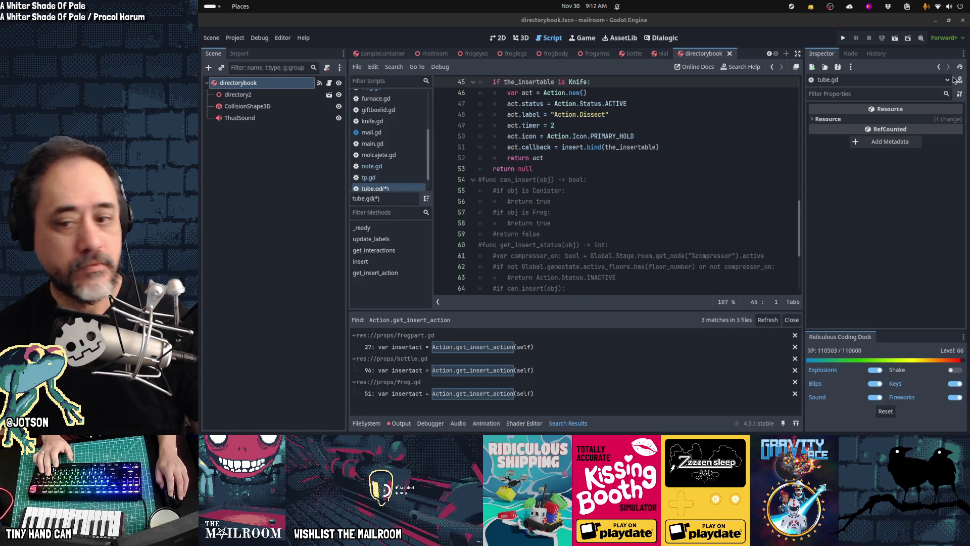
mouse_move(581, 432)
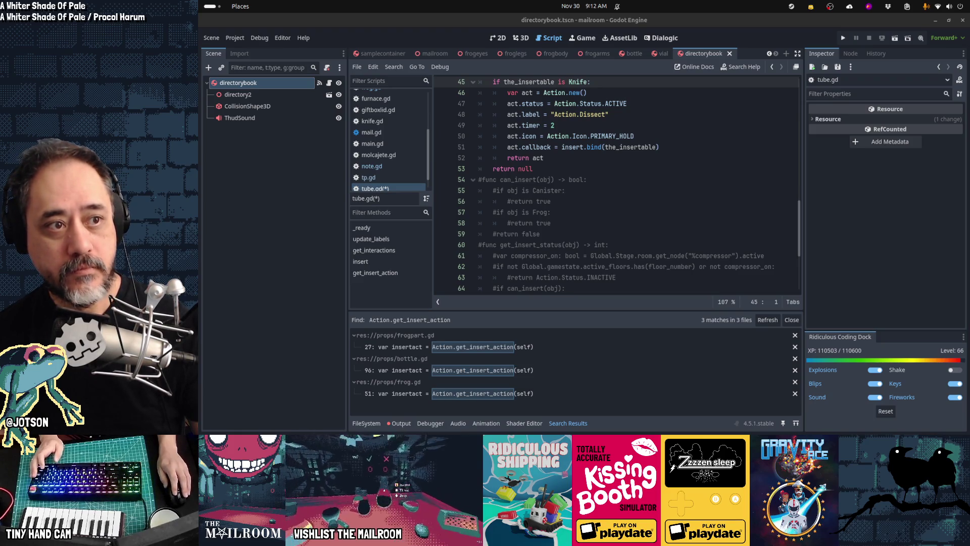
key(alt+Tab)
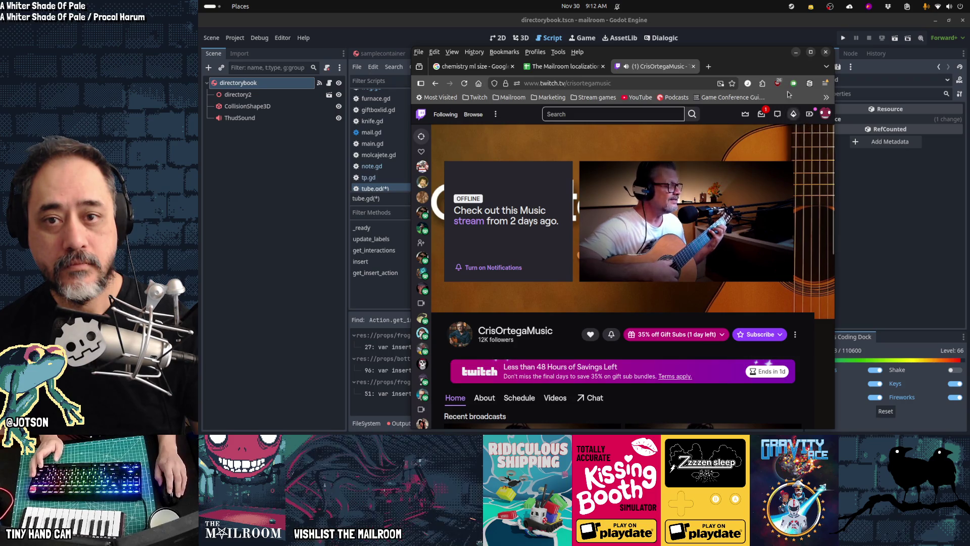
drag(760, 58, 969, 60)
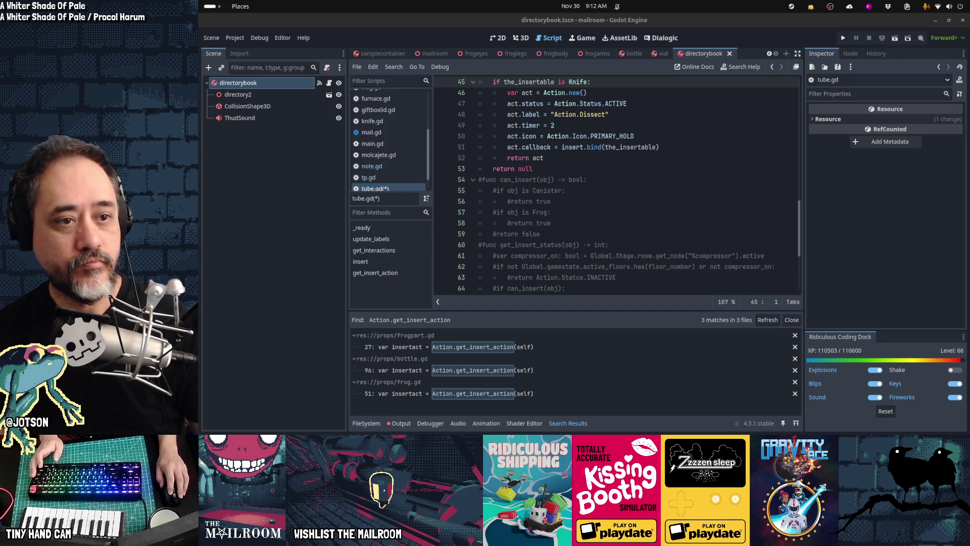
- Replace the Knife condition with 'obj is Canister or obj is Frog:'
click(623, 163)
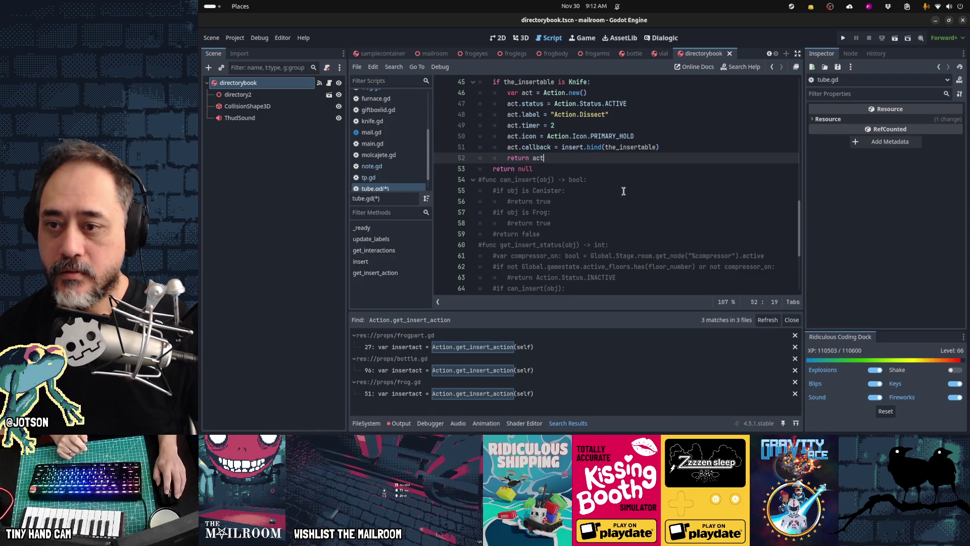
click(598, 192)
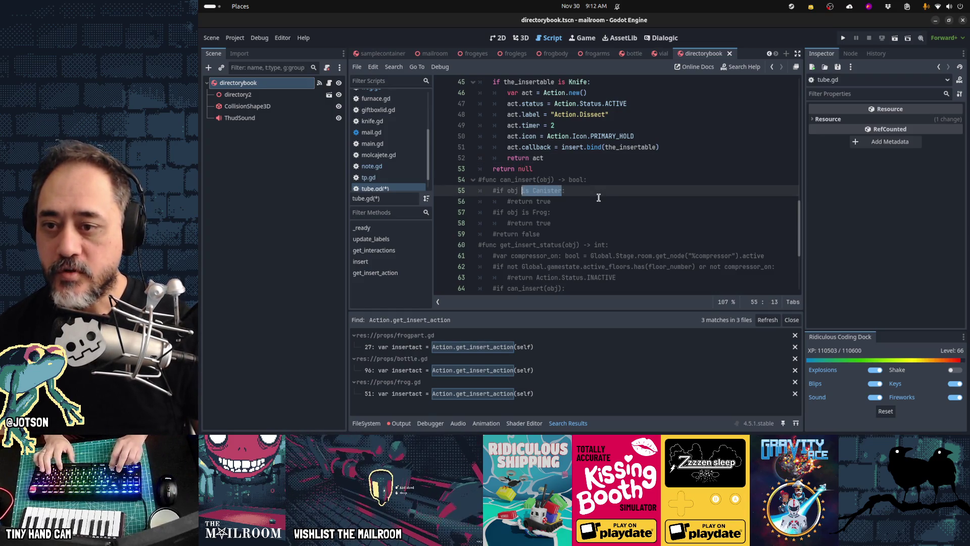
key(Up)
key(Up)
key(Up)
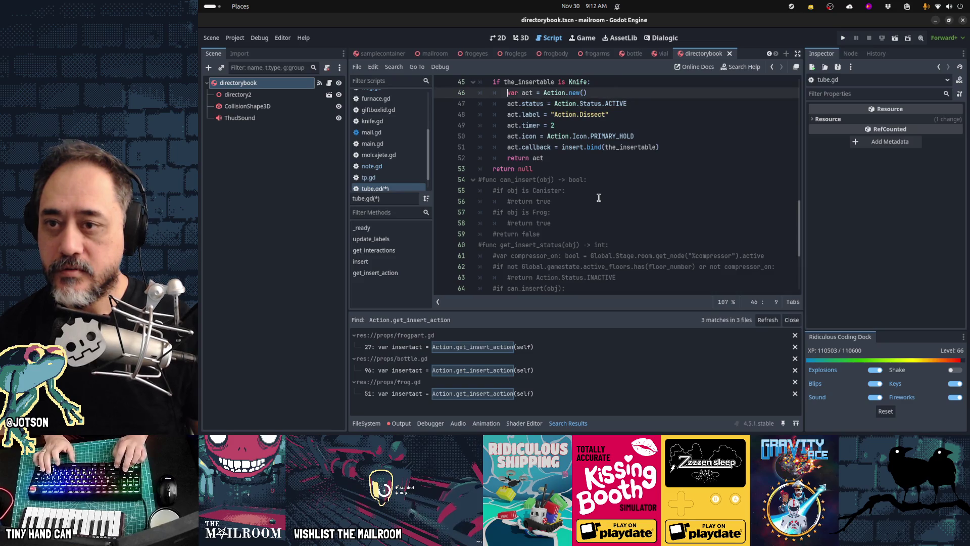
key(Up)
key(shift+End)
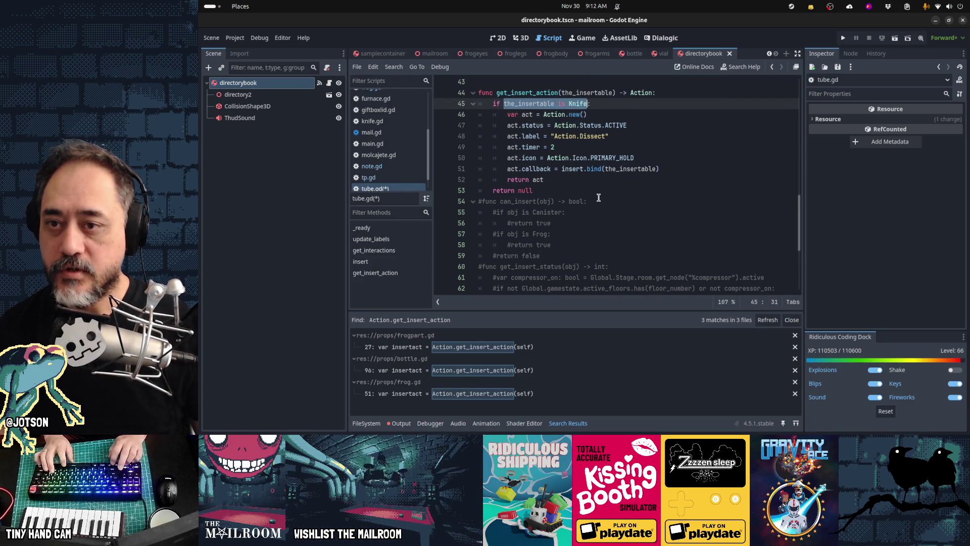
text(obj is Canister)
text( or obj i)
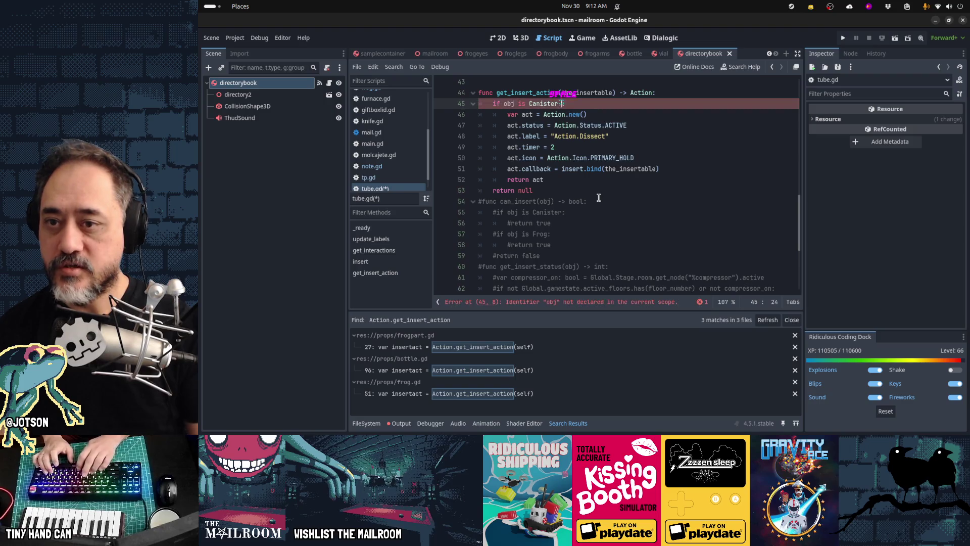
text(s Frog:)
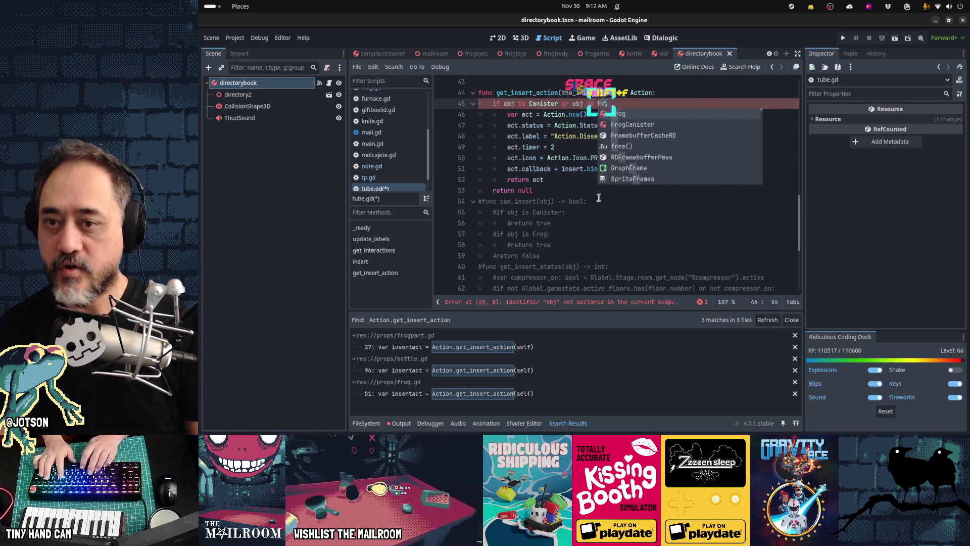
key(Down)
key(Down)
key(Down)
key(Home)
key(Home)
- Copy the commented Canister/Frog and compressor status-check lines
key(Down)
key(Down)
key(Down)
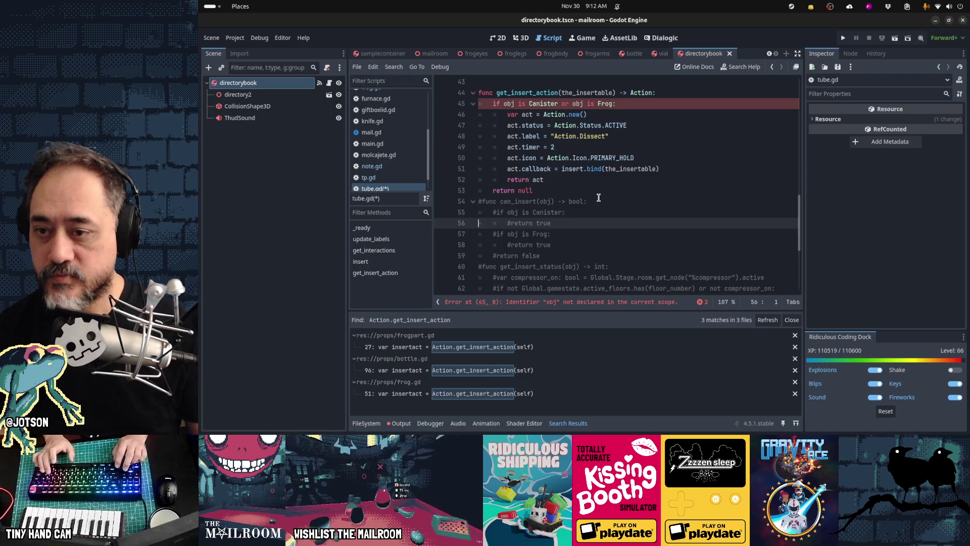
key(Up)
key(shift+Down)
key(shift+Down)
key(shift+Down)
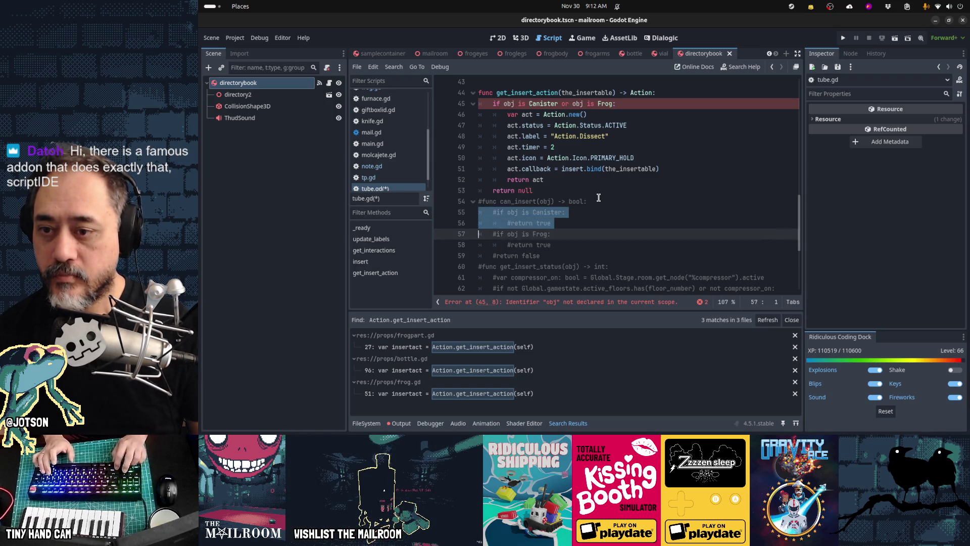
key(Down)
key(Down)
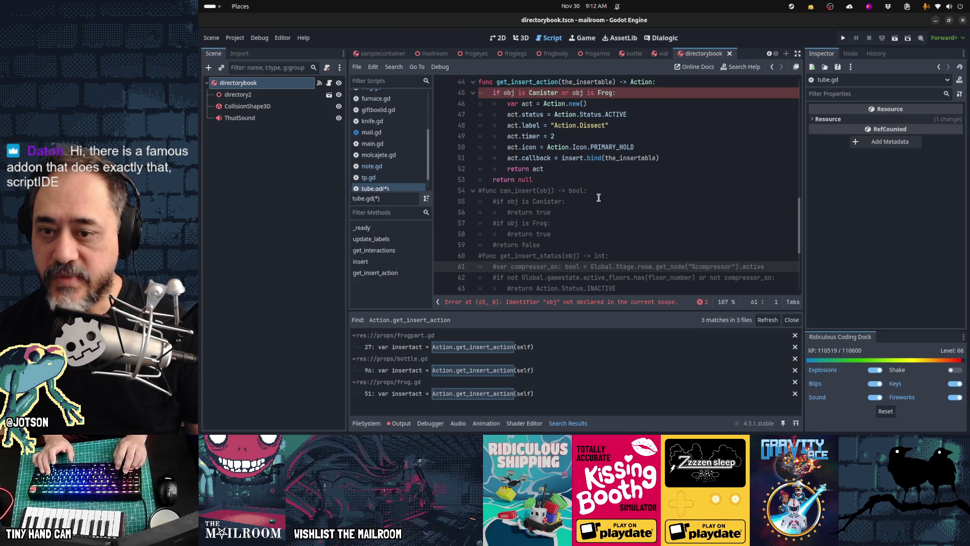
scroll(598, 197, down, 1)
scroll(598, 197, down, 1)
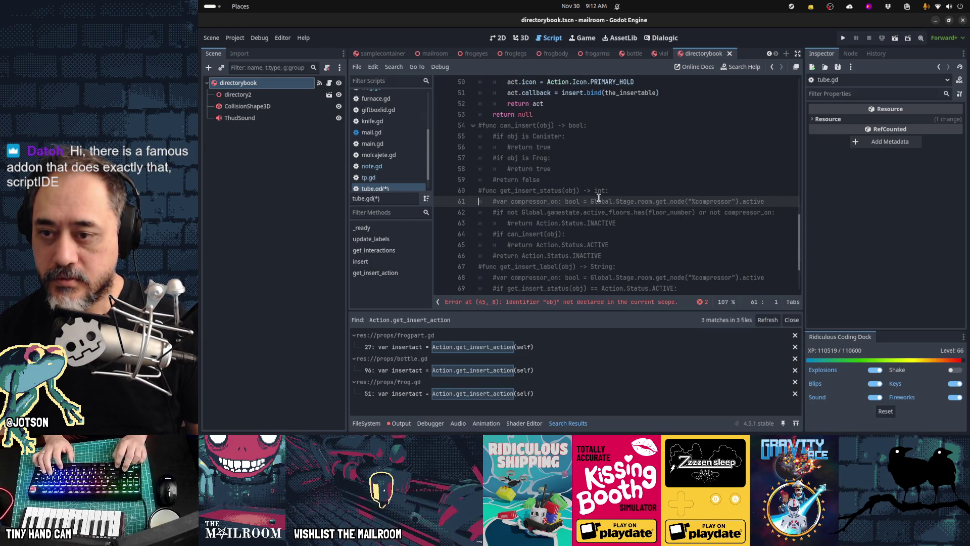
key(shift+Down)
key(shift+Down)
key(shift+Down)
key(ctrl+c)
key(ctrl+z)
- Paste the status-check lines into the branch, indent them, and uncomment compressor_on and the floor check
key(Up)
key(Up)
key(Up)
key(ctrl+v)
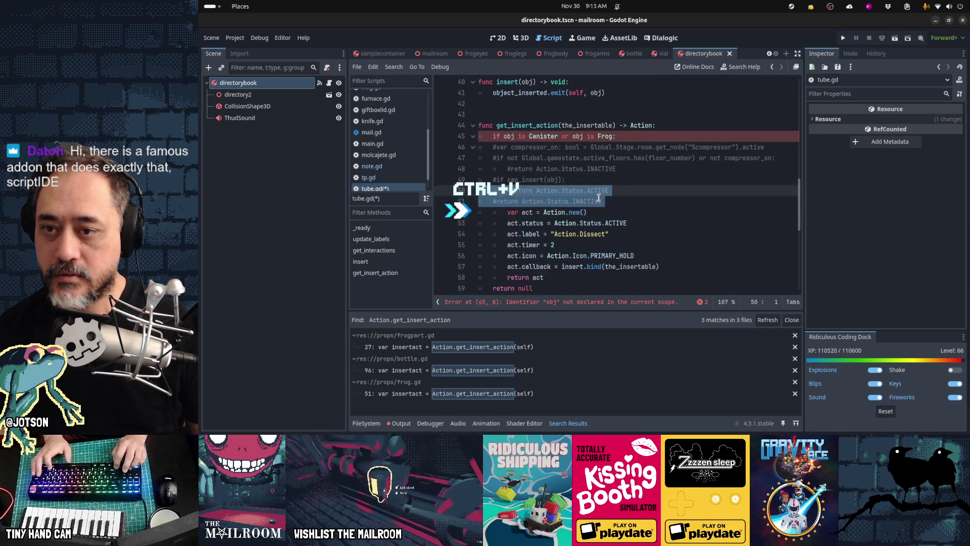
key(shift+Up)
key(shift+Up)
key(shift+Up)
key(Tab)
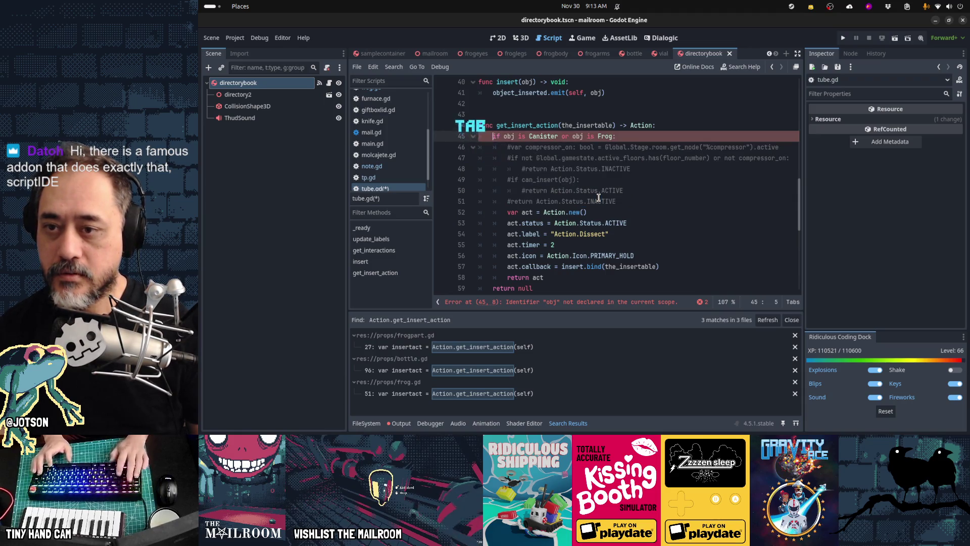
key(Down)
key(ctrl+slash)
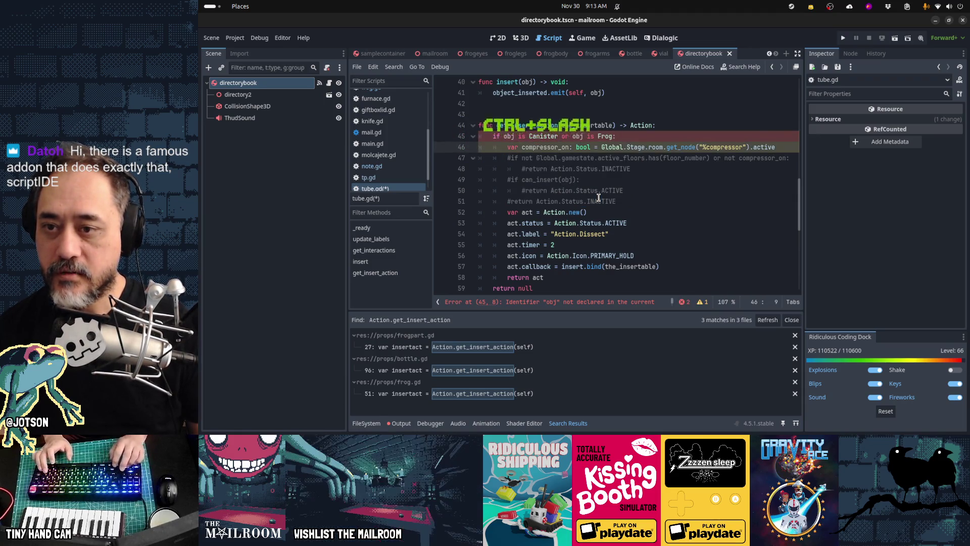
key(Down)
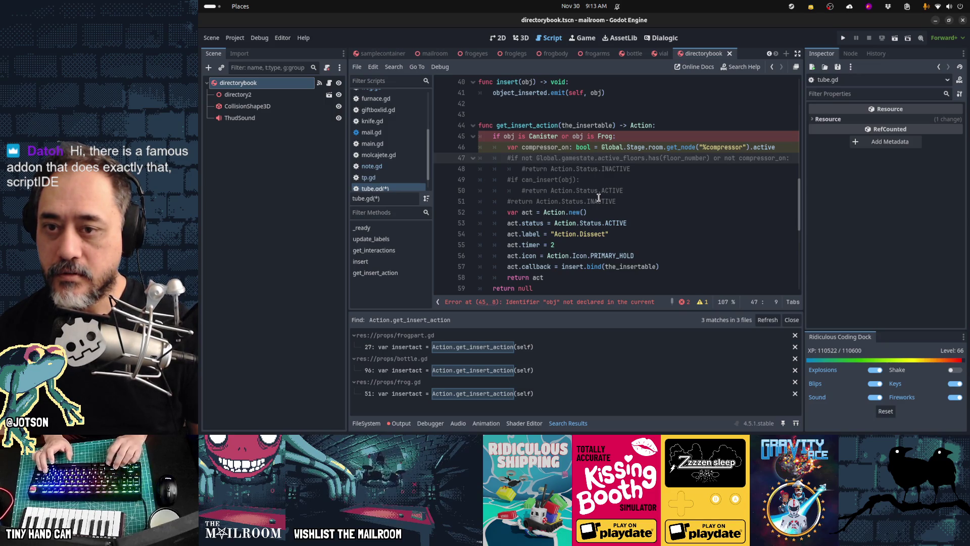
key(ctrl+slash)
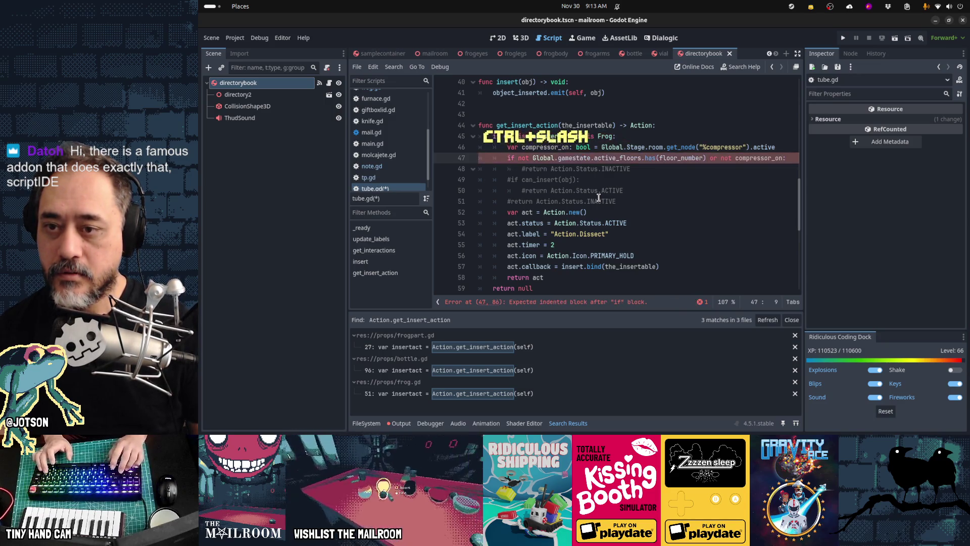
- Cut the commented INACTIVE return and move act = Action.new() to the top of the branch
key(Down)
key(Down)
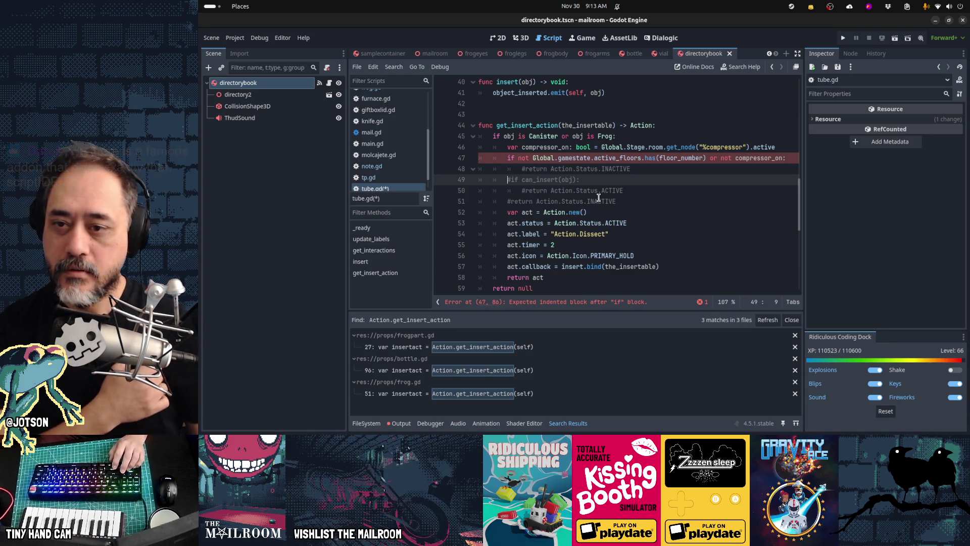
key(Down)
key(Down)
key(Down)
key(Up)
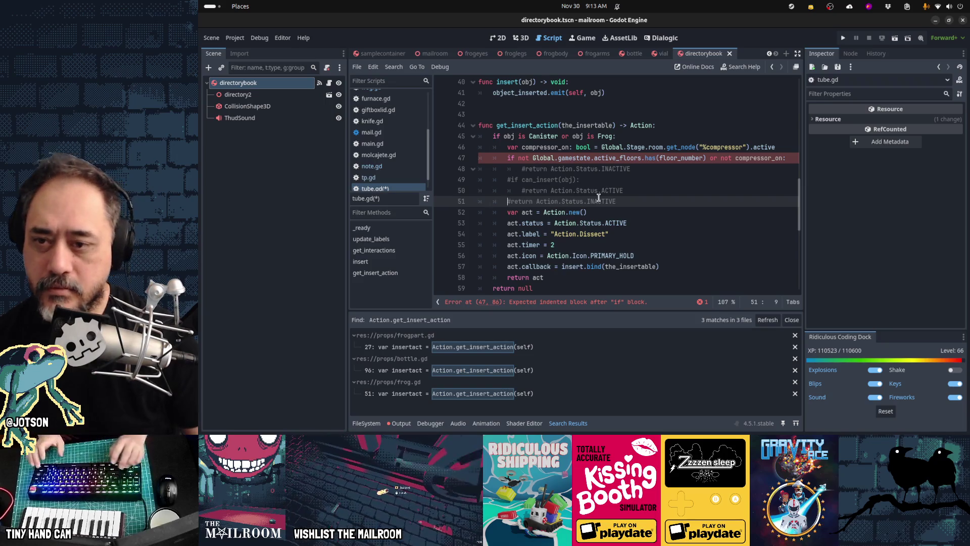
key(ctrl+x)
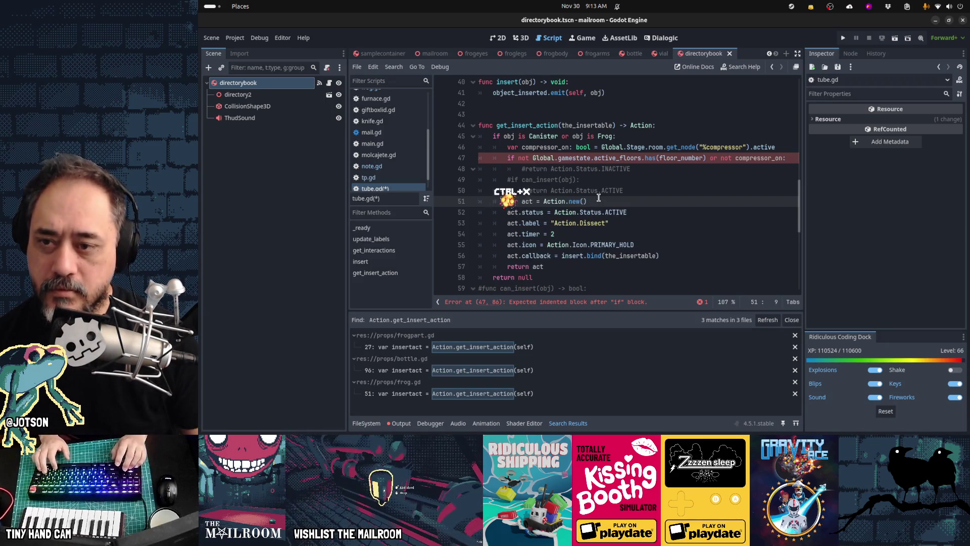
key(Up)
key(Up)
key(ctrl+slash)
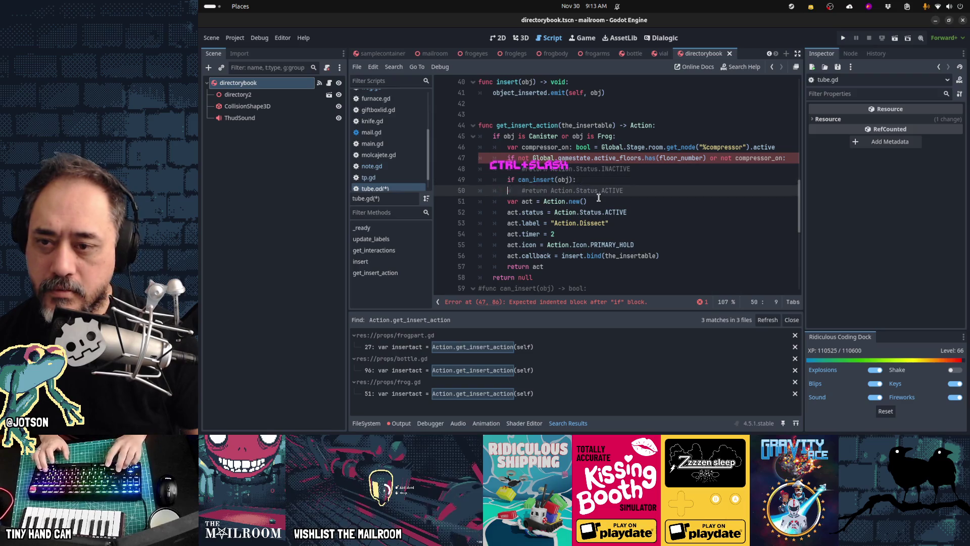
key(Down)
key(Down)
key(Down)
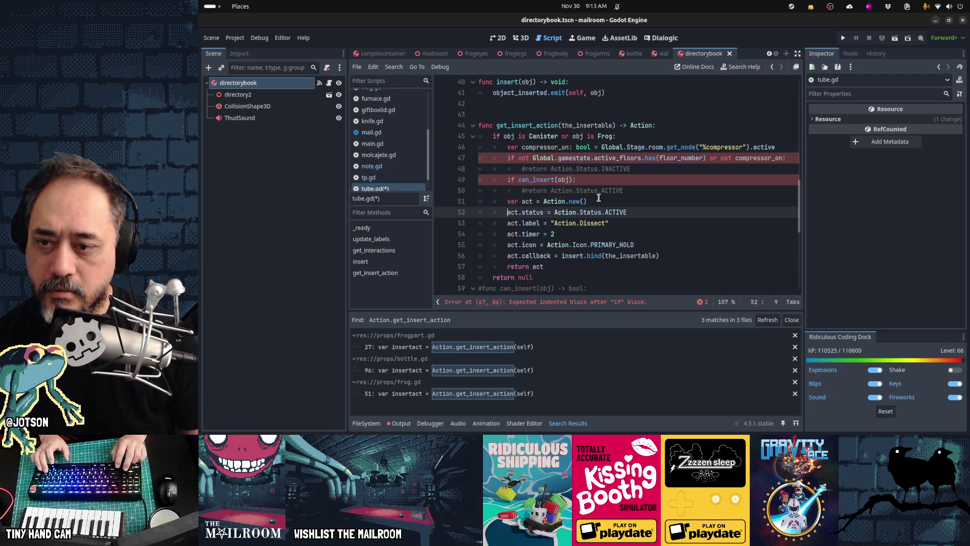
key(Up)
key(ctrl+x)
key(Up)
key(Up)
key(Up)
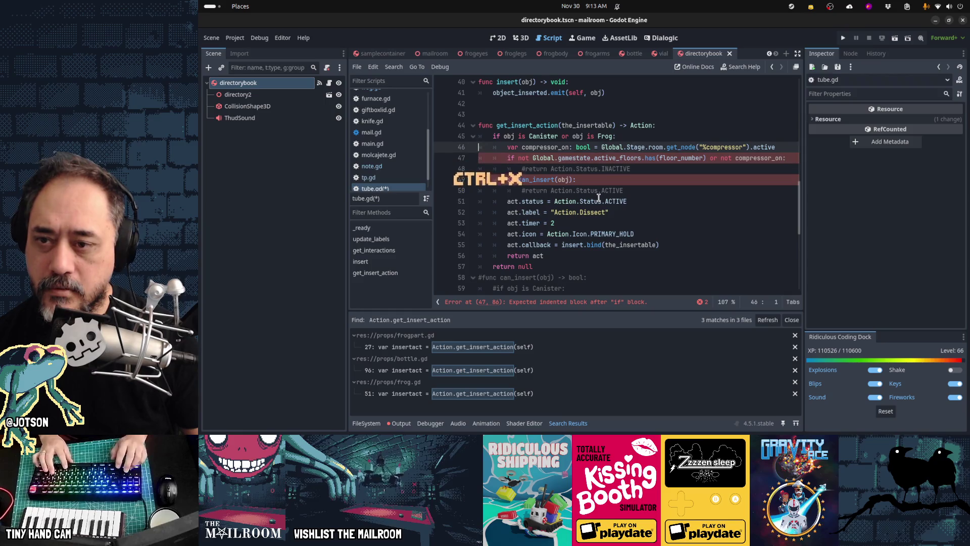
key(ctrl+v)
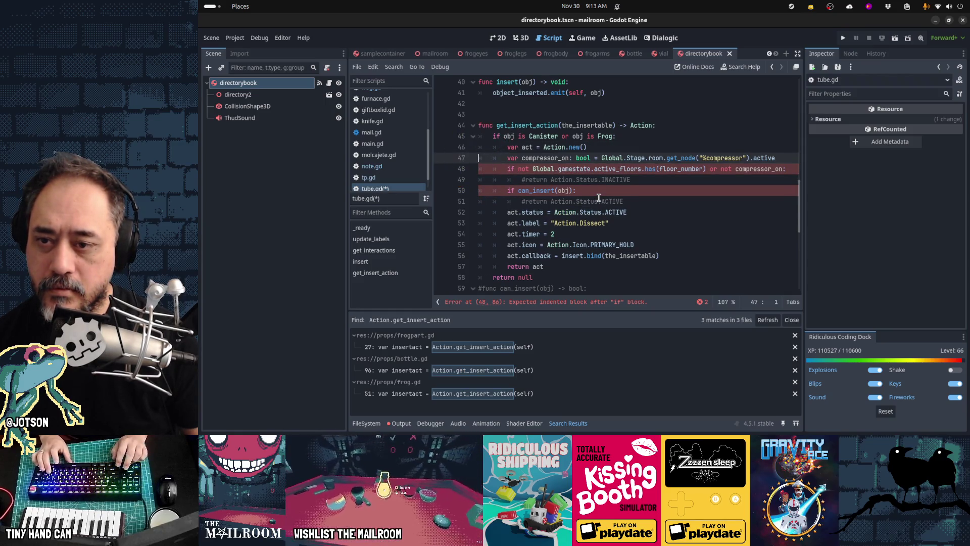
- Delete the can_insert check and place act.status ACTIVE above the floor check
key(Down)
key(Down)
key(Down)
key(Down)
key(Down)
key(shift+Down)
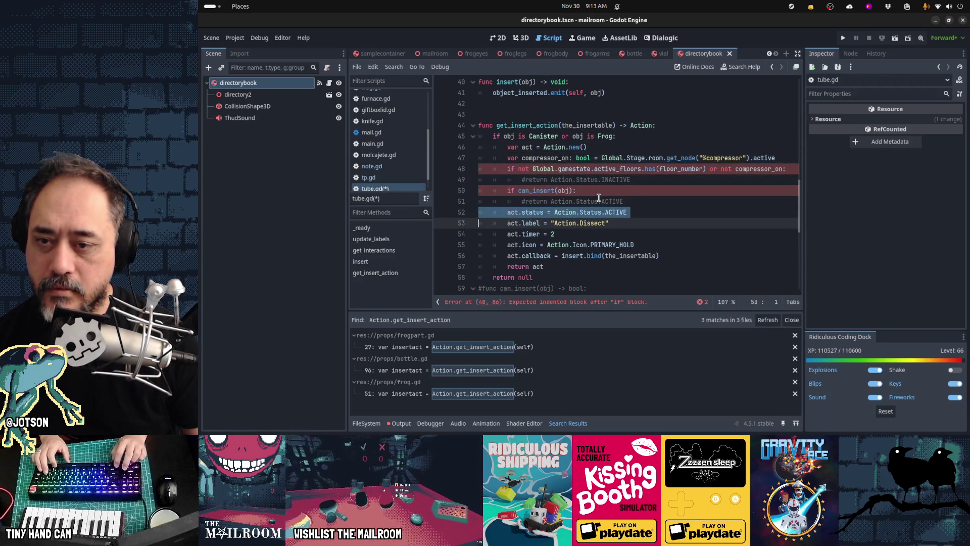
key(shift+Up)
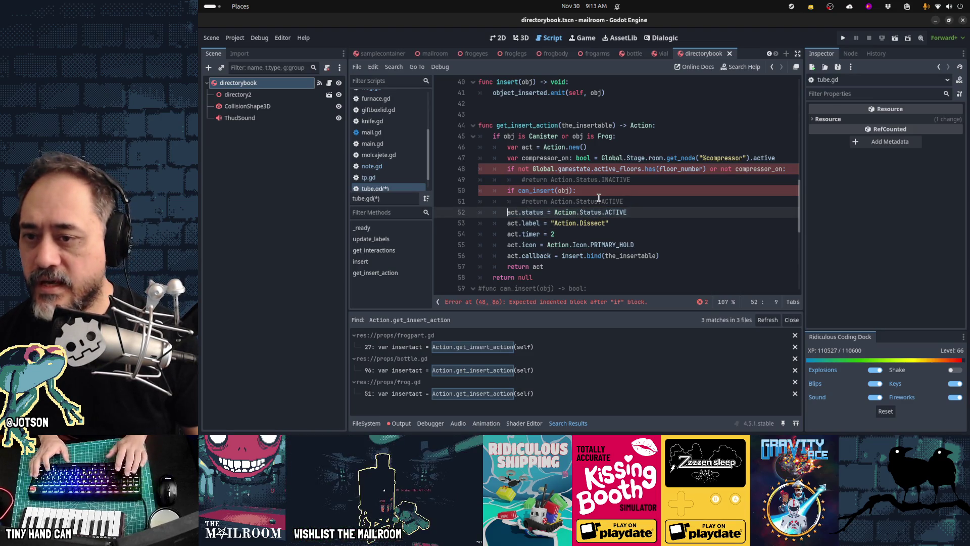
key(shift+Tab)
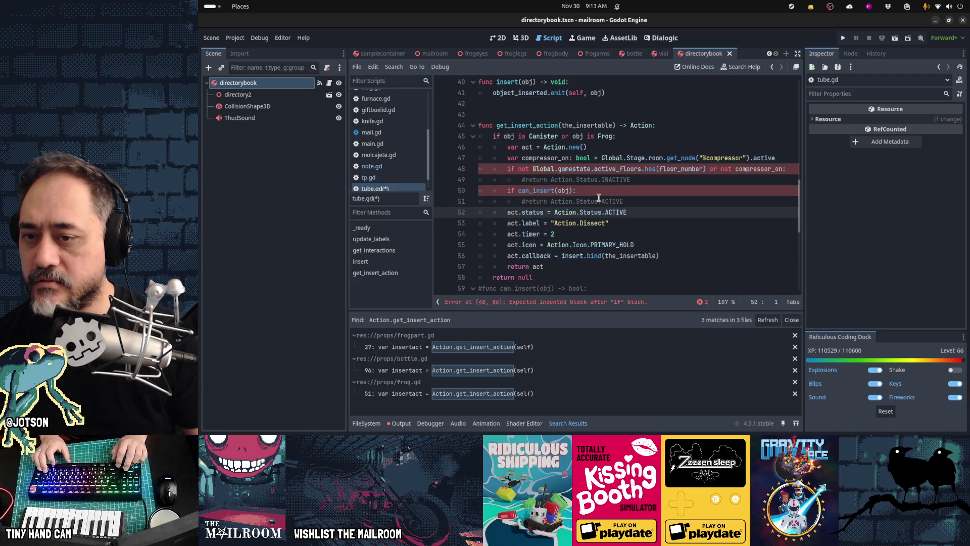
key(shift+Up)
key(shift+Up)
key(Delete)
key(Down)
key(ctrl+x)
key(Up)
key(Up)
key(ctrl+v)
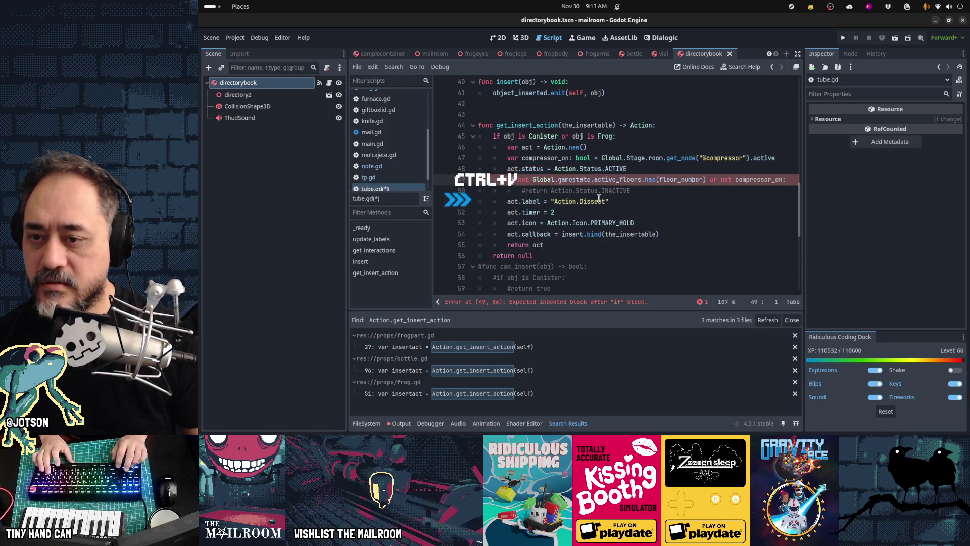
- Turn the commented return into act.status = INACTIVE and rename obj to the_insertable
key(Down)
key(End)
key(shift+Home)
key(ctrl+v)
key(ctrl+shift+Left)
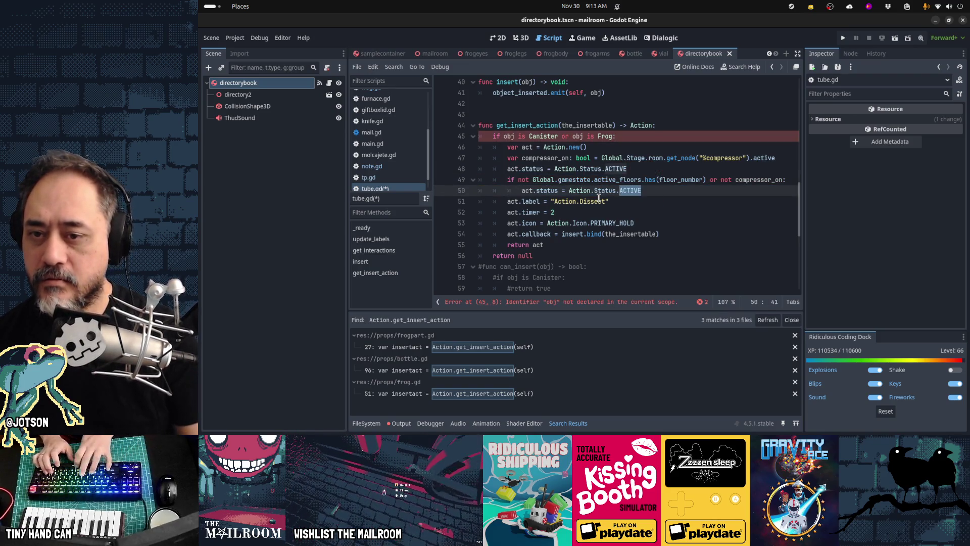
text(INACTIVE)
key(Up)
key(Home)
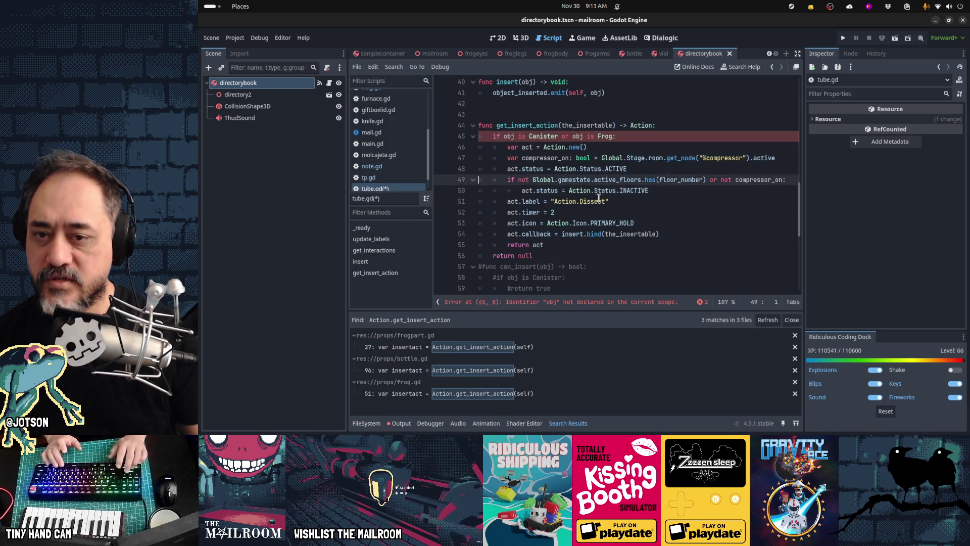
key(Down)
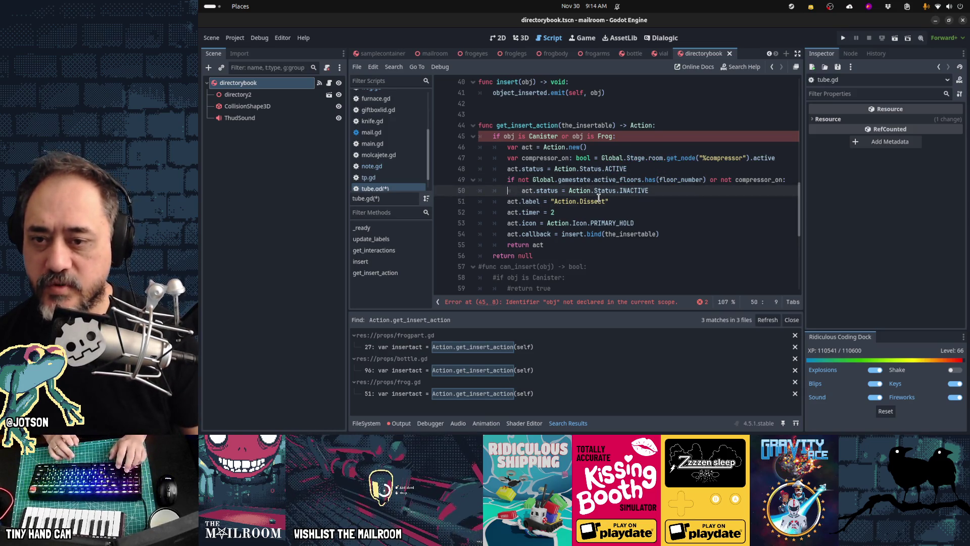
key(Up)
key(Up)
key(Up)
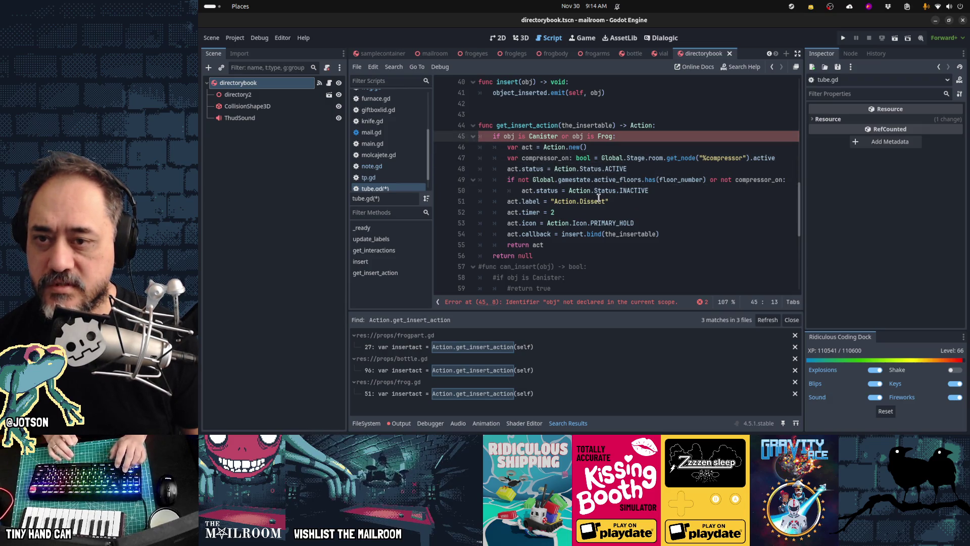
text(the_insertable)
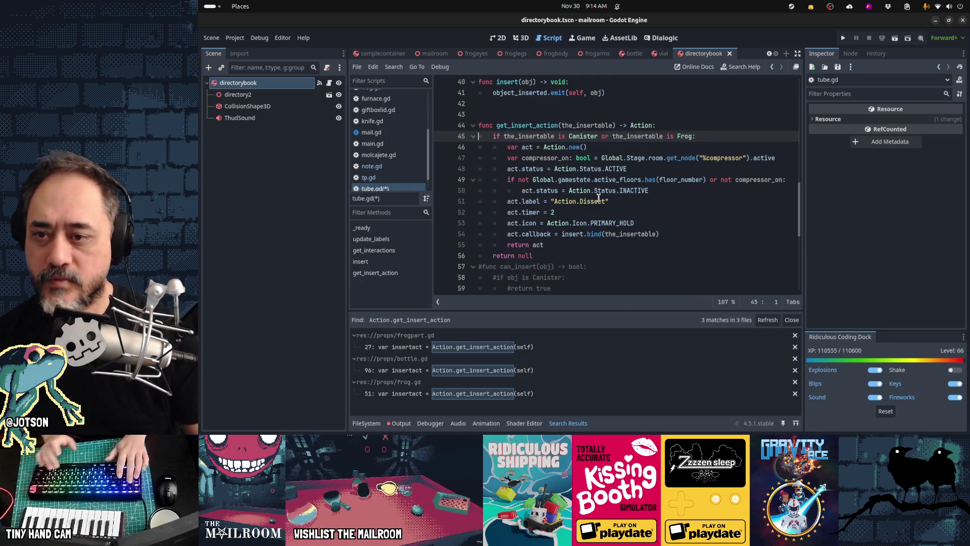
- Copy the commented get_insert_label body from the old function
key(Down)
key(Down)
key(Down)
key(Home)
key(Down)
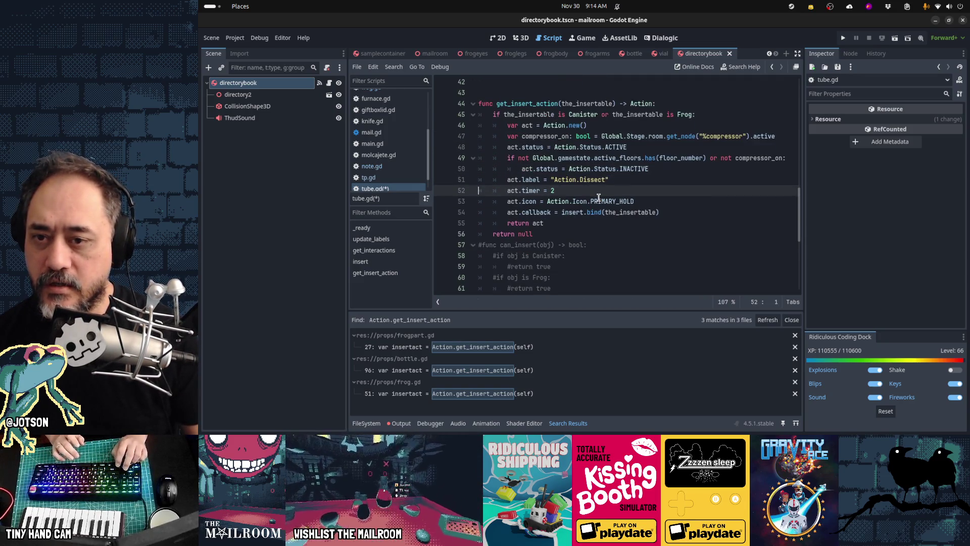
scroll(598, 197, down, 3)
key(Down)
key(Down)
key(Down)
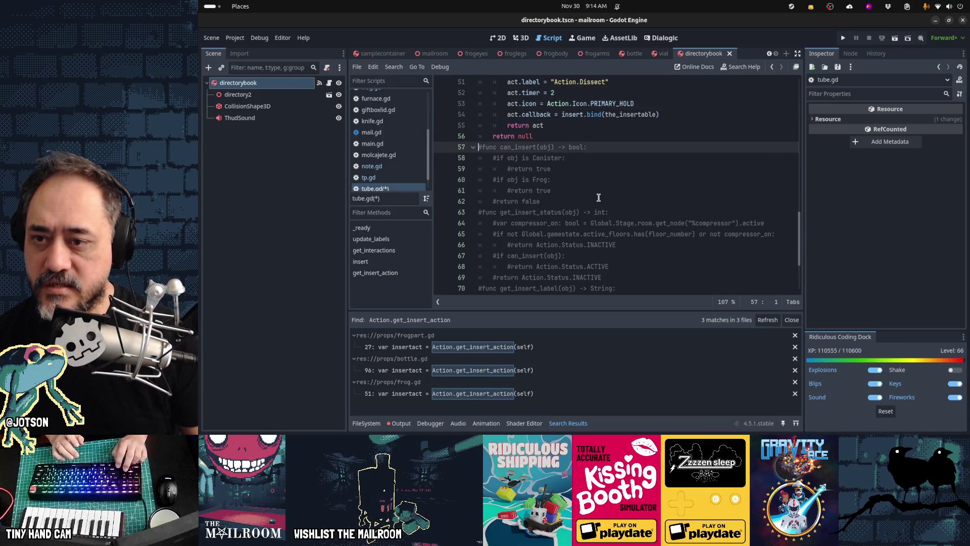
key(Down)
key(Down)
key(Down)
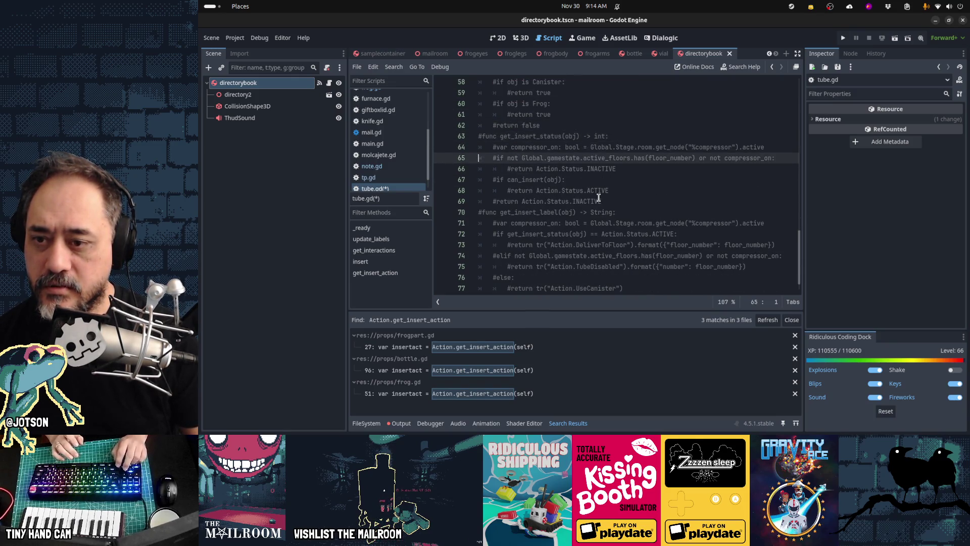
key(Down)
key(Down)
key(shift+Down)
key(shift+Down)
key(shift+Down)
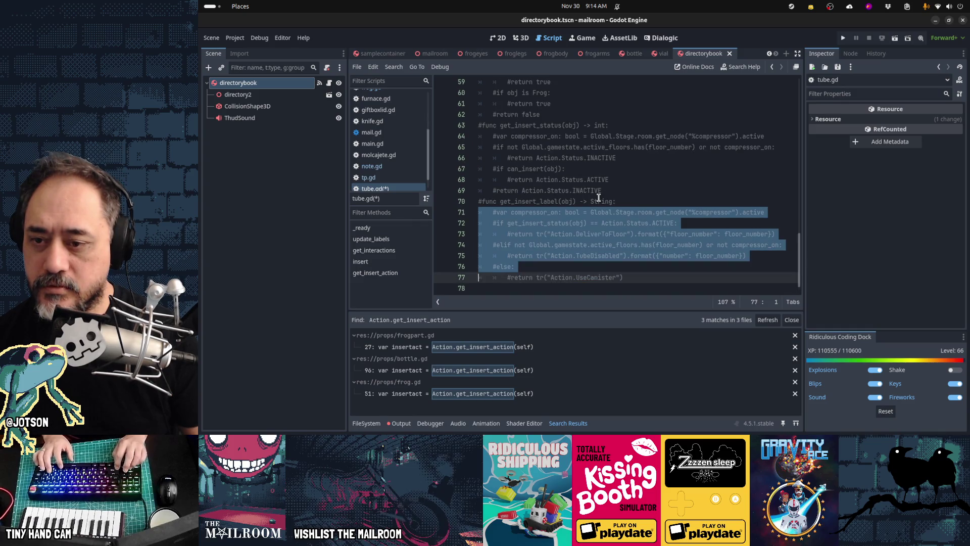
key(Up)
key(Up)
key(Up)
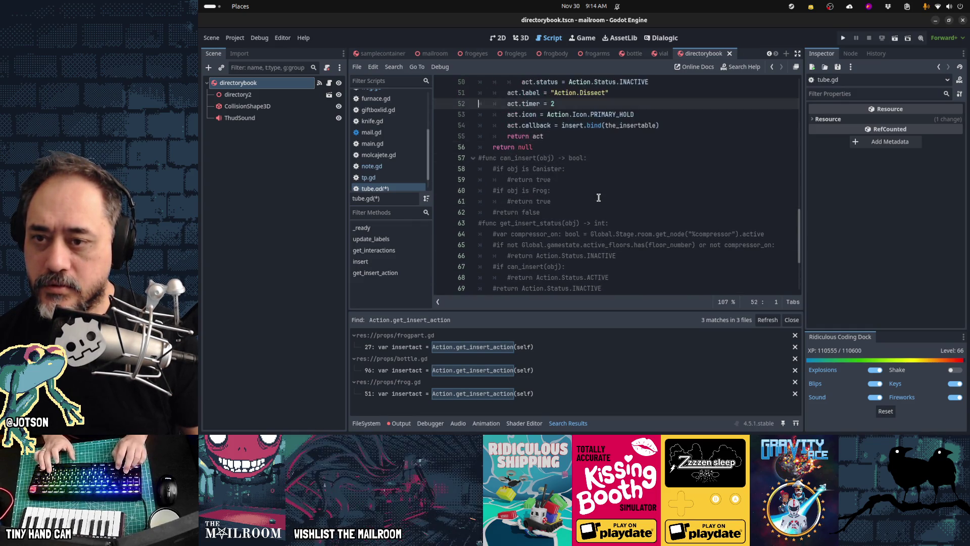
- Paste the label lines below the INACTIVE assignment and indent them into the branch
key(Up)
key(Up)
key(Up)
key(Down)
key(Down)
key(Down)
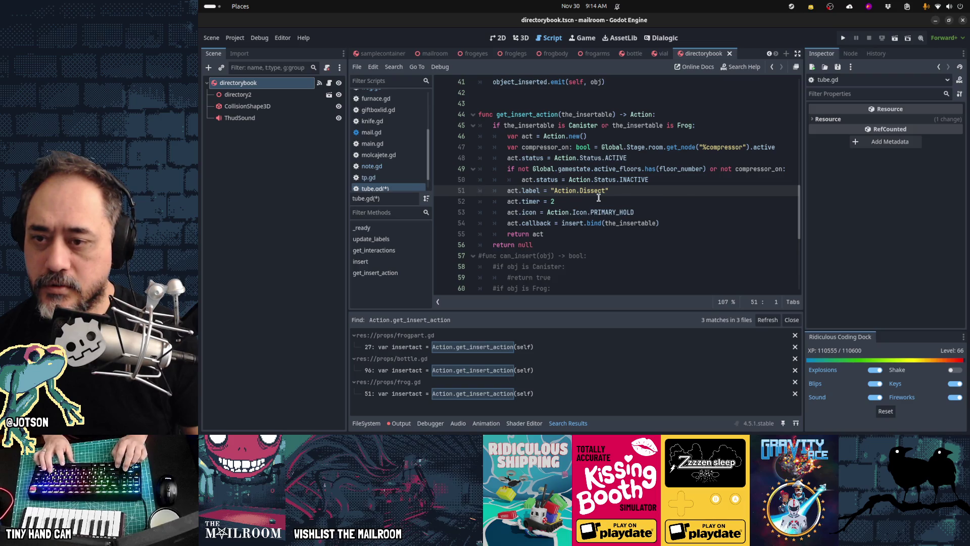
key(ctrl+v)
key(shift+Up)
key(shift+Up)
key(shift+Up)
key(Tab)
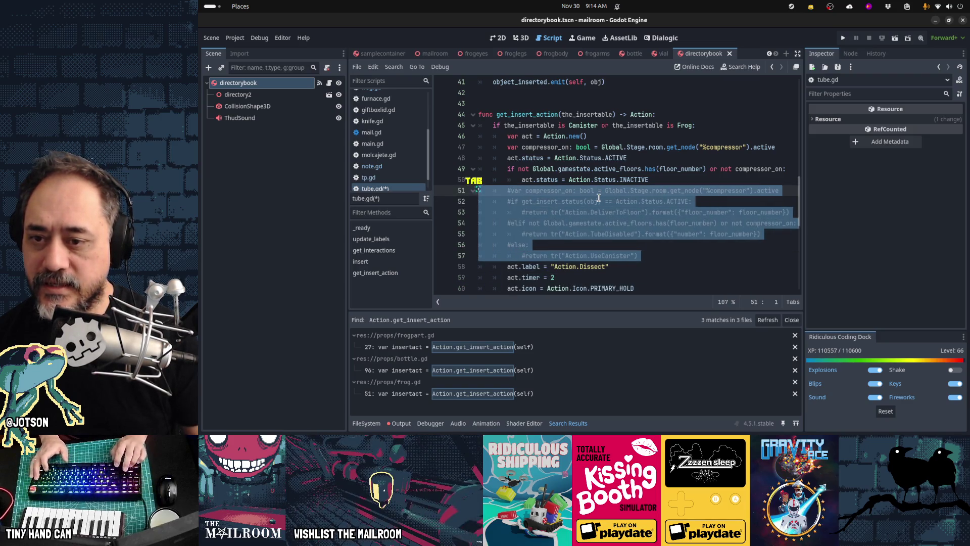
key(Down)
key(Down)
key(Down)
key(Home)
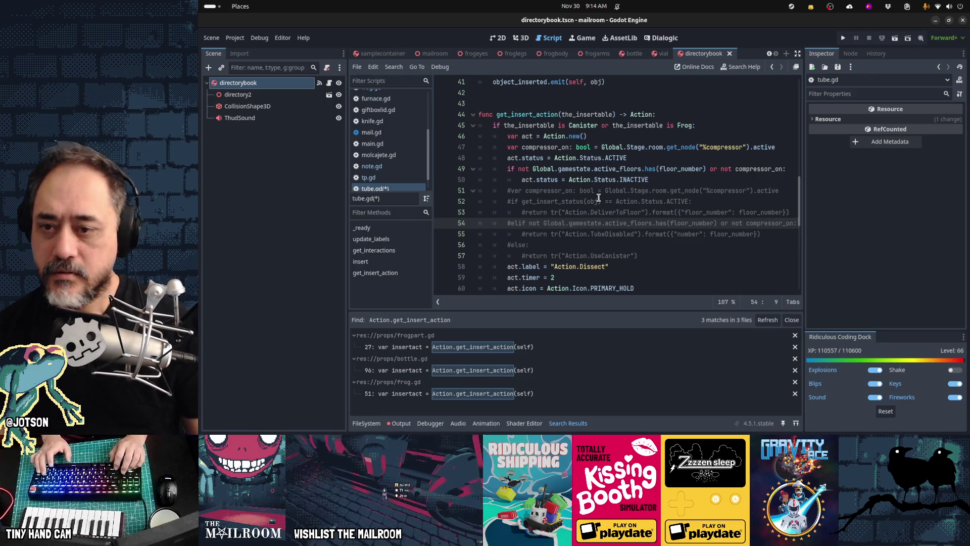
key(Up)
key(Up)
key(Up)
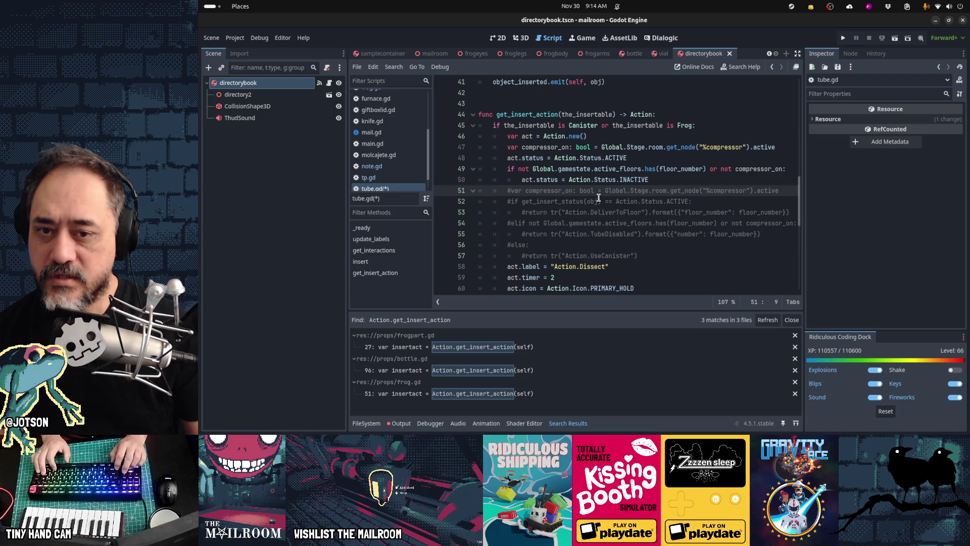
- Delete the commented-out compressor_on line
key(shift+End)
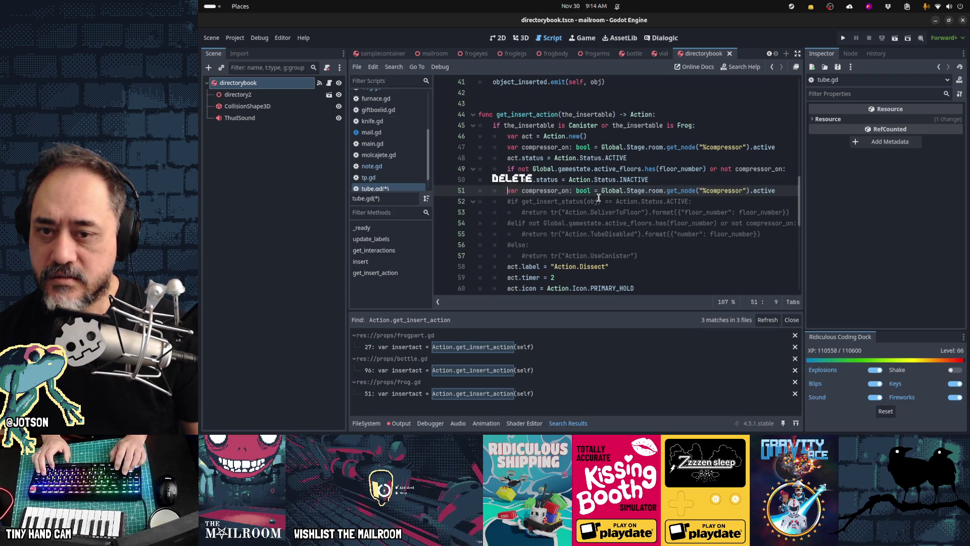
key(Delete)
key(ctrl+x)
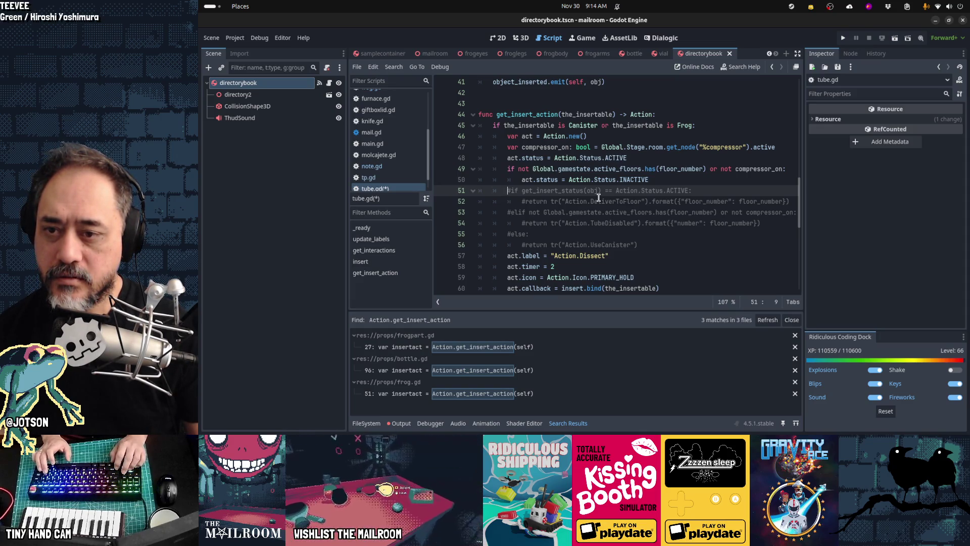
- Uncomment the ACTIVE check so it tests act.status and sets act.label for DeliverToFloor
key(Delete)
key(ctrl+Right)
key(ctrl+shift+Right)
key(ctrl+shift+Right)
text(act.status)
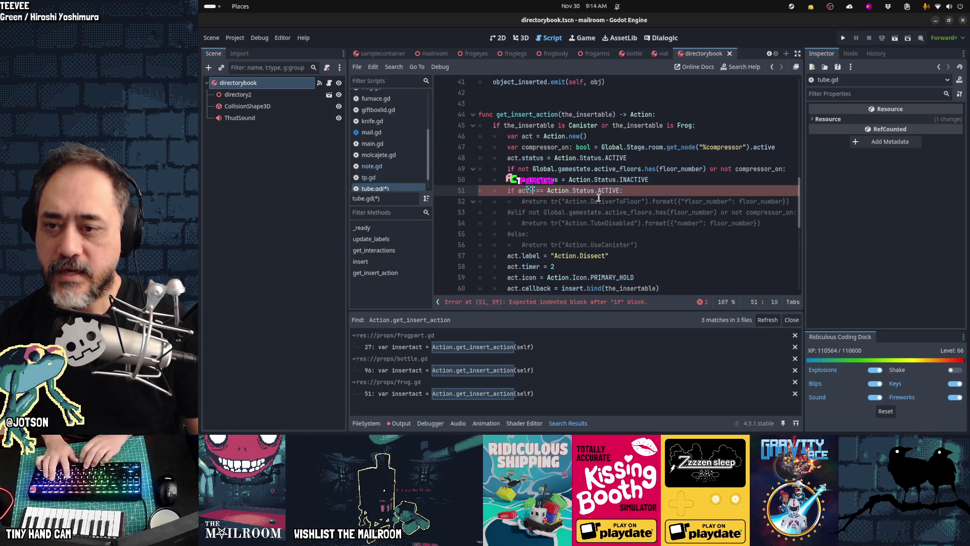
key(Delete)
key(Down)
key(Home)
key(ctrl+shift+Right)
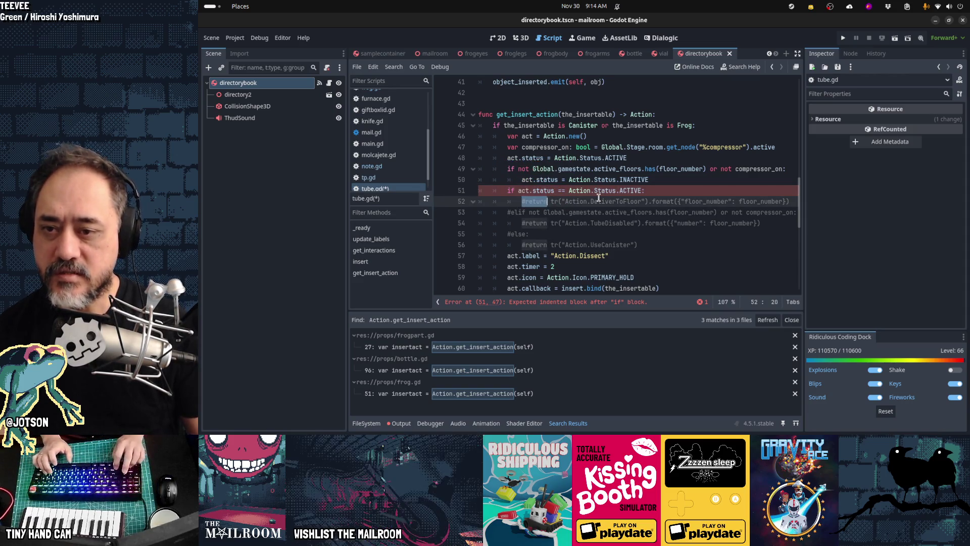
text(act.label =)
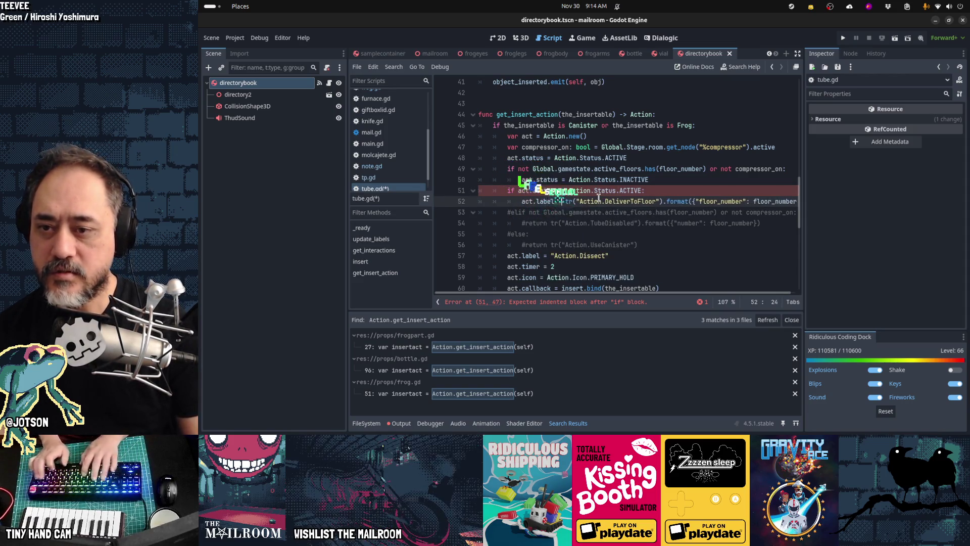
- Uncomment the elif floor check and have it set act.label to TubeDisabled
key(Down)
key(Delete)
key(Down)
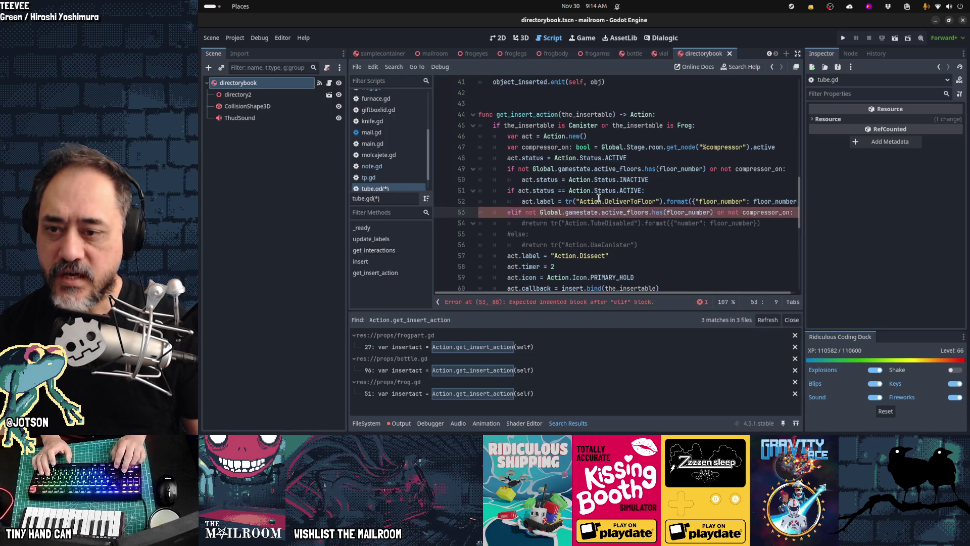
key(Right)
key(Delete)
key(ctrl+Right)
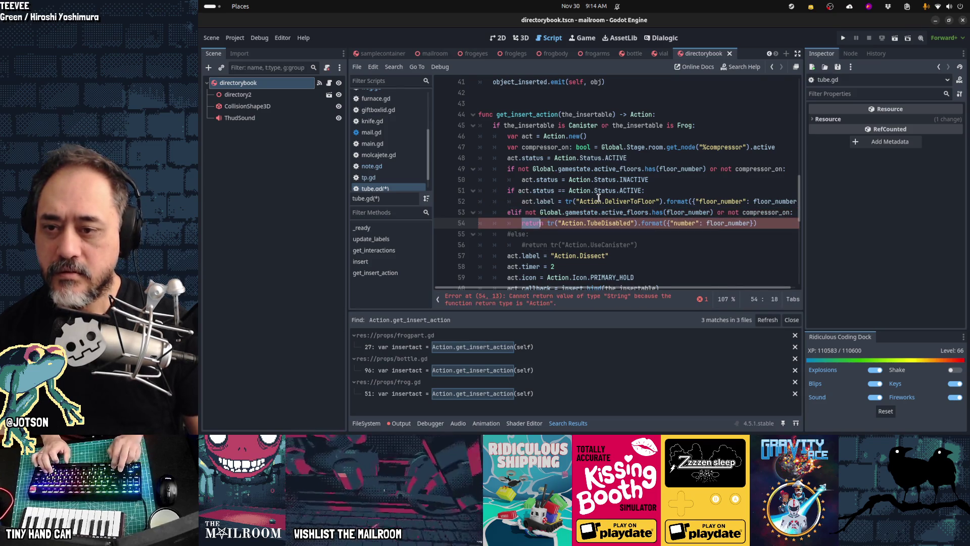
text(act.la)
key(Return)
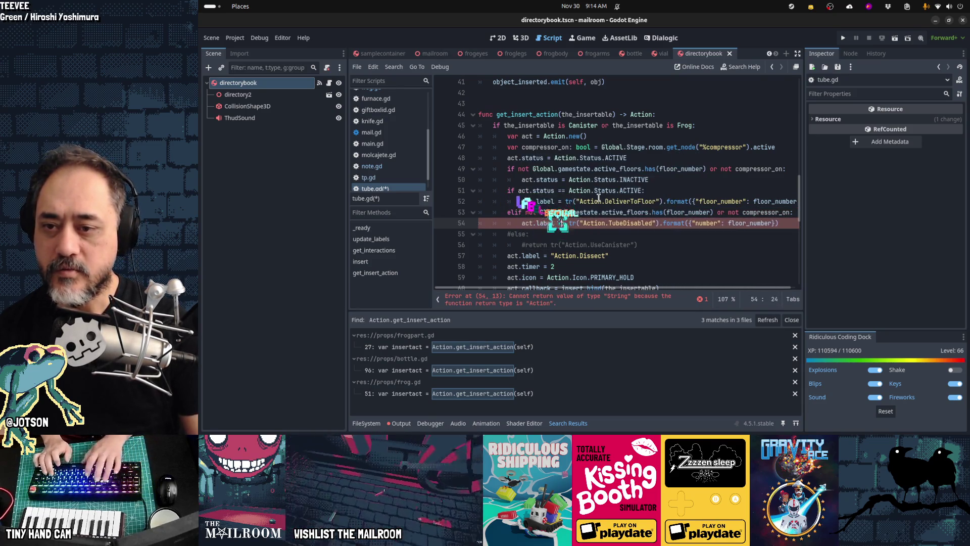
text(=)
key(Down)
key(Home)
- Uncomment else to set act.label to UseCanister, and cut the Action.Dissect label line
key(Delete)
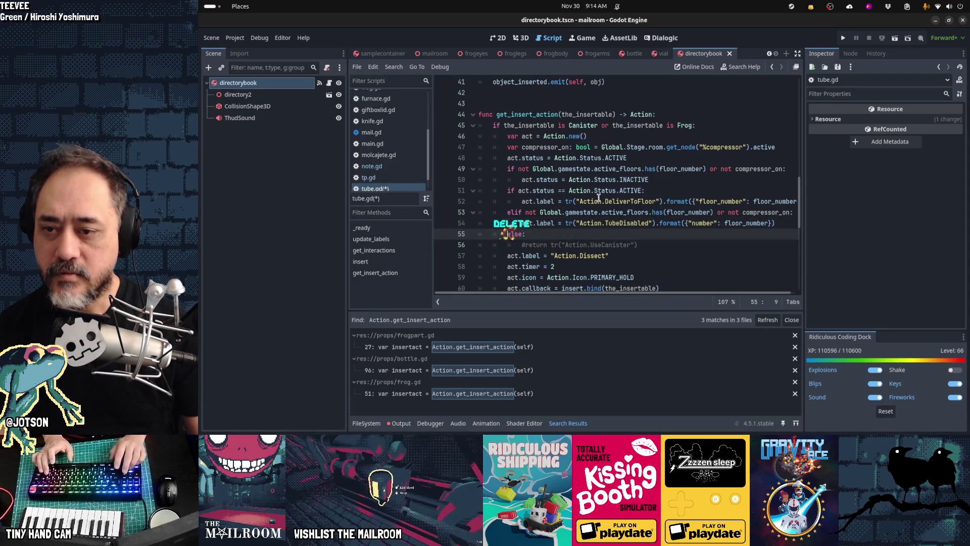
key(Down)
key(ctrl+shift+Right)
text(act.label =)
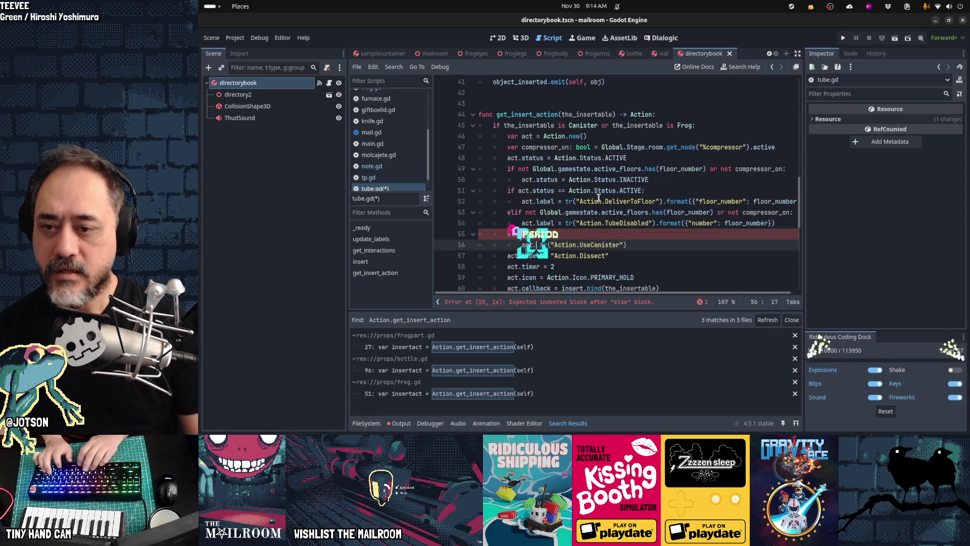
key(Escape)
key(Down)
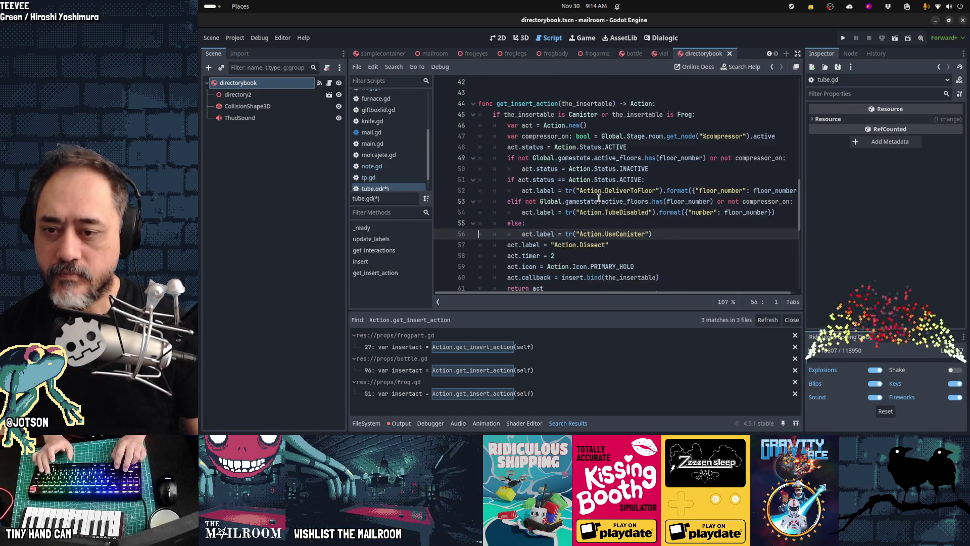
scroll(598, 197, down, 1)
key(ctrl+x)
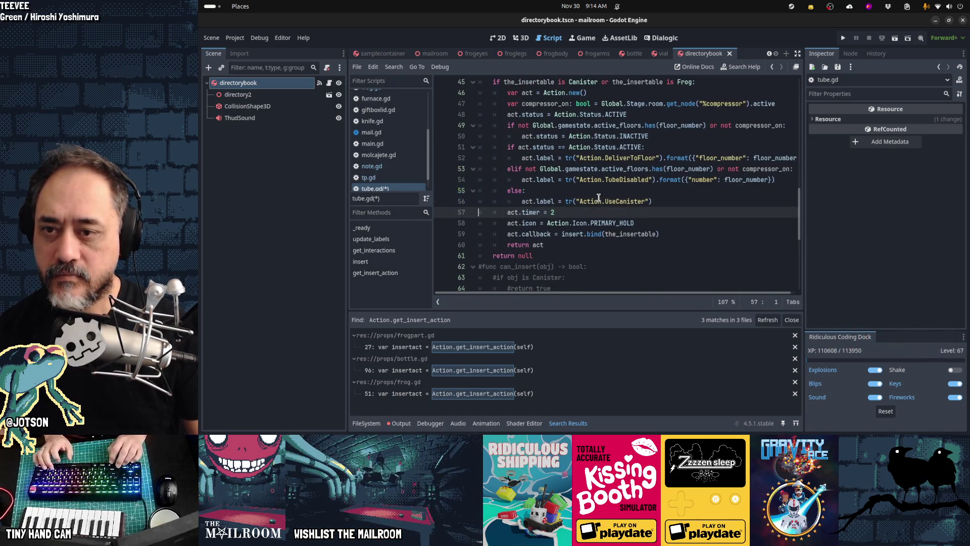
key(Up)
key(Up)
key(Up)
key(Up)
key(Up)
key(Up)
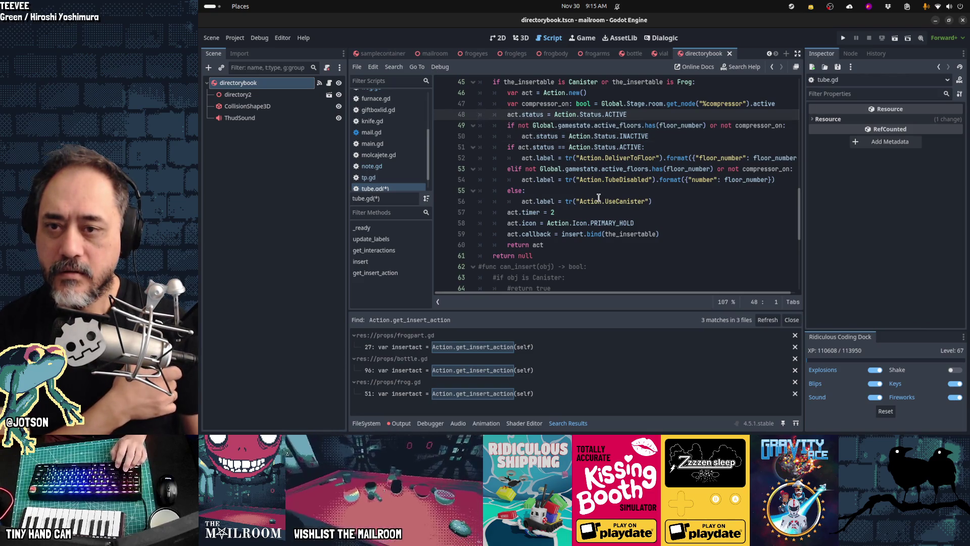
- Move the DeliverToFloor label under act.status = ACTIVE, delete the ACTIVE check, and make elif a plain if
key(Down)
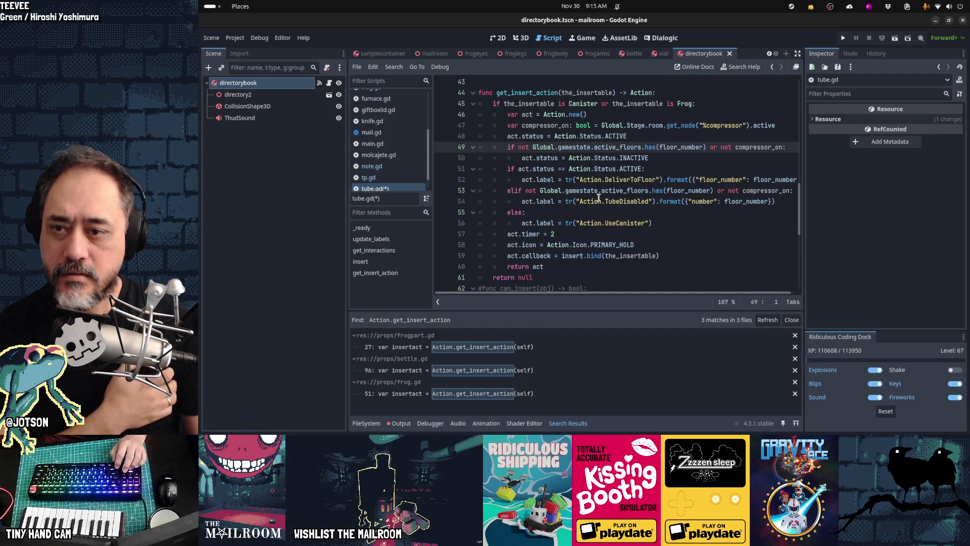
key(Down)
key(Down)
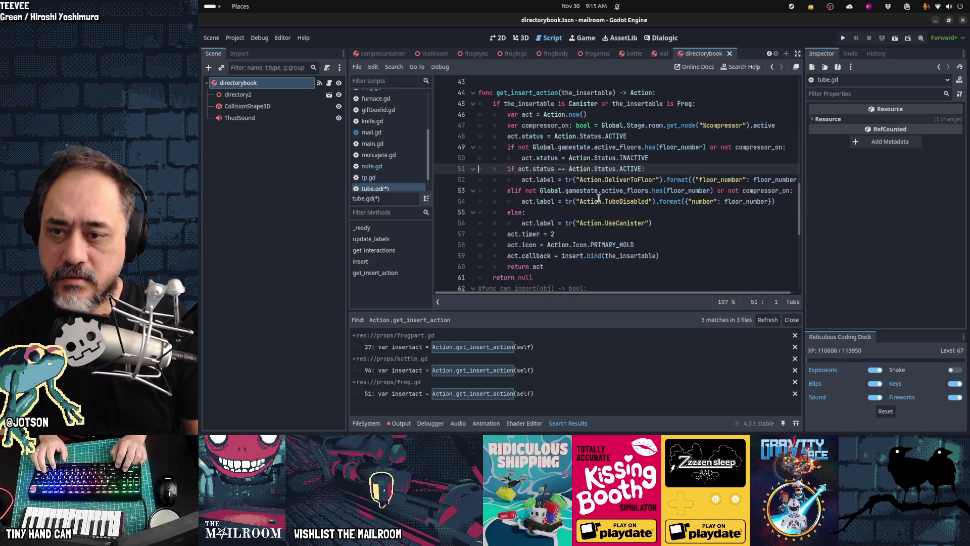
key(Down)
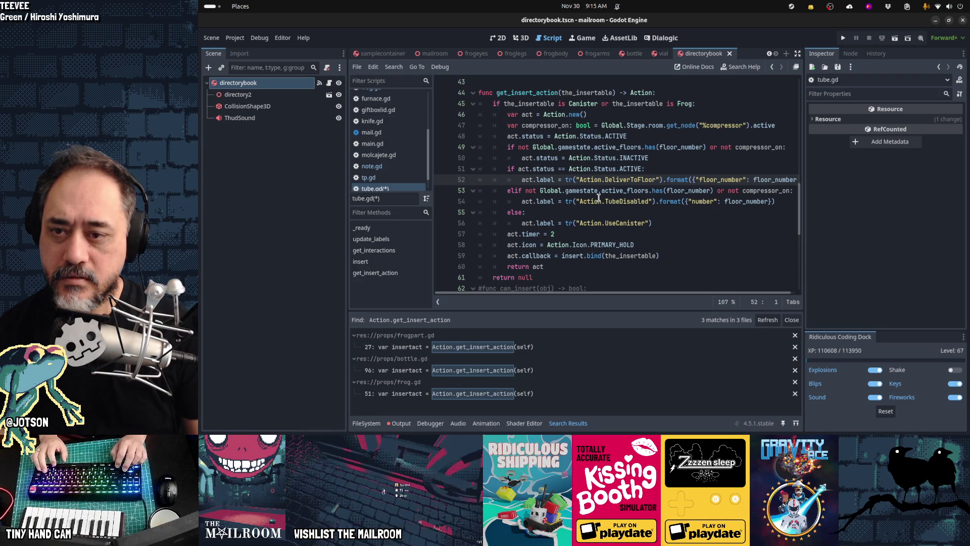
key(ctrl+x)
key(Up)
key(Up)
key(Up)
key(ctrl+v)
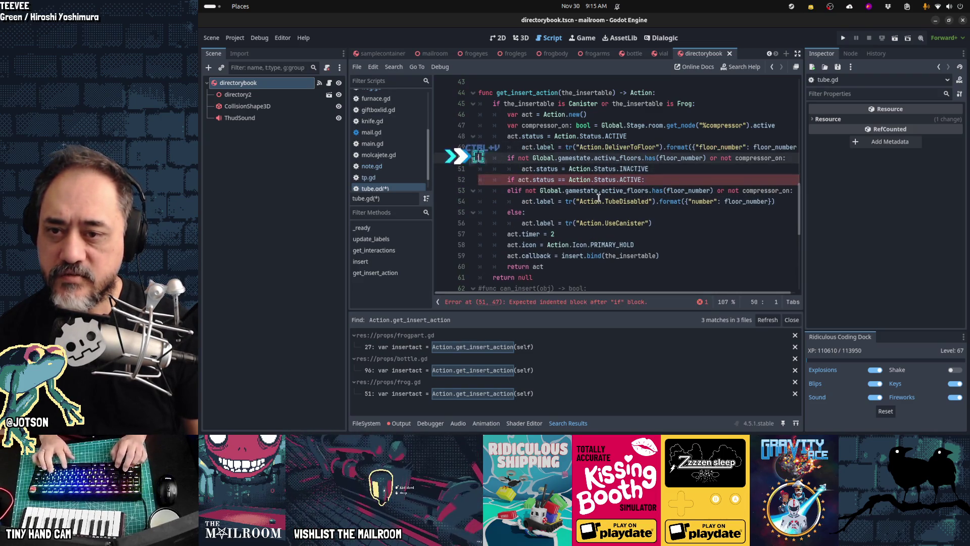
key(shift+Tab)
key(Down)
key(Down)
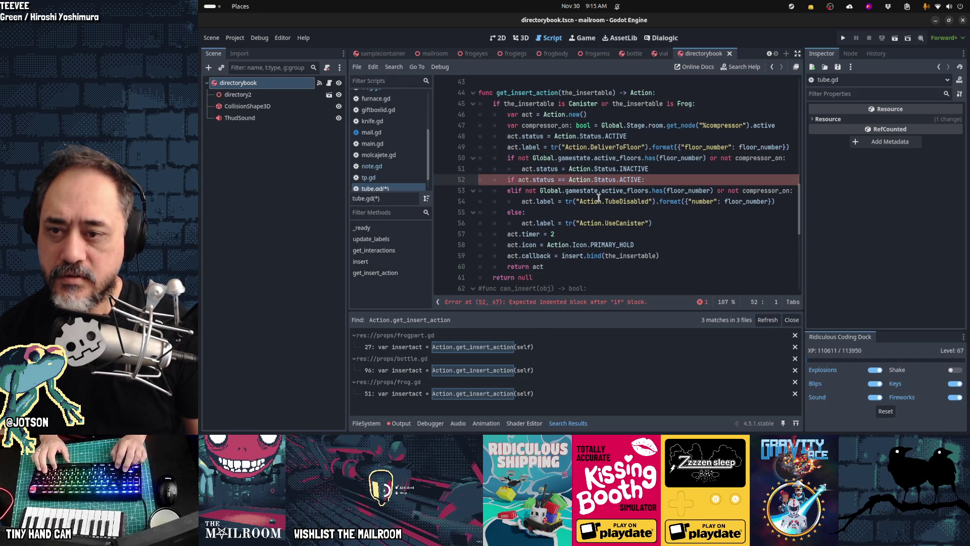
key(ctrl+Delete)
key(Delete)
- Reposition the second floor check line above the INACTIVE status line
key(Up)
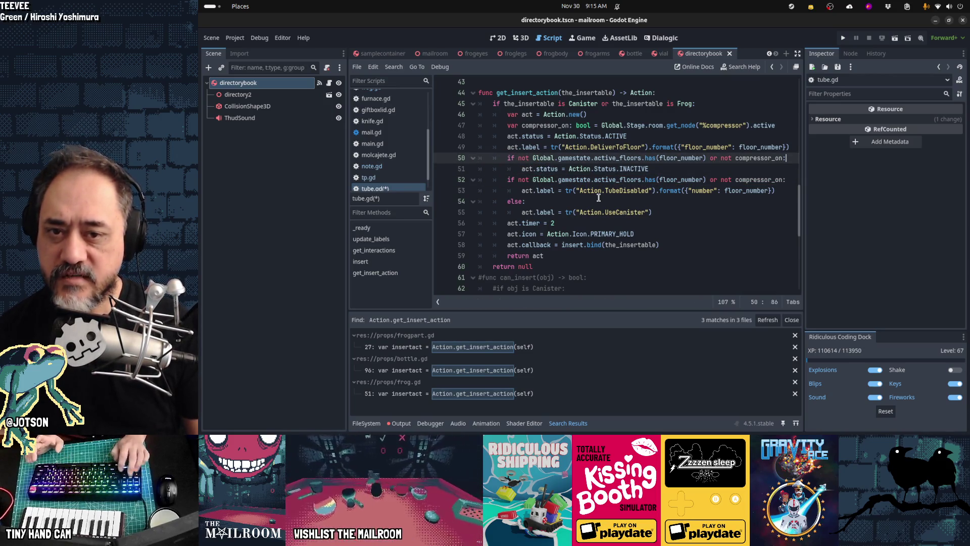
key(Down)
key(End)
key(Home)
key(Down)
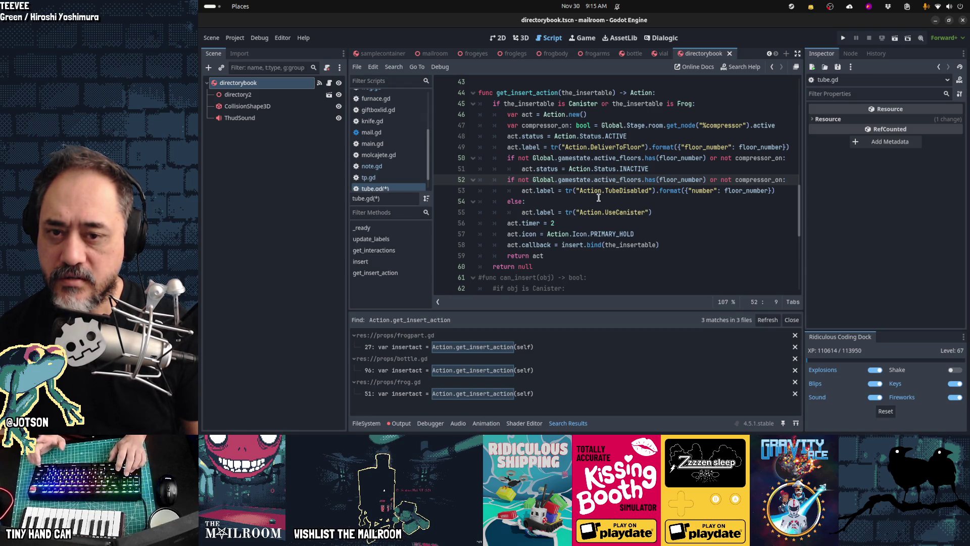
key(ctrl+x)
key(Down)
key(ctrl+v)
key(ctrl+x)
key(Up)
key(Up)
key(ctrl+v)
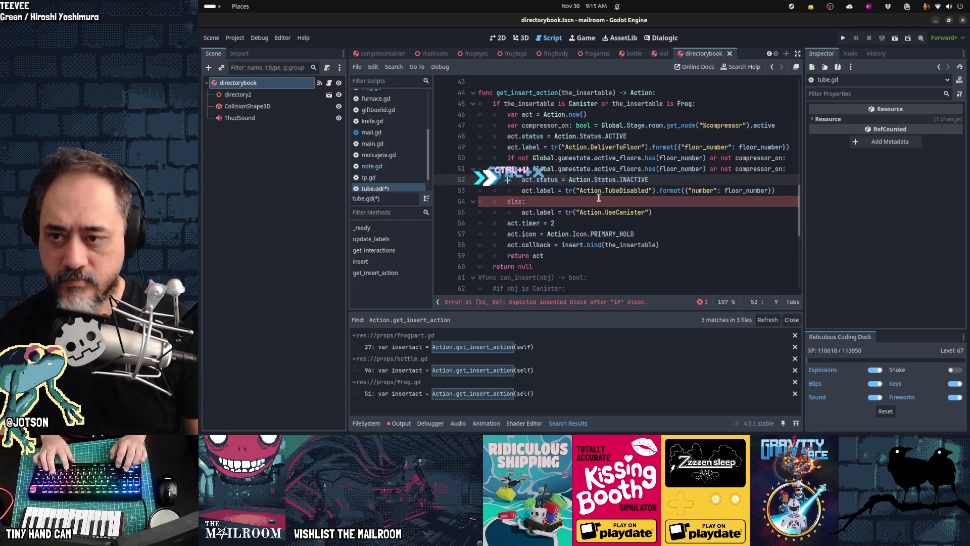
- Remove the duplicate floor check and inspect the active_floors condition
key(Up)
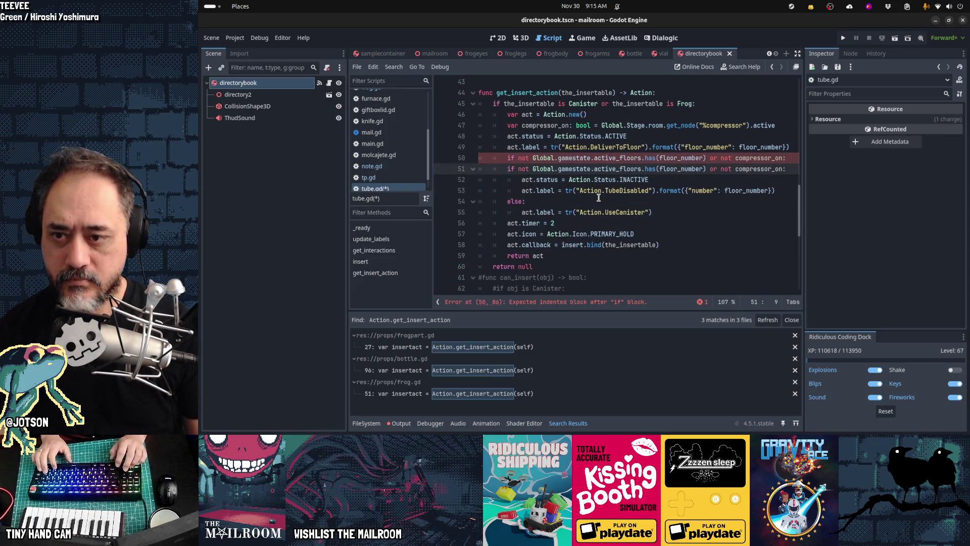
key(ctrl+x)
key(Down)
key(Down)
key(Down)
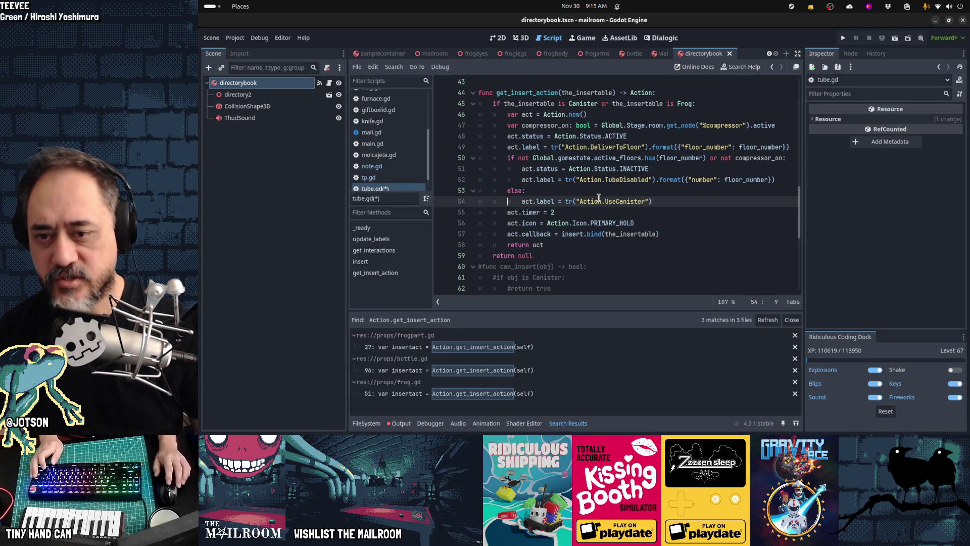
key(alt+Tab)
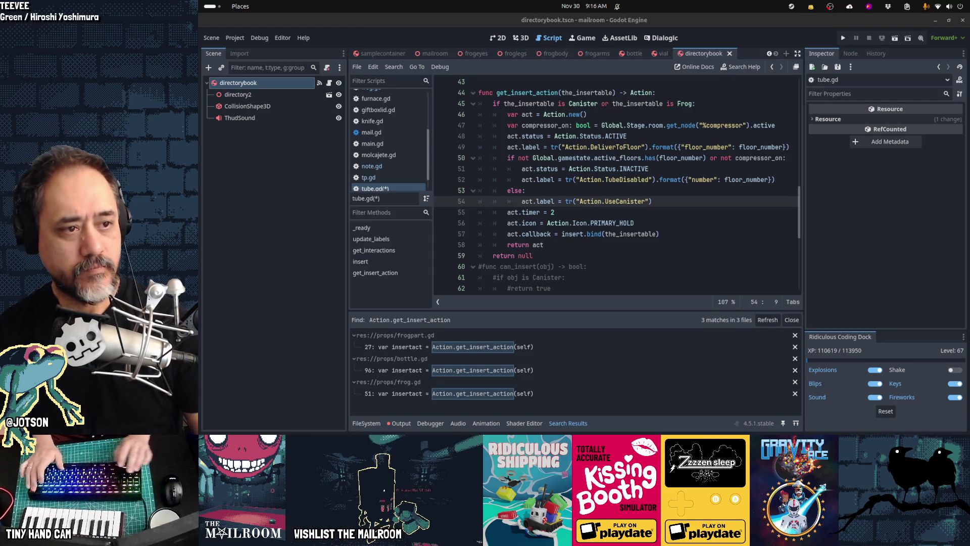
click(656, 158)
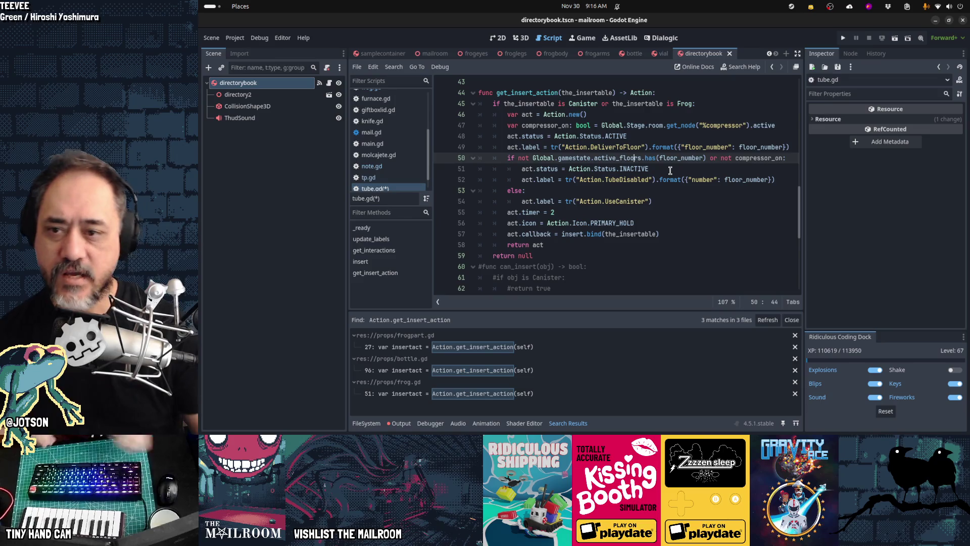
click(670, 170)
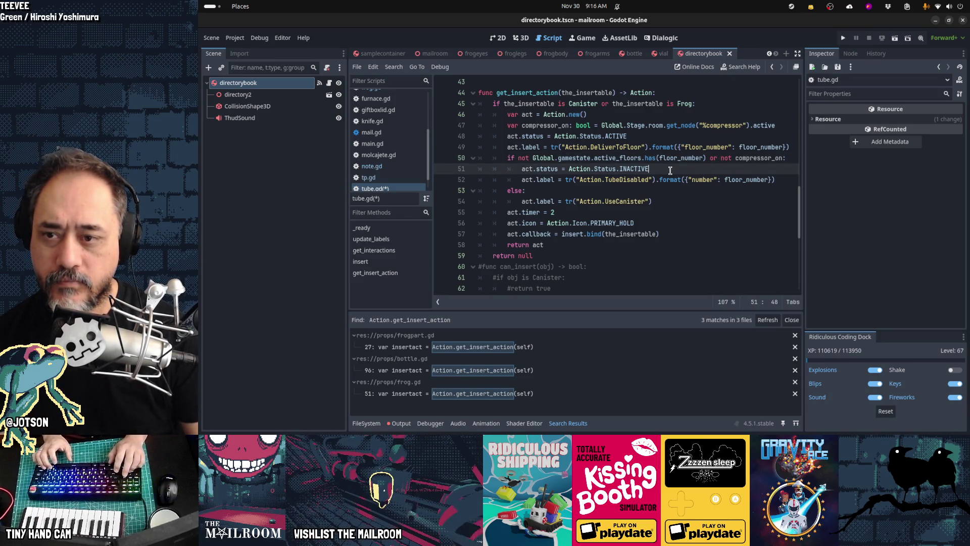
- Undo four edits to restore the INACTIVE check and DeliverToFloor/TubeDisabled/UseCanister chain, then select the floor check
key(Home)
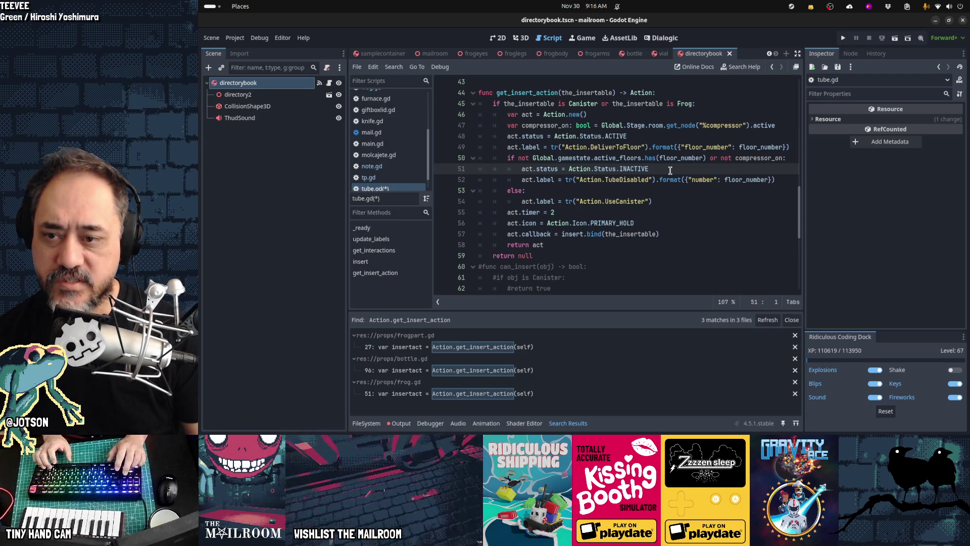
key(ctrl+z)
key(ctrl+z)
key(ctrl+z)
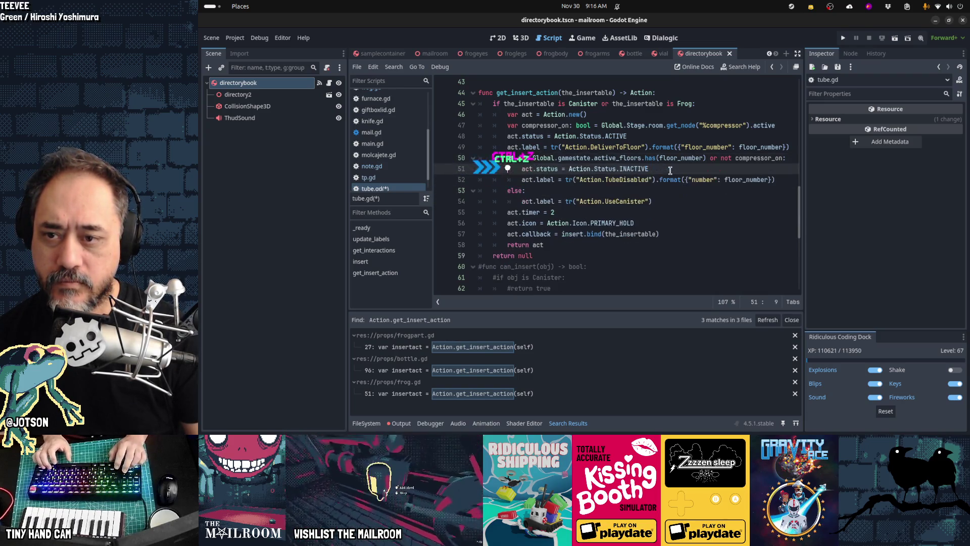
key(ctrl+z)
key(ctrl+z)
key(ctrl+z)
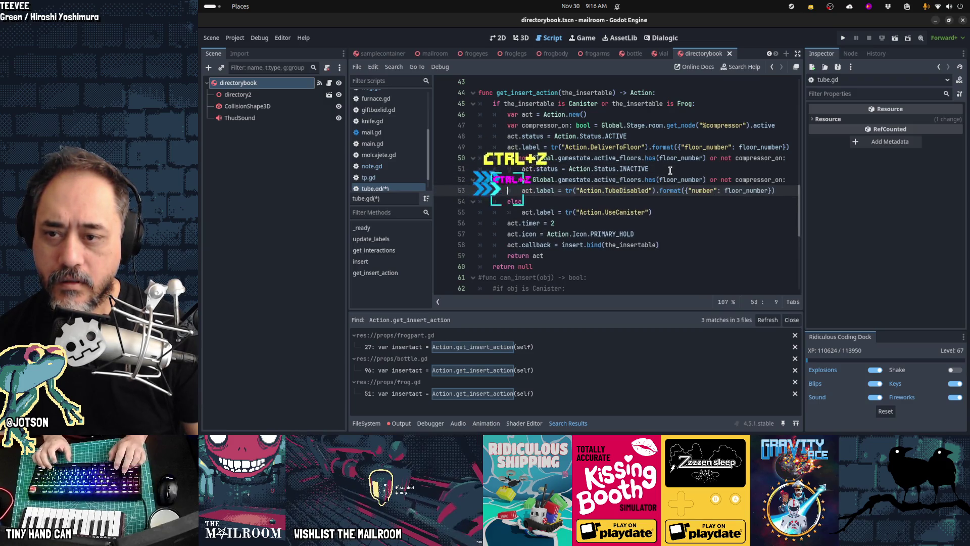
key(ctrl+z)
key(ctrl+z)
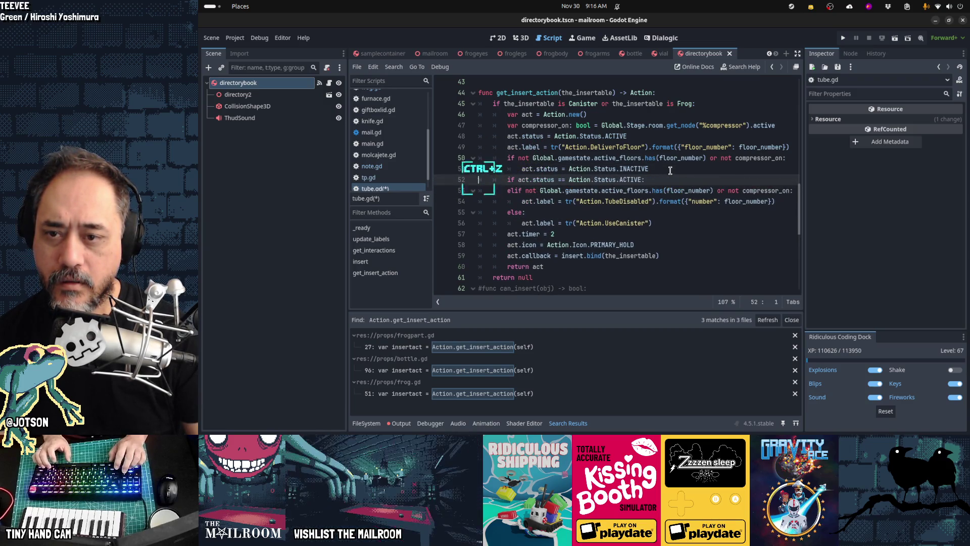
key(ctrl+z)
key(ctrl+z)
key(ctrl+z)
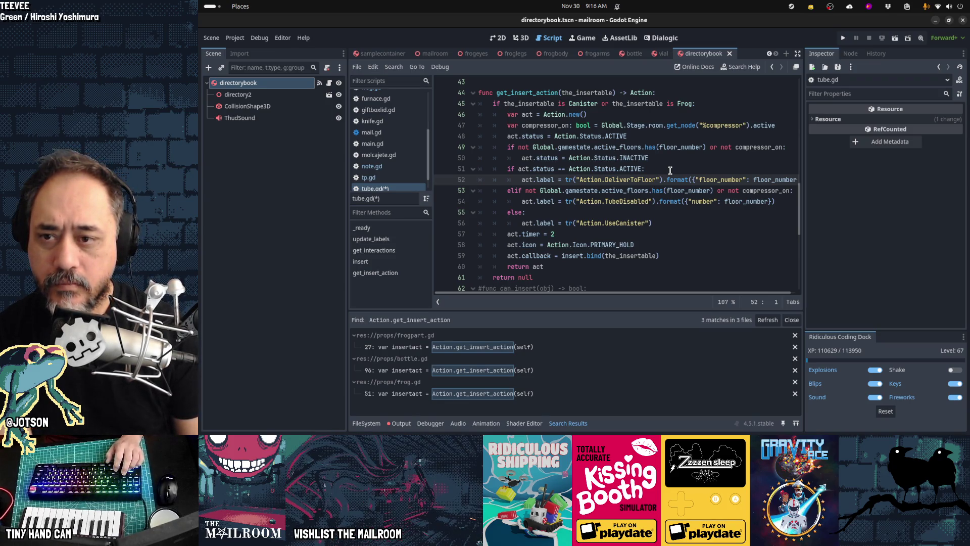
key(Up)
key(Up)
key(Up)
key(shift+Down)
key(shift+Down)
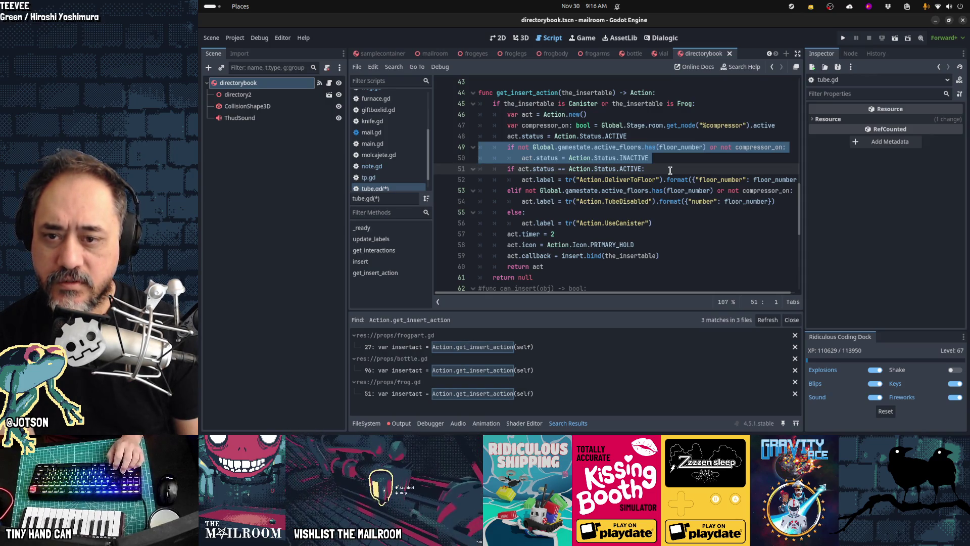
- Paste the TubeDisabled label under act.status = INACTIVE and cut the elif floor/compressor line
key(Down)
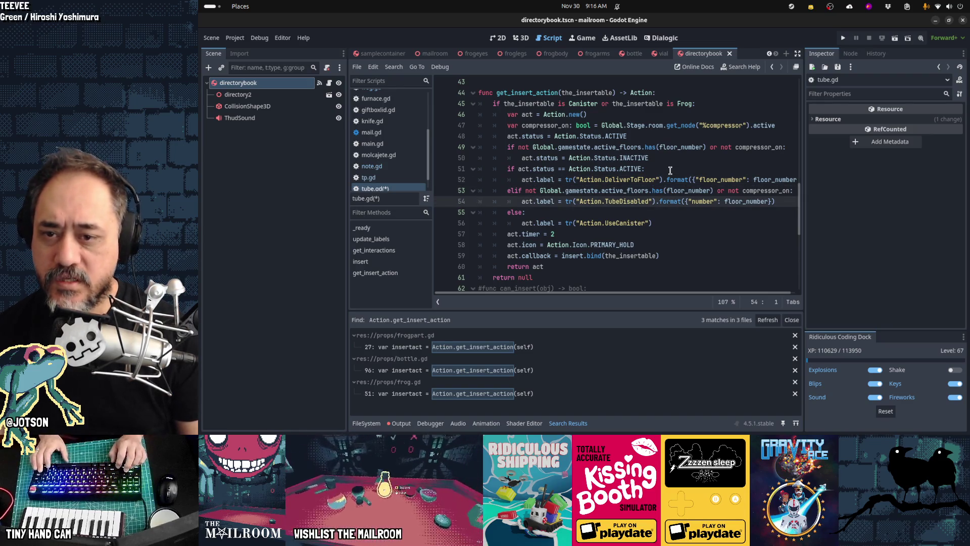
key(ctrl+x)
key(Up)
key(ctrl+v)
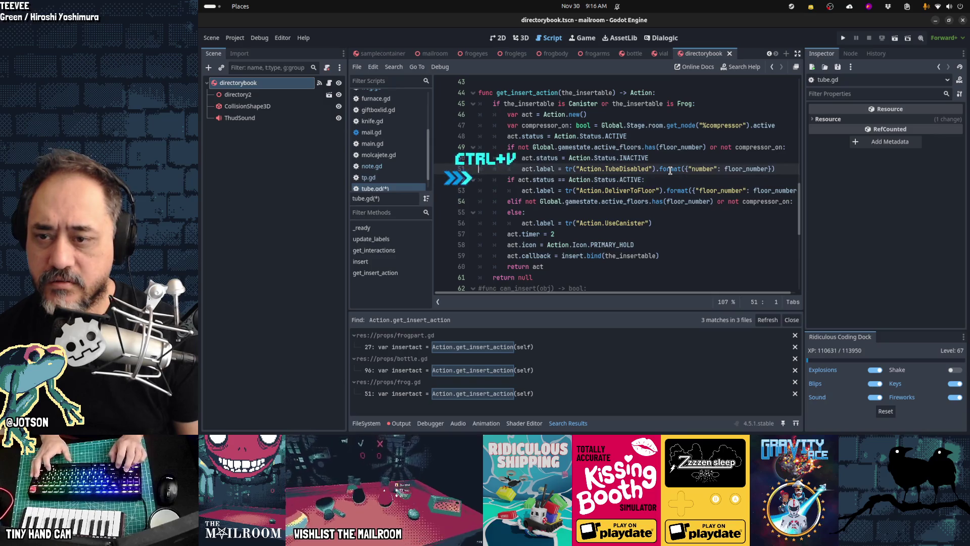
key(Down)
key(Down)
key(ctrl+x)
key(Up)
key(Up)
key(Up)
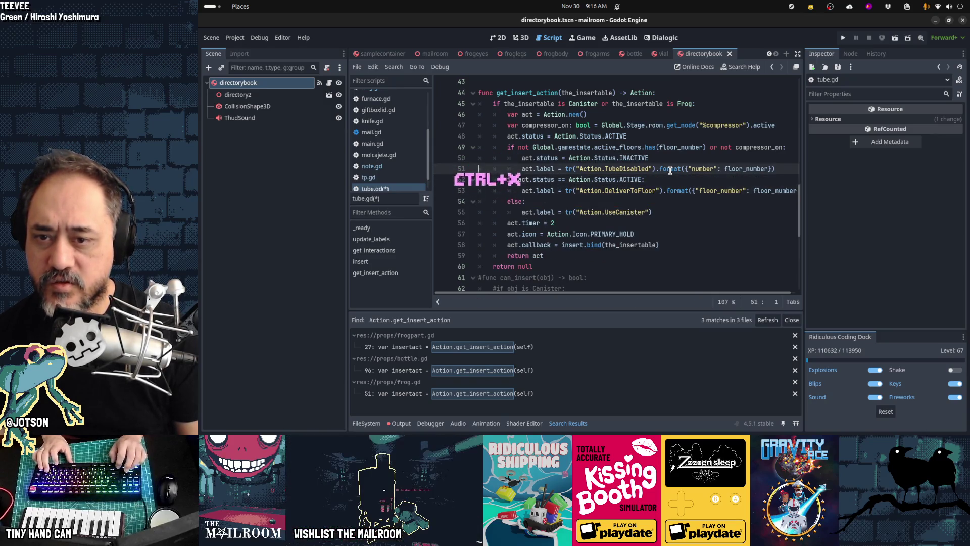
key(Down)
key(Down)
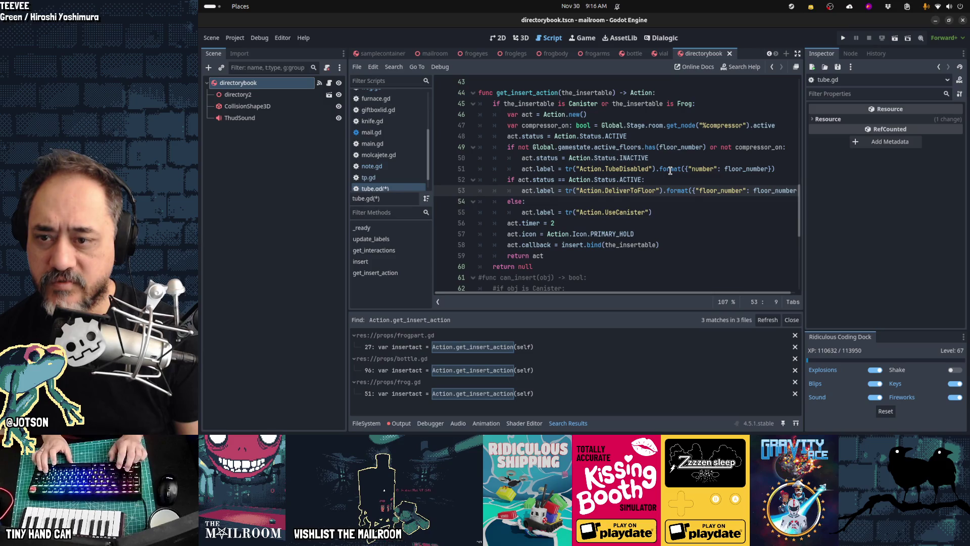
key(Down)
key(Down)
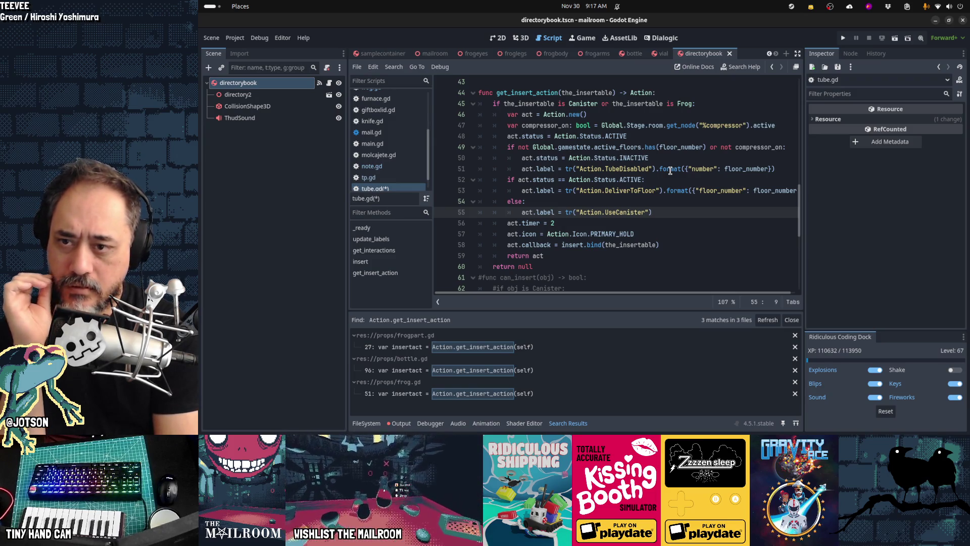
key(Up)
key(Up)
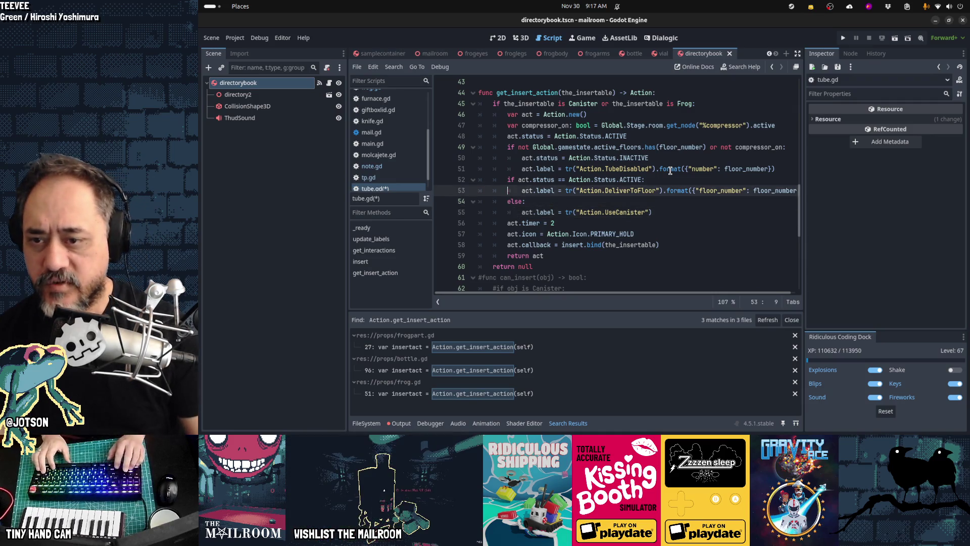
- Move the DeliverToFloor label line above the floor check and outdent it
key(ctrl+x)
key(Up)
key(Up)
key(Up)
key(ctrl+v)
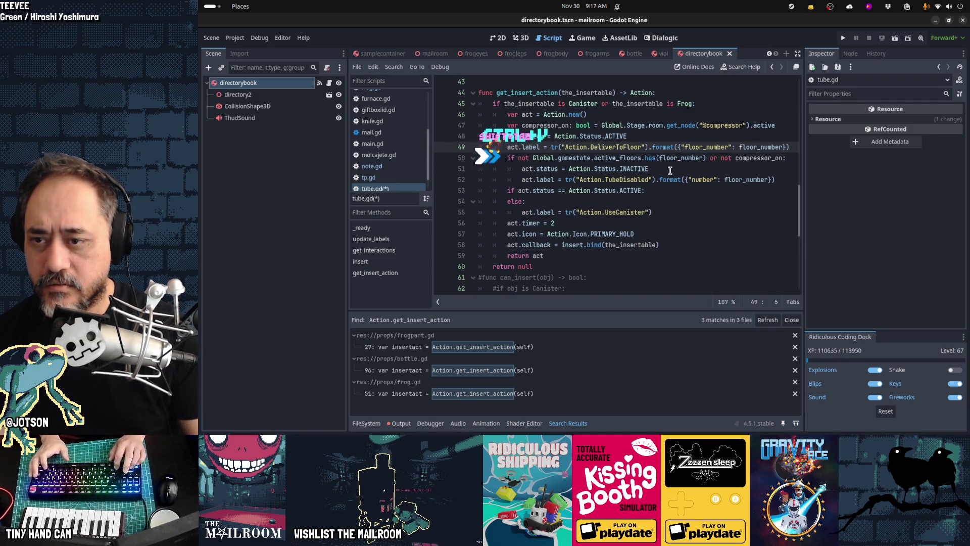
key(shift+Tab)
- Remove the else line, change == to != and turn the status check into elif
key(Down)
key(Down)
key(End)
key(shift+Down)
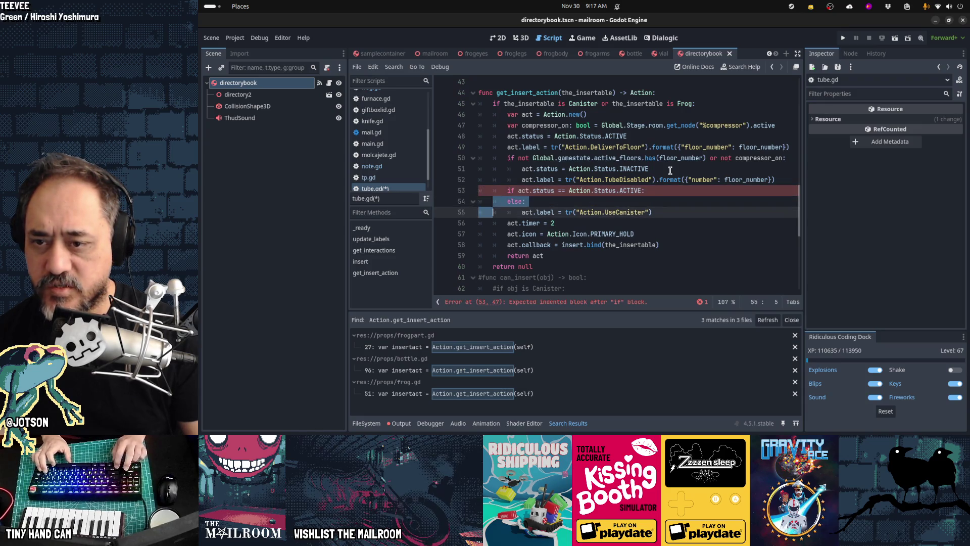
key(Delete)
key(Delete)
key(BackSpace)
text(!=)
key(Down)
key(Home)
key(Home)
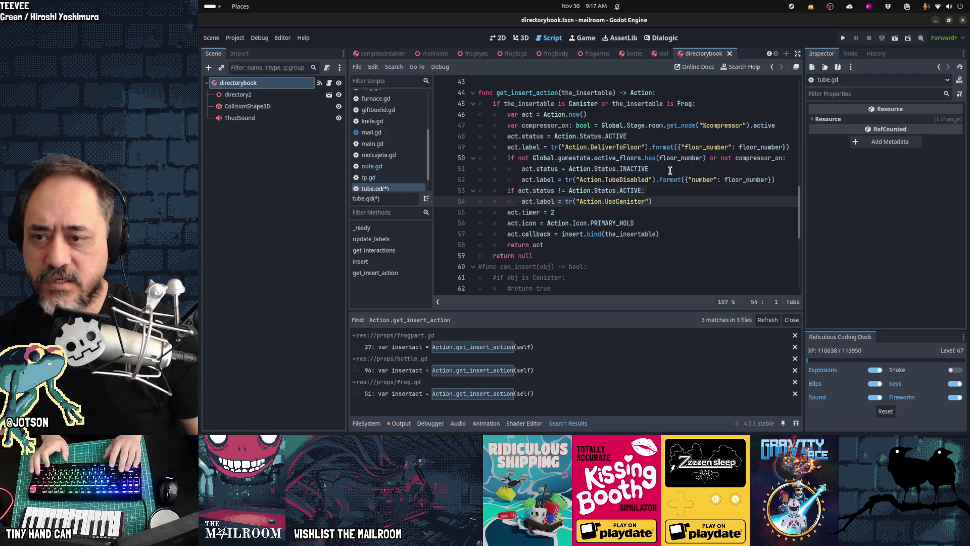
key(Up)
key(Home)
text(el)
key(Left)
key(Left)
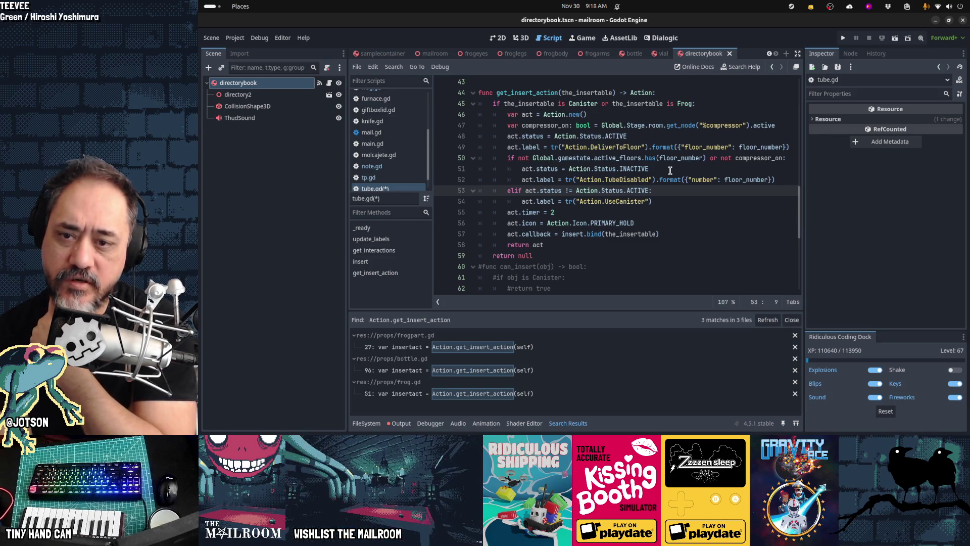
- Undo the branch rewrite back to the TubeDisabled label and review the floor and ACTIVE checks
key(ctrl+z)
key(ctrl+z)
key(ctrl+z)
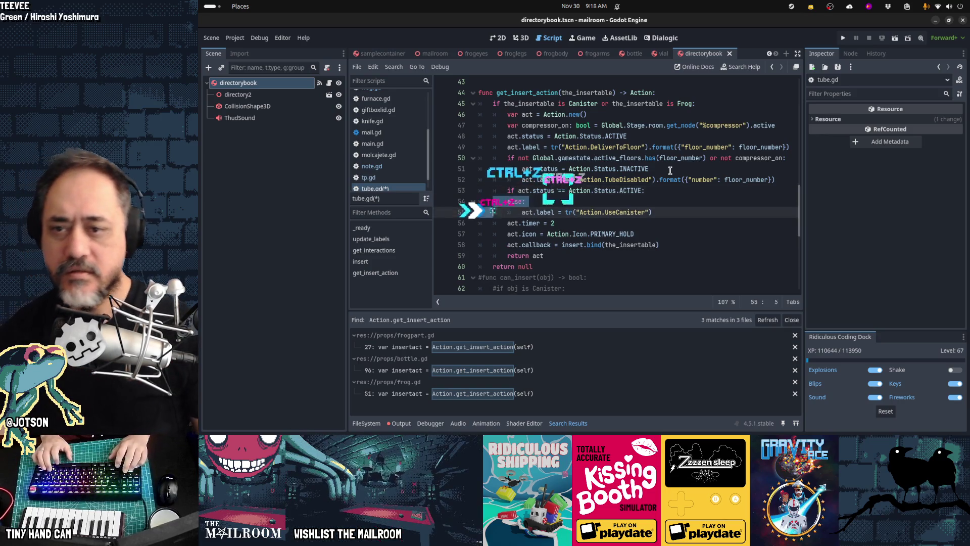
key(ctrl+z)
key(ctrl+z)
key(ctrl+z)
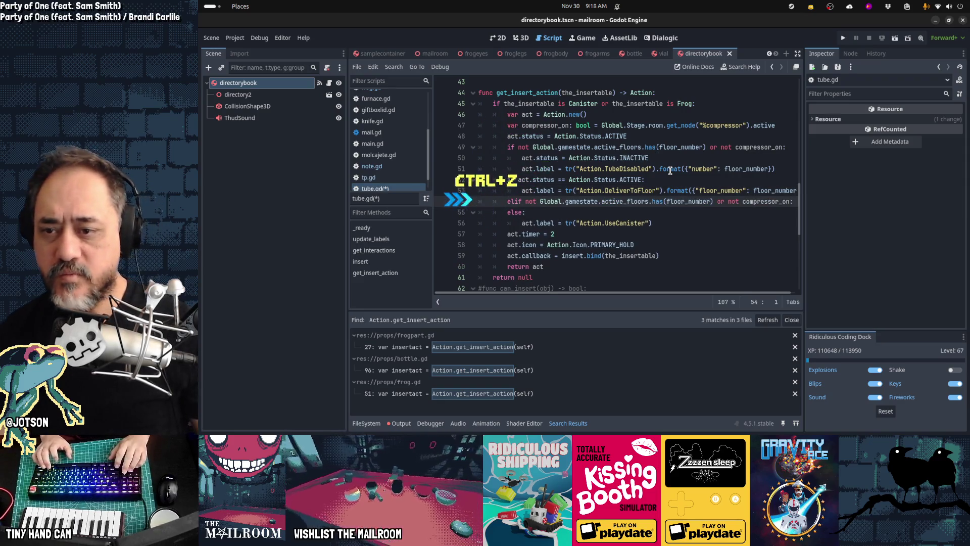
key(ctrl+z)
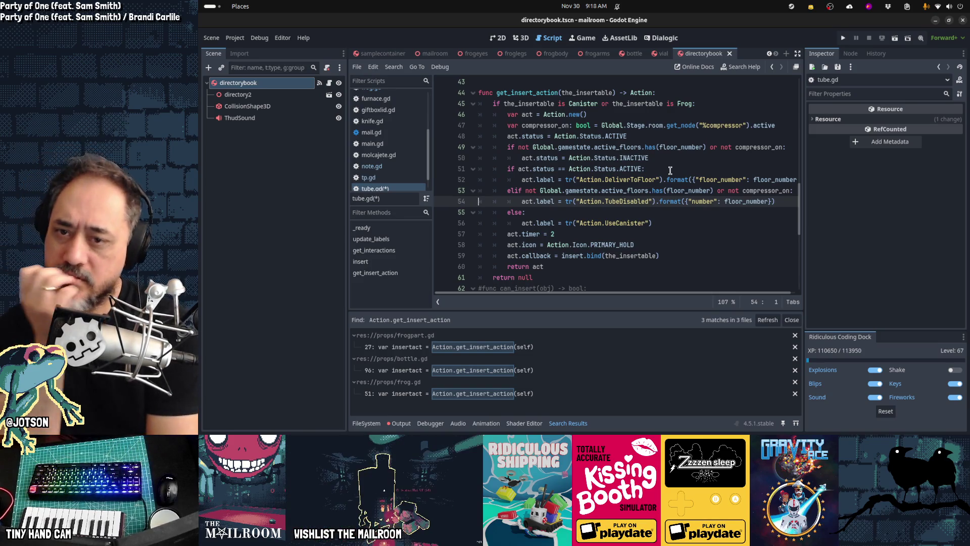
key(Up)
key(Up)
key(Up)
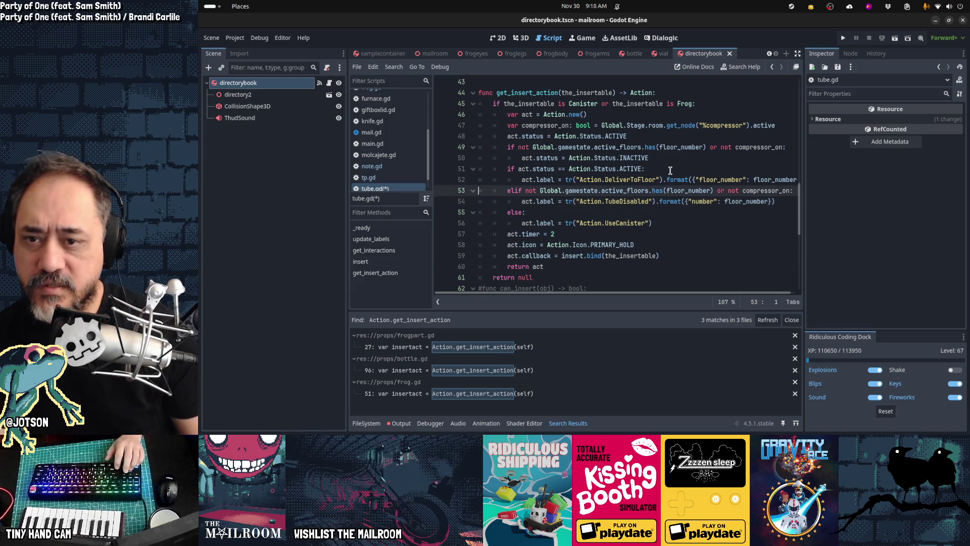
key(Up)
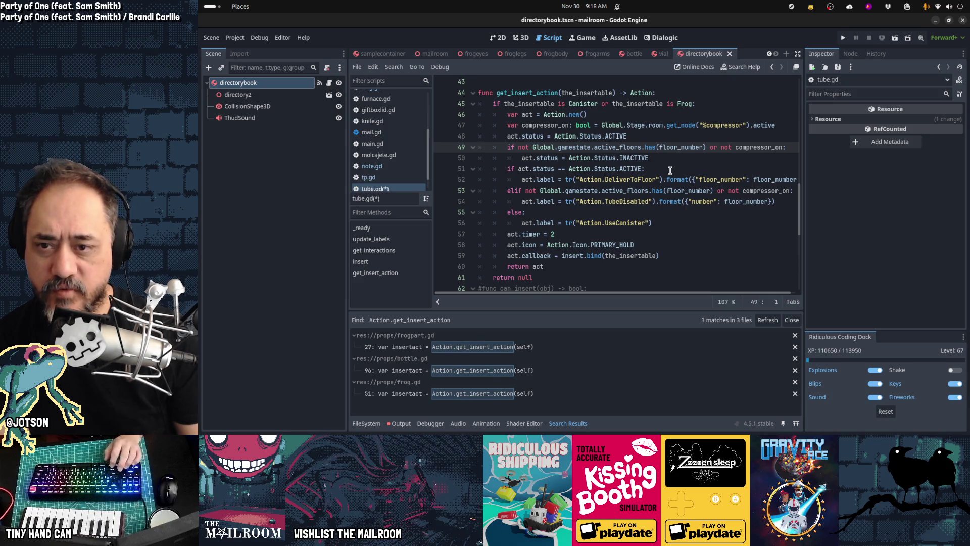
key(Down)
key(Down)
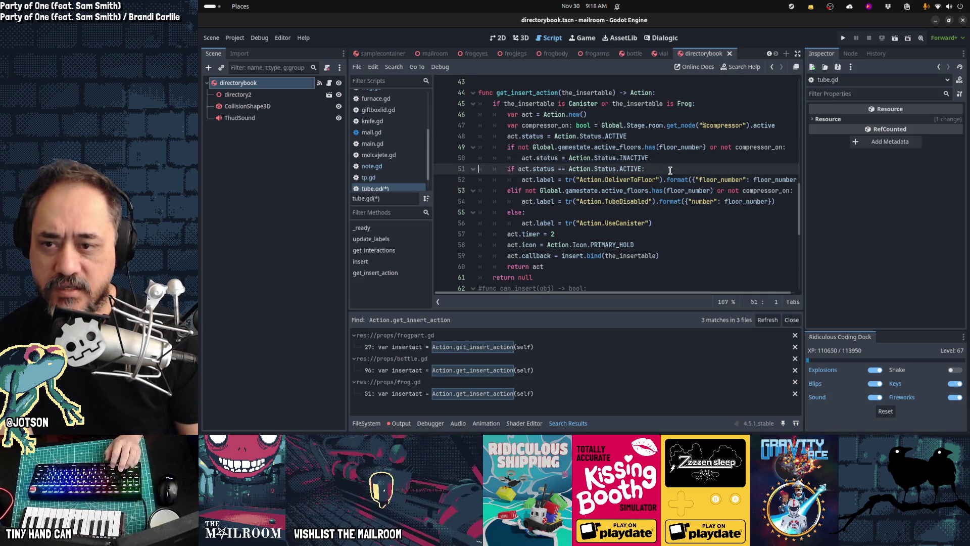
key(shift+Down)
key(shift+Down)
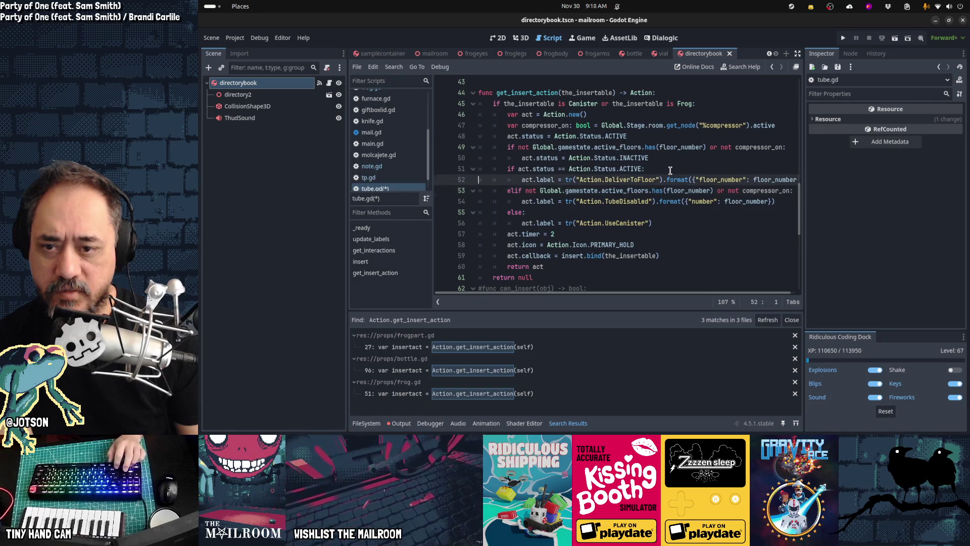
key(Right)
key(Right)
key(Right)
key(Right)
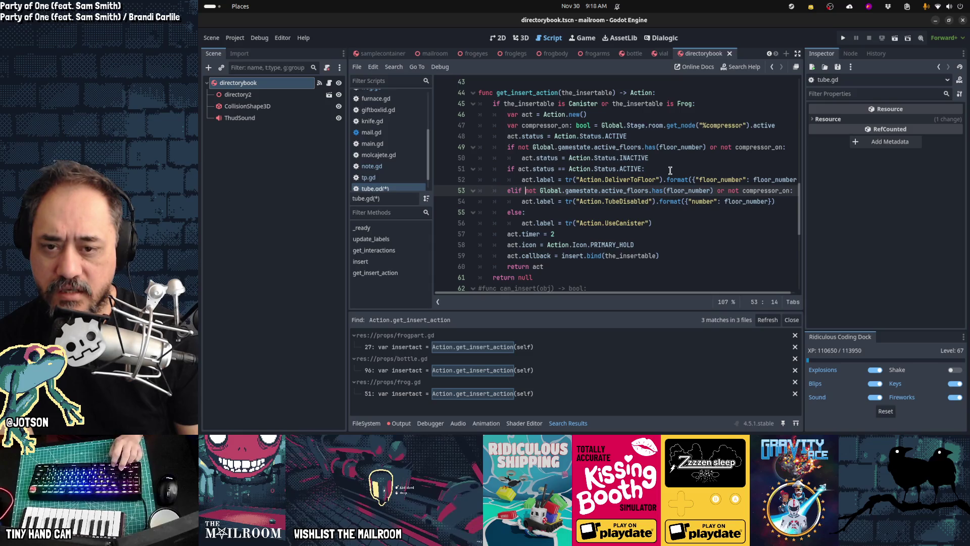
key(shift+End)
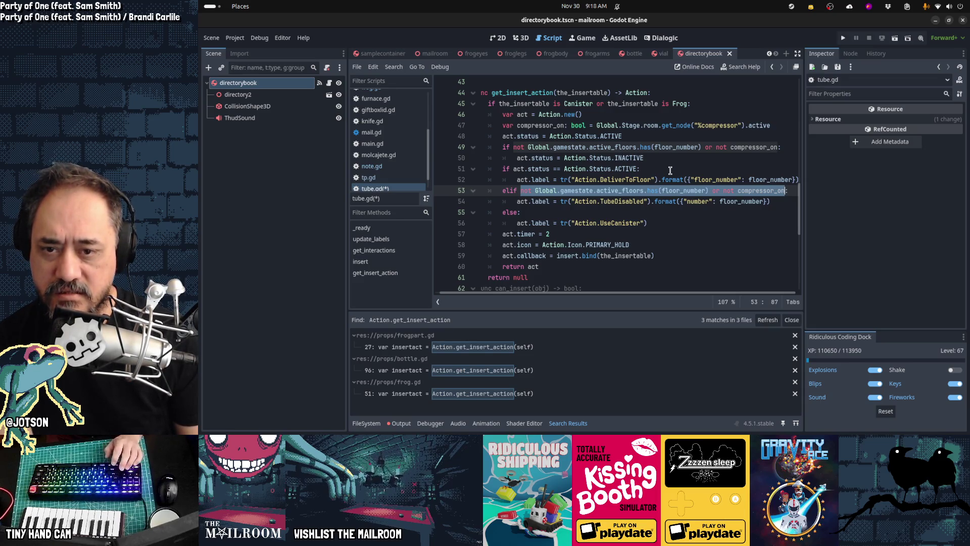
- Review the TubeDisabled, INACTIVE and UseCanister label lines
key(Down)
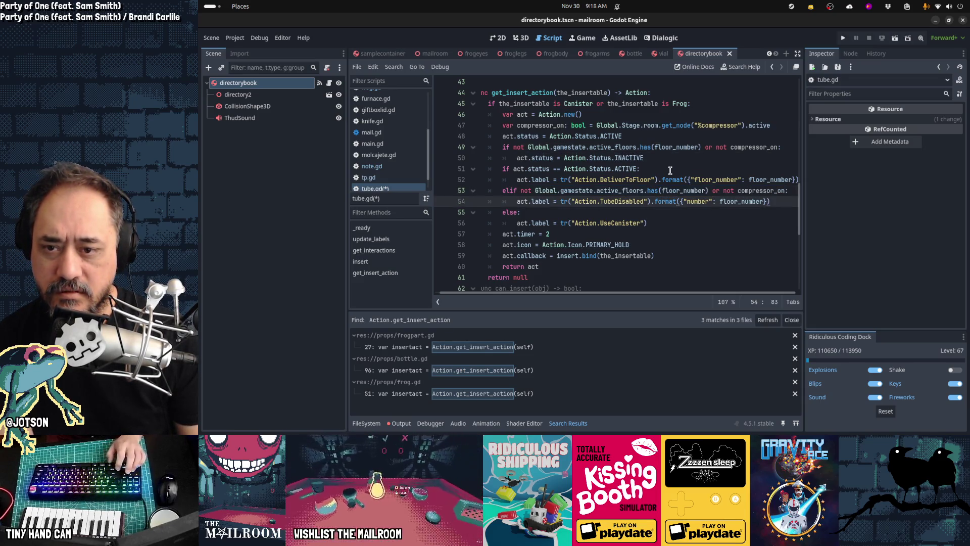
key(shift+Home)
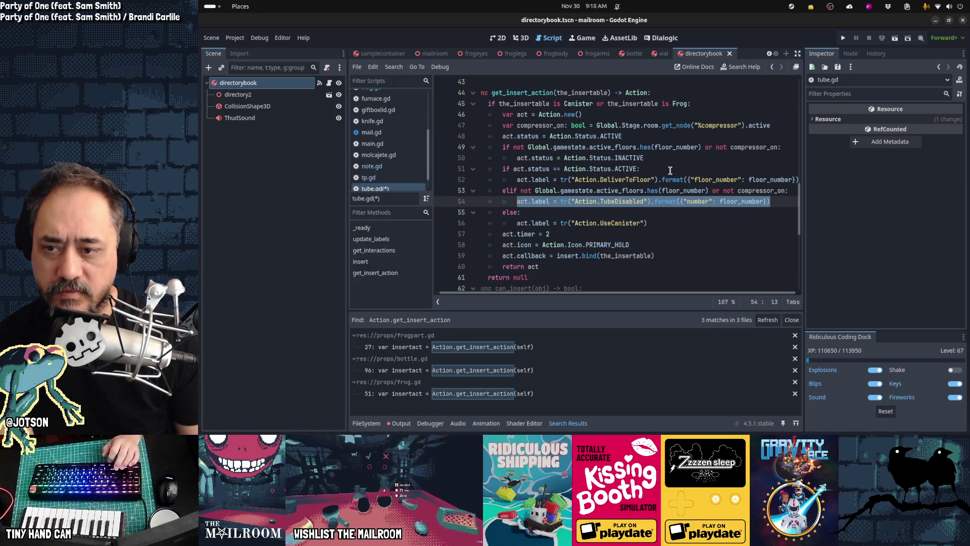
key(Up)
key(Up)
key(Up)
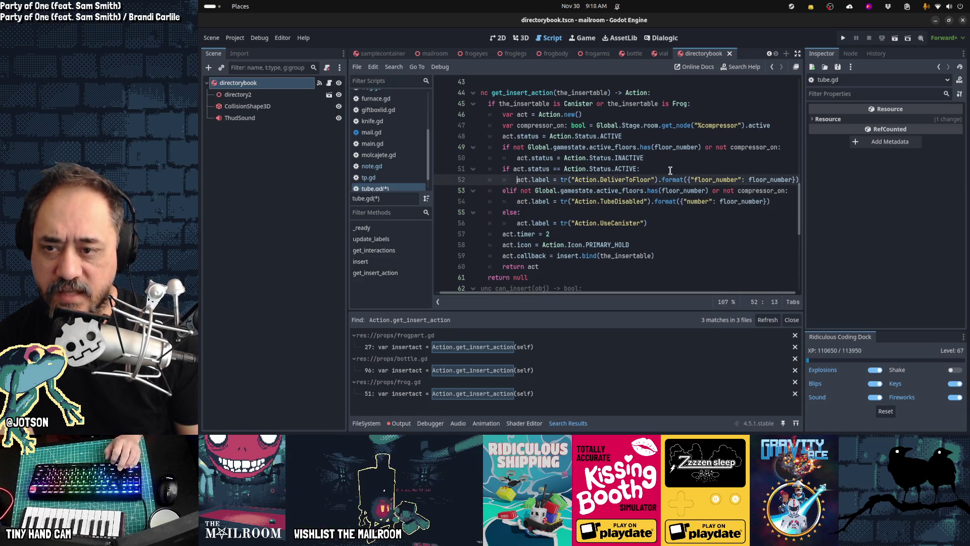
key(Down)
key(Down)
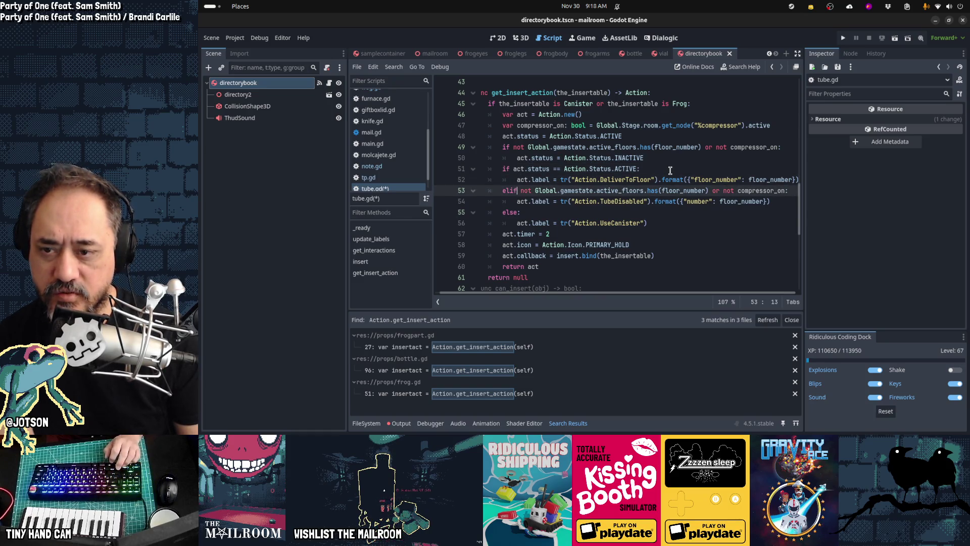
key(Down)
key(Down)
key(Down)
key(shift+End)
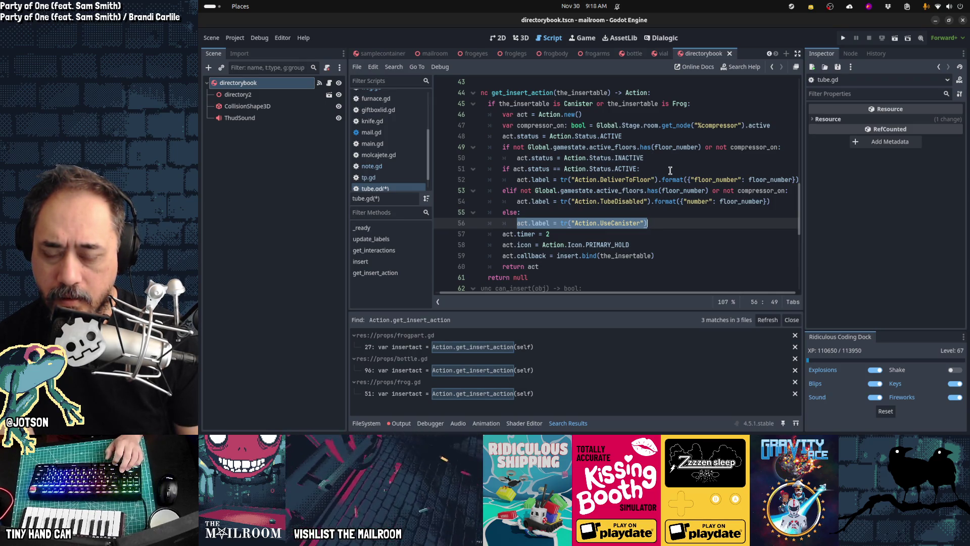
key(Up)
key(Up)
key(Up)
key(Up)
key(Home)
key(Home)
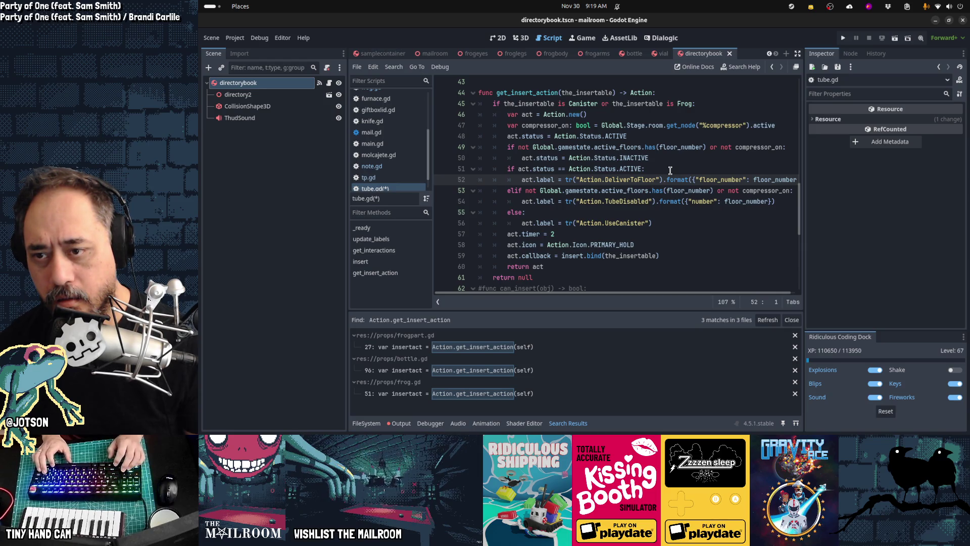
- Cut the DeliverToFloor label again and paste it above the floor check
key(ctrl+x)
key(ctrl+z)
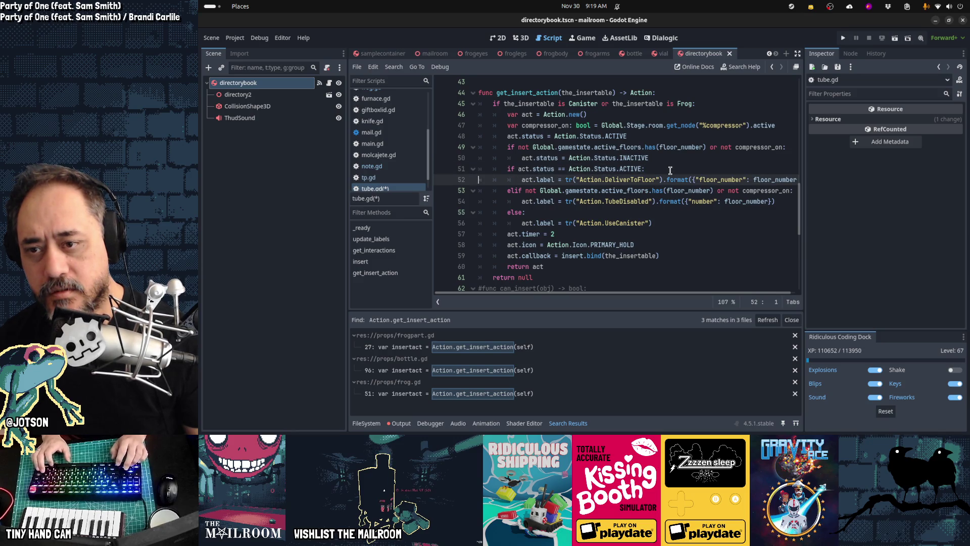
key(ctrl+x)
key(Up)
key(Up)
key(ctrl+v)
- Outdent the DeliverToFloor default, move TubeDisabled into the floor check, and restore the elif != ACTIVE branch
key(shift+Tab)
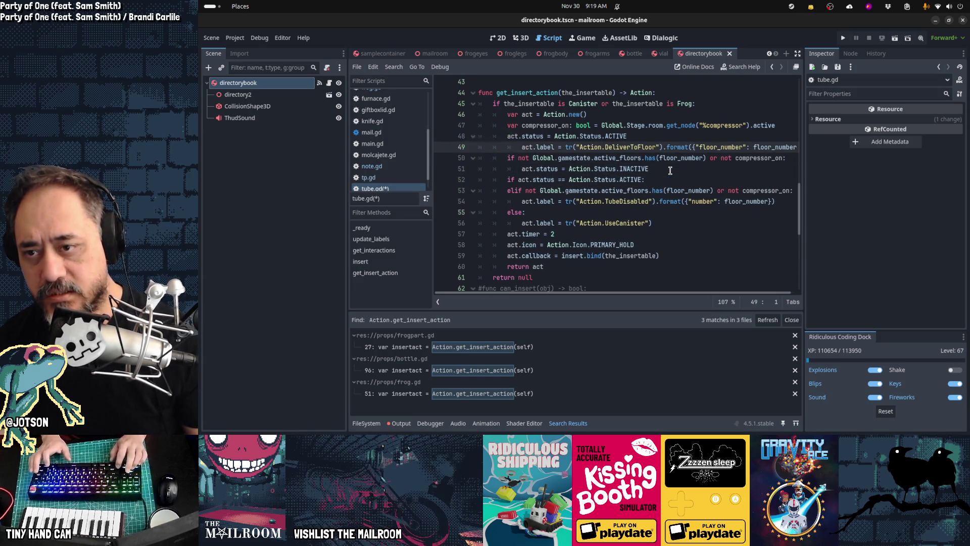
key(Down)
key(Down)
key(Down)
key(Home)
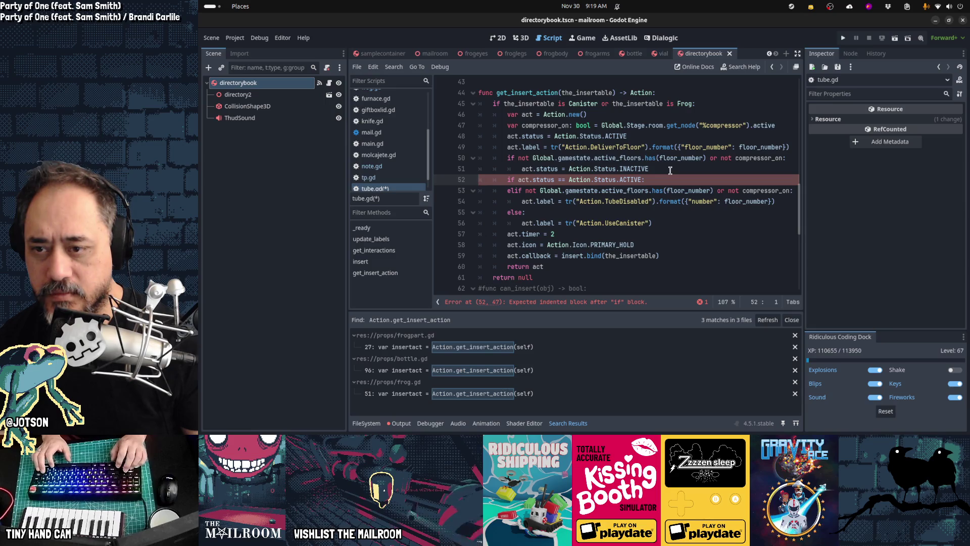
key(Home)
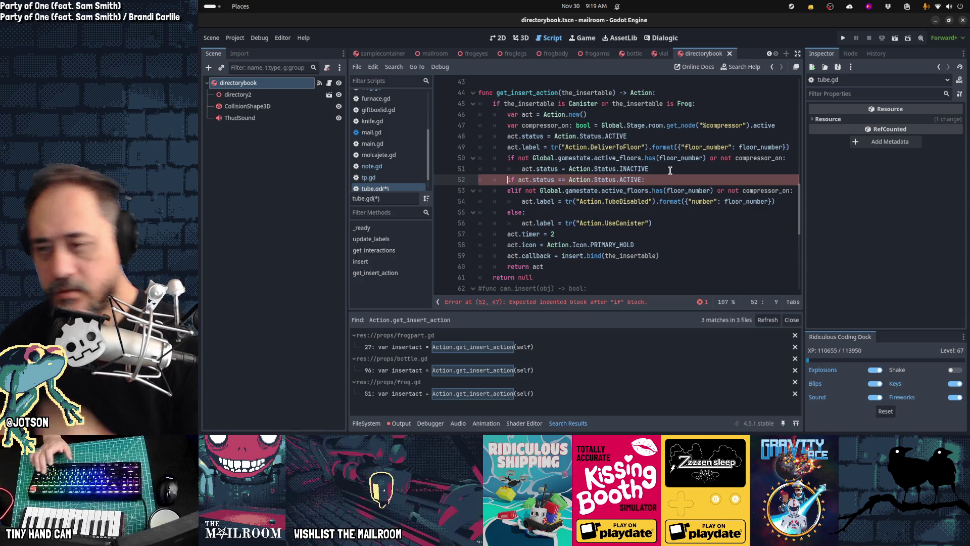
key(ctrl+x)
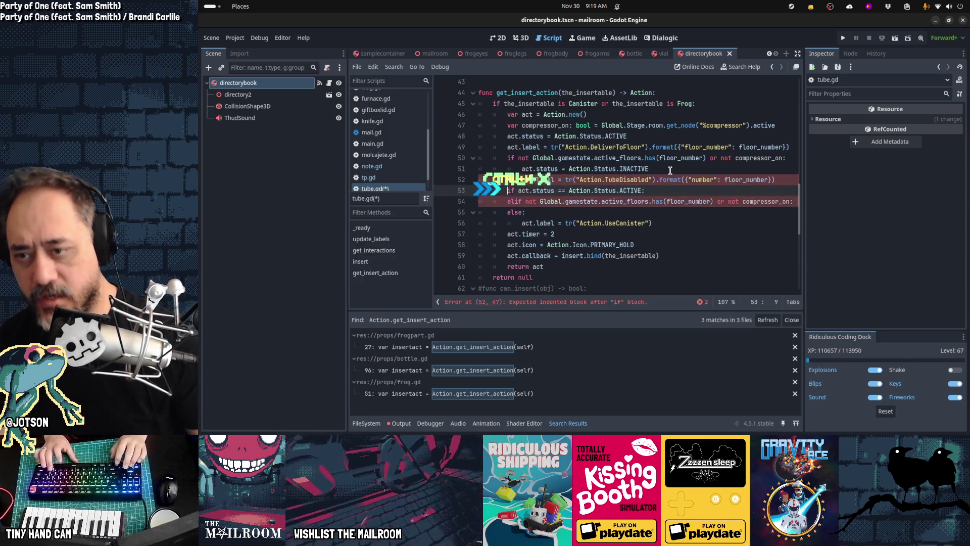
key(ctrl+v)
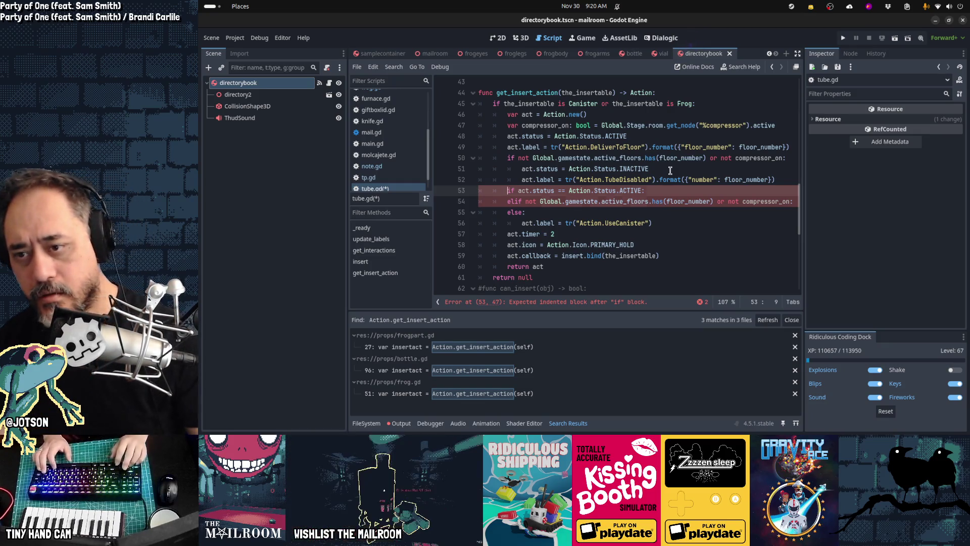
key(Down)
key(ctrl+z)
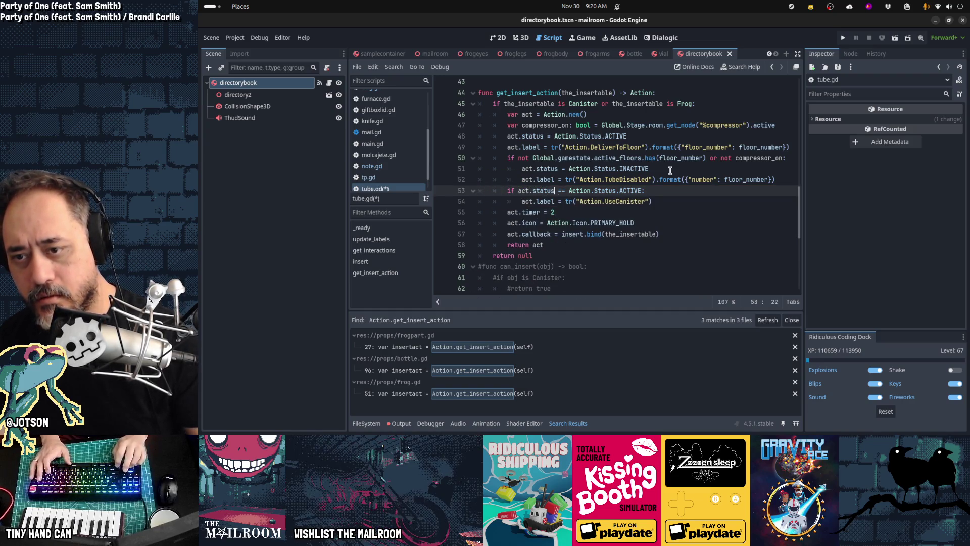
key(ctrl+z)
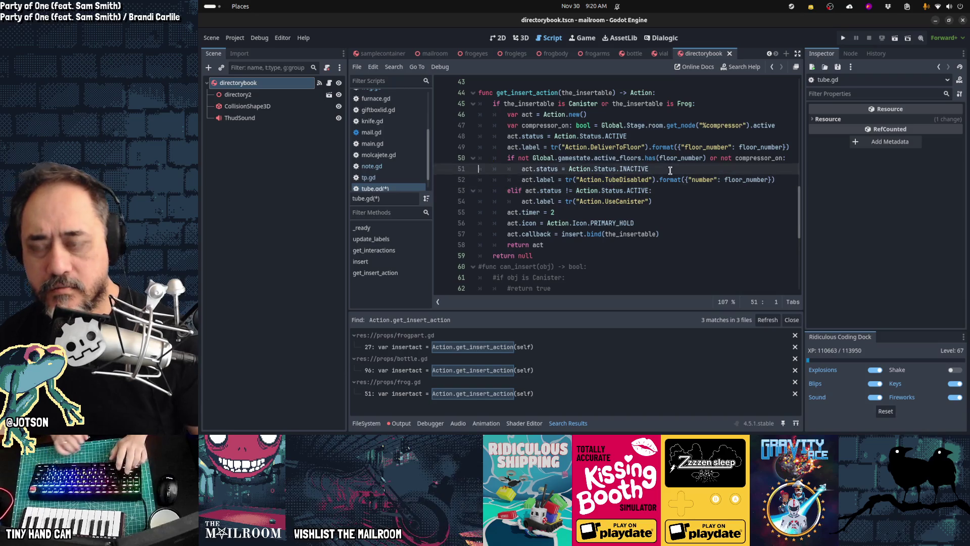
- Review the default status, floor check and elif branches, then undo twice to the earlier code
key(Up)
key(Up)
key(Up)
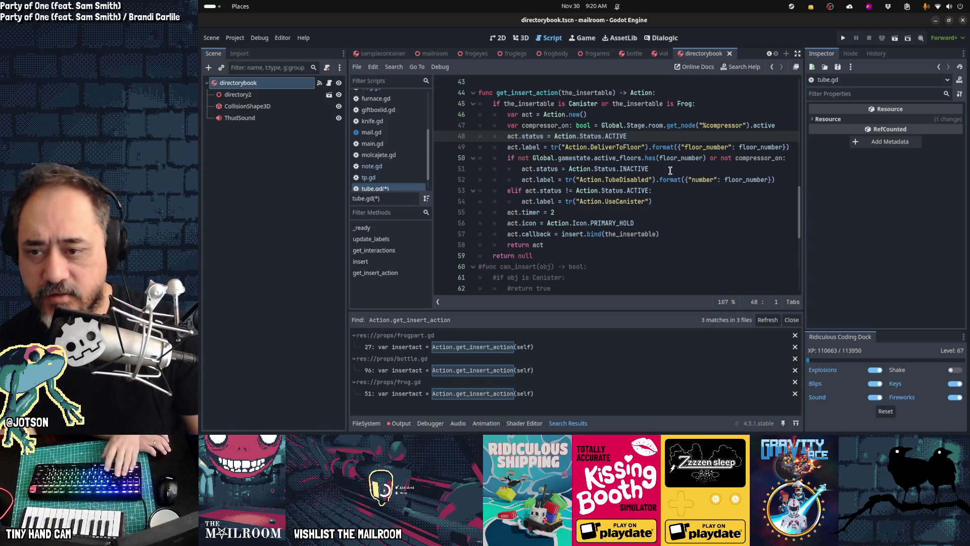
key(Down)
key(Down)
key(Down)
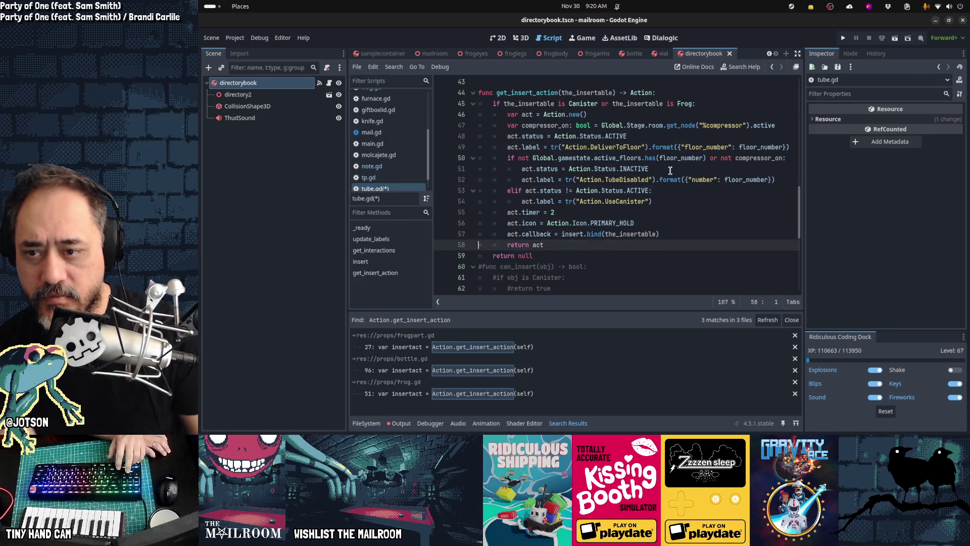
key(Up)
key(Up)
key(Up)
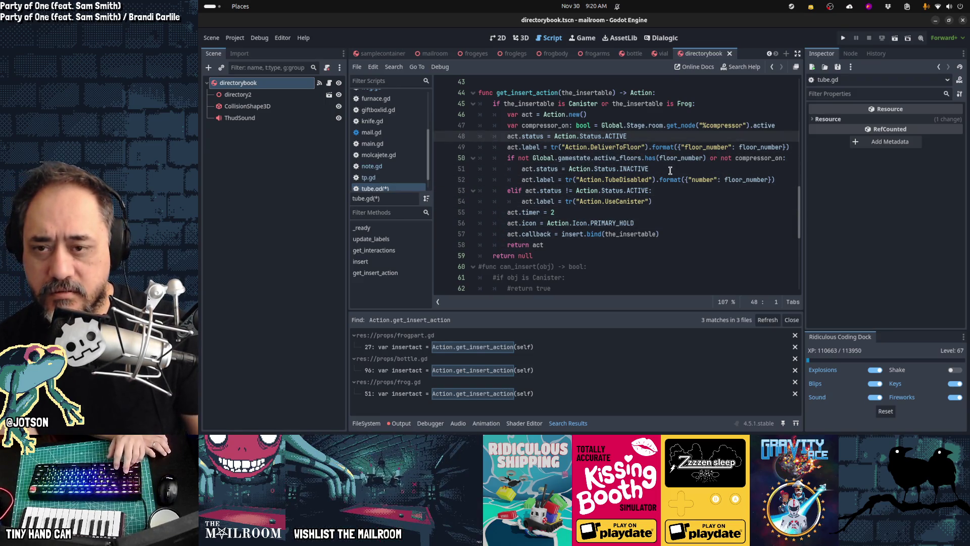
key(Down)
key(Down)
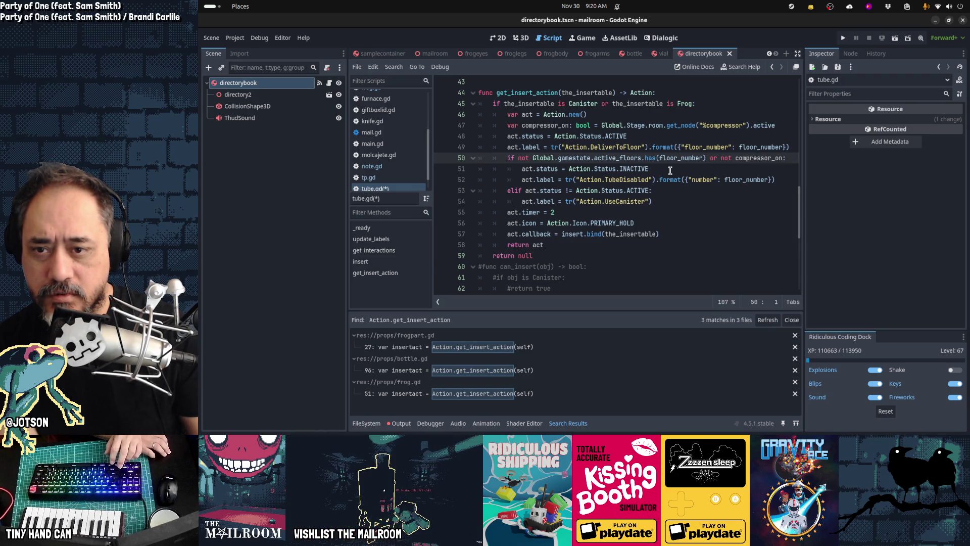
key(Down)
key(Down)
key(Down)
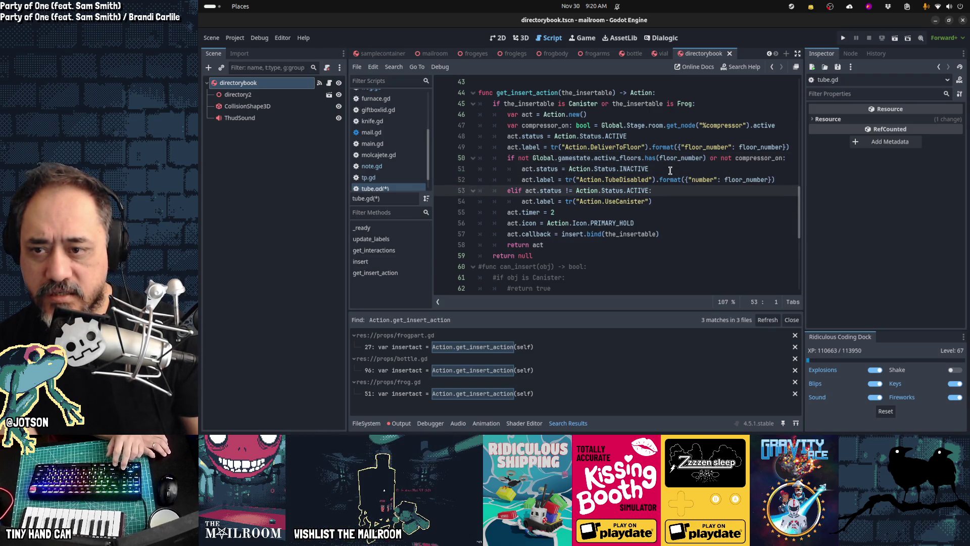
key(Down)
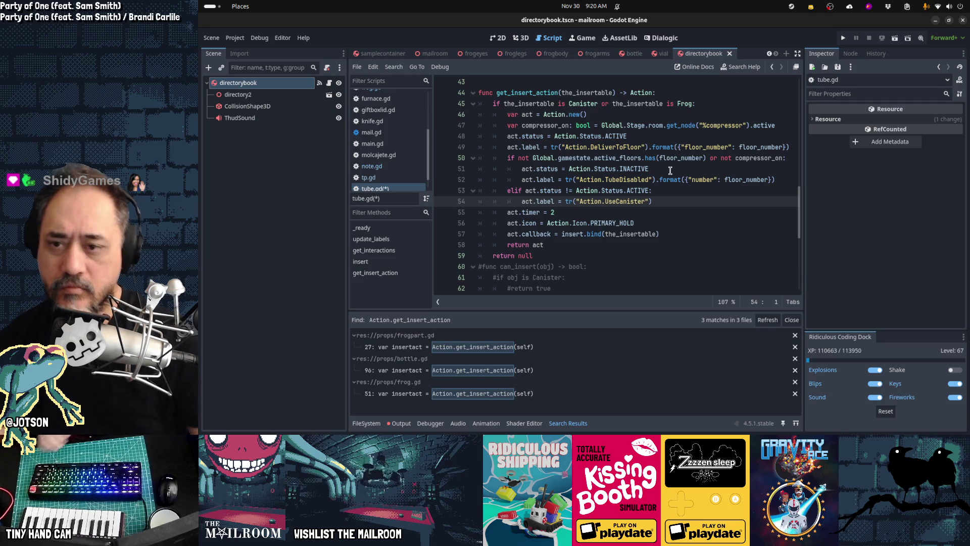
key(ctrl+z)
key(ctrl+z)
key(ctrl+z)
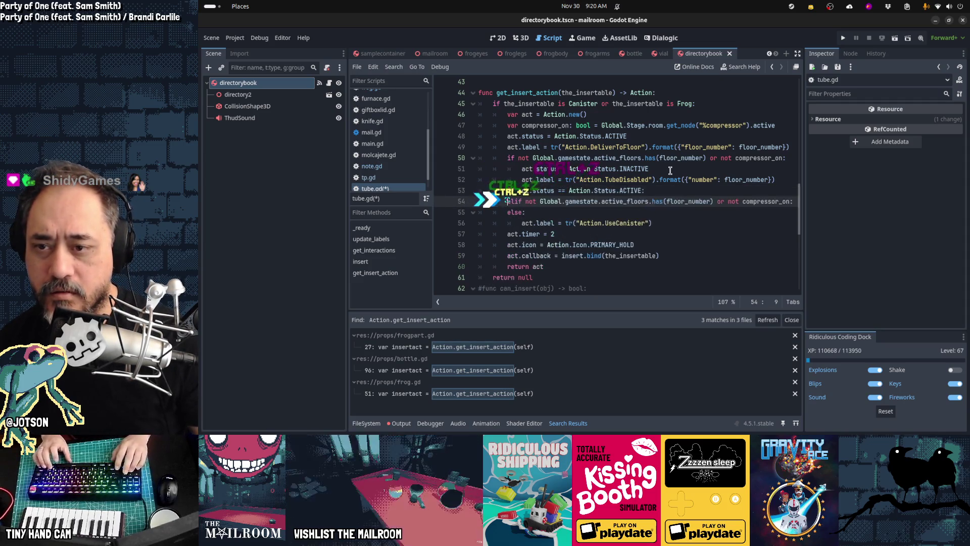
key(ctrl+z)
key(ctrl+z)
key(ctrl+z)
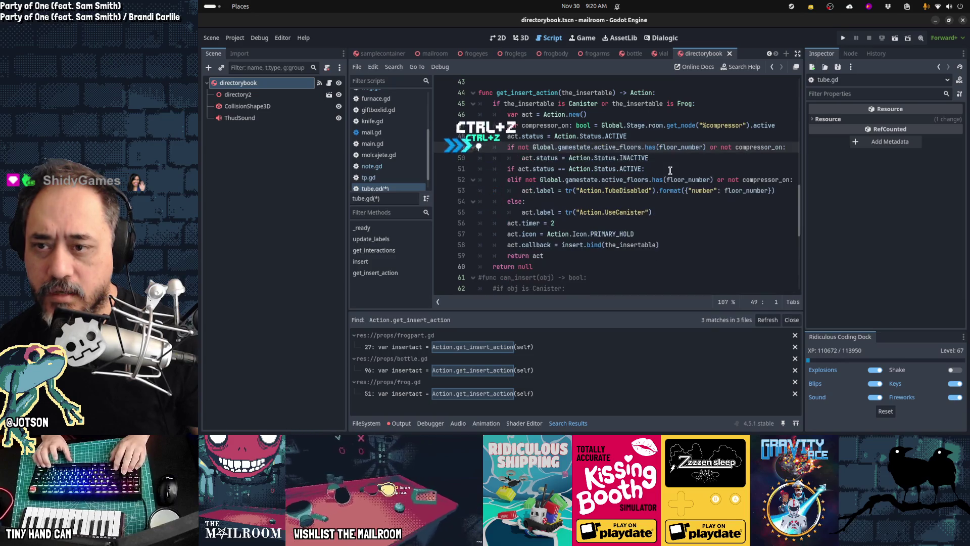
- Restore the DeliverToFloor label line and declare 'var floor_available: bool =' below compressor_on
key(ctrl+z)
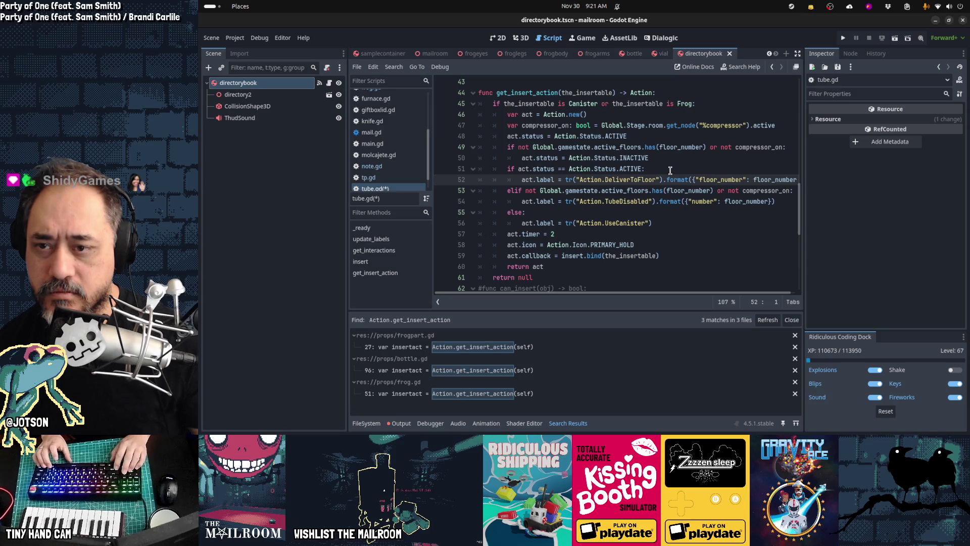
key(Up)
key(Up)
key(Up)
key(Up)
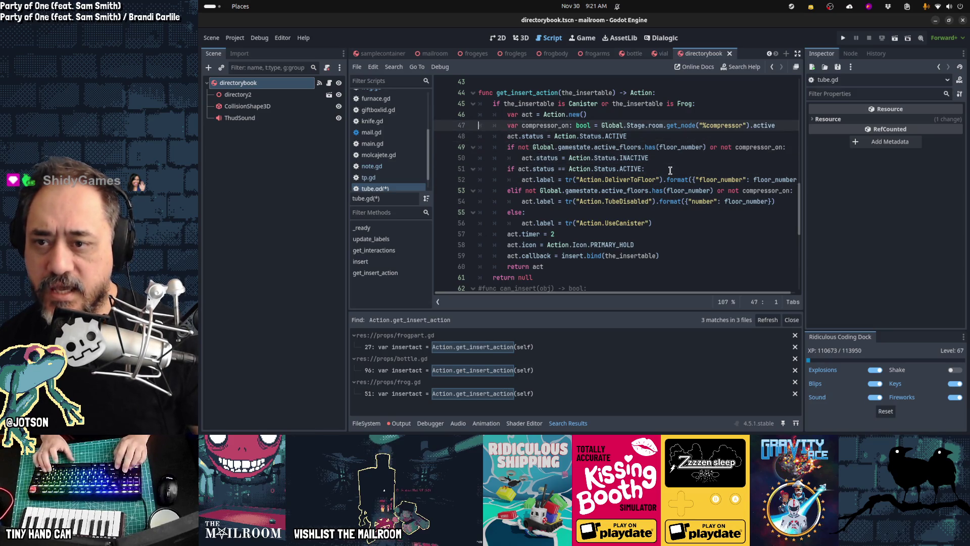
key(ctrl+shift+Return)
text(var )
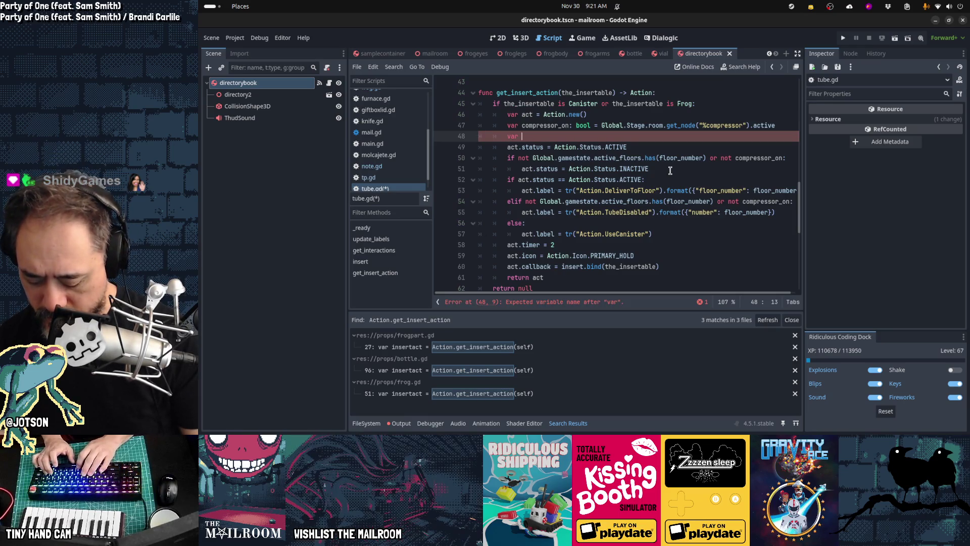
text(floor_ava)
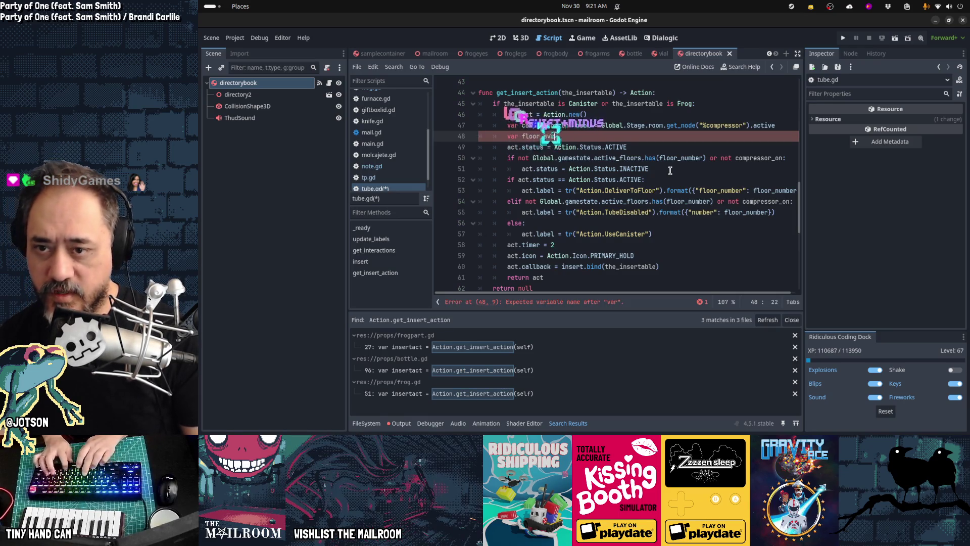
text(ilable: bool =)
key(Down)
key(Down)
key(Escape)
key(Down)
key(Down)
- Move the floor/compressor condition from the if into floor_available's value, leaving 'if floor_available:'
key(ctrl+Left)
key(ctrl+Left)
key(ctrl+Left)
key(shift+End)
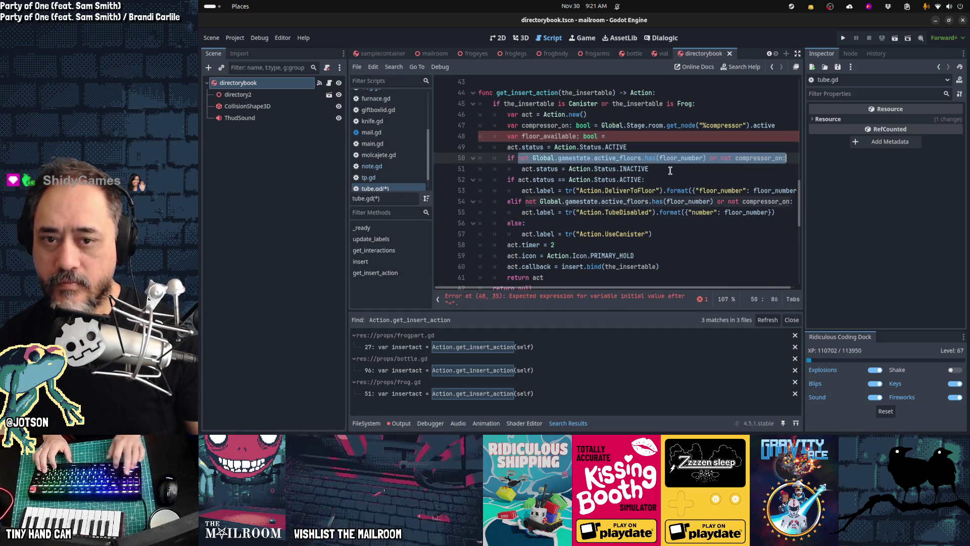
key(ctrl+x)
text(floor_available:)
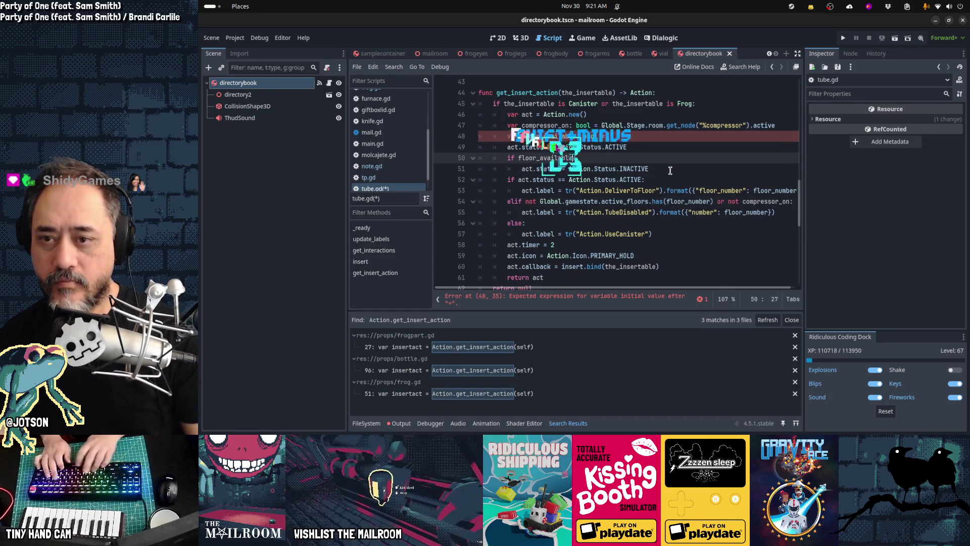
key(Up)
key(Up)
key(Up)
key(Down)
key(End)
key(ctrl+v)
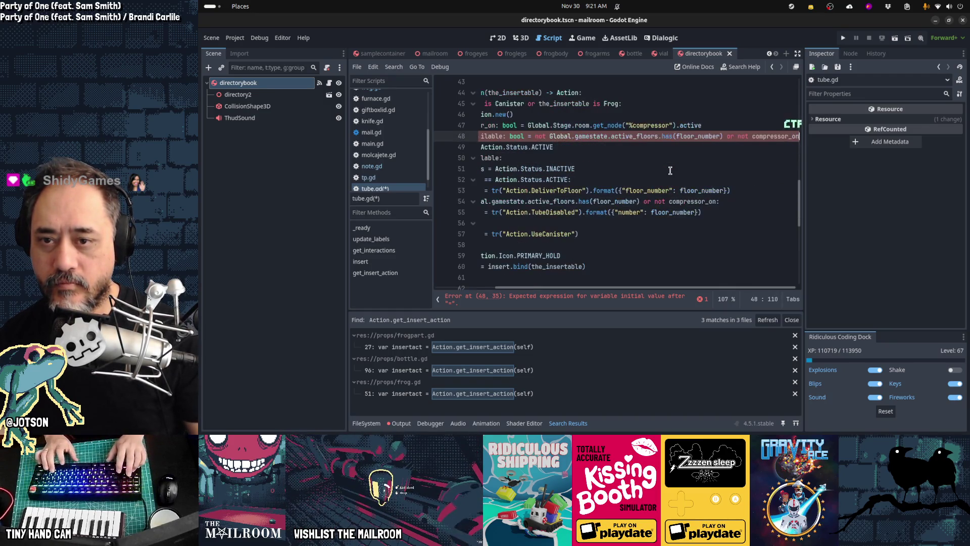
key(ctrl+BackSpace)
key(ctrl+BackSpace)
key(ctrl+BackSpace)
key(Home)
- Replace the old floor condition in the elif with floor_available
key(Down)
key(Down)
key(Down)
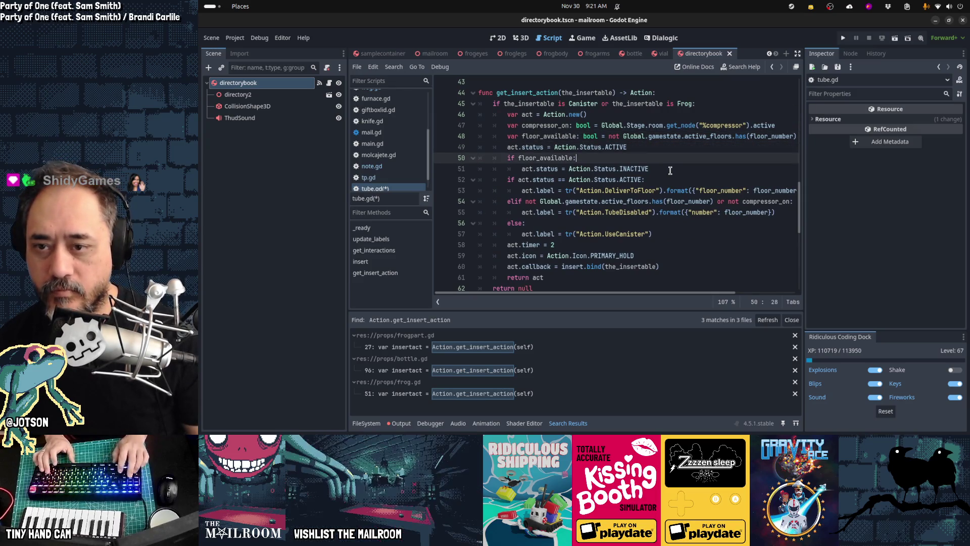
key(Home)
key(Down)
key(Right)
key(shift+End)
key(shift+Left)
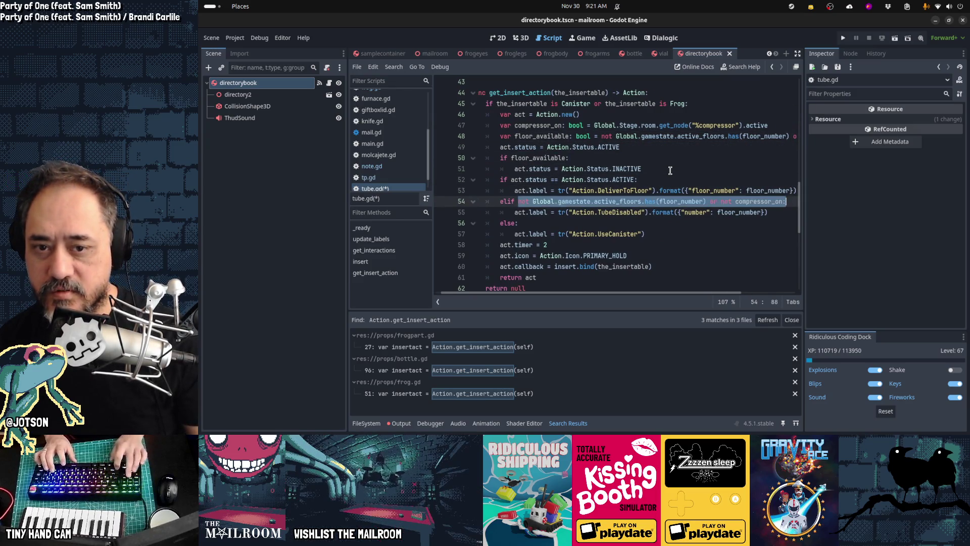
text(floor_available:)
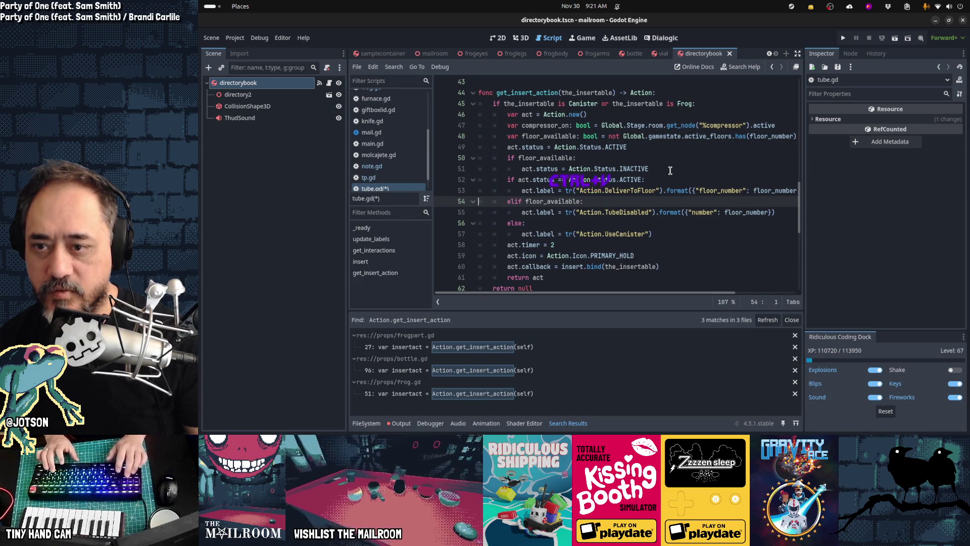
key(Up)
key(Up)
key(Home)
key(Home)
key(Up)
key(Up)
key(Up)
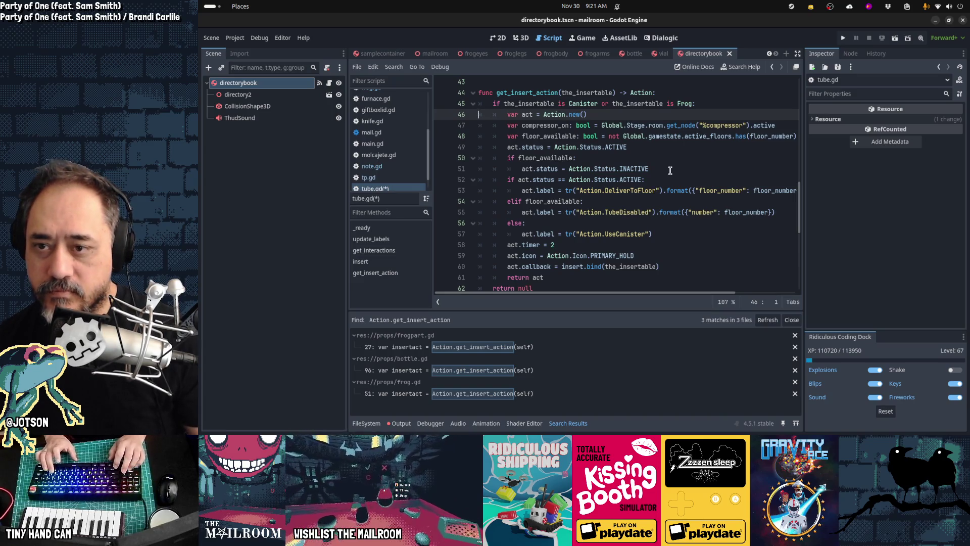
key(Down)
key(Down)
key(Down)
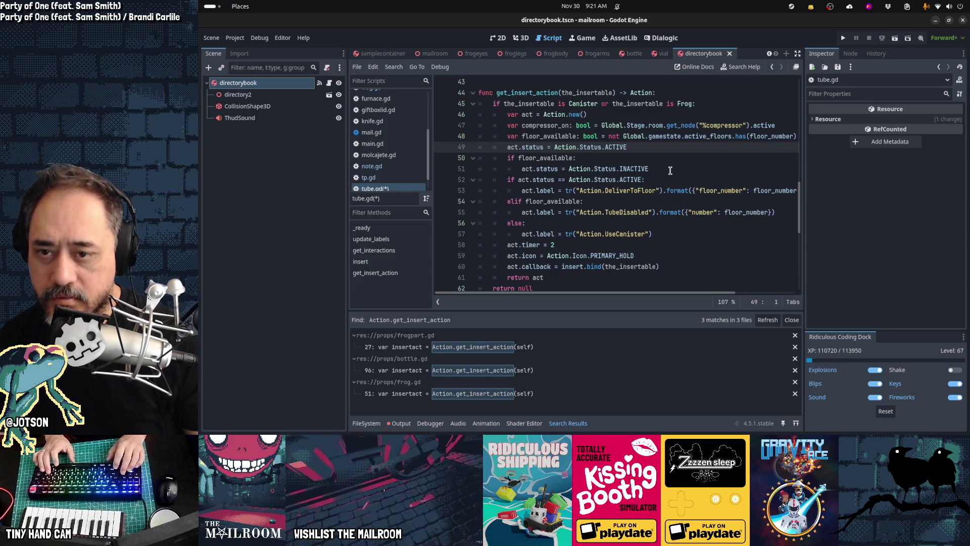
- In the floor_available declaration, remove 'not' and change 'or' to 'and'
key(Up)
key(ctrl+Right)
key(ctrl+Right)
key(ctrl+shift+Right)
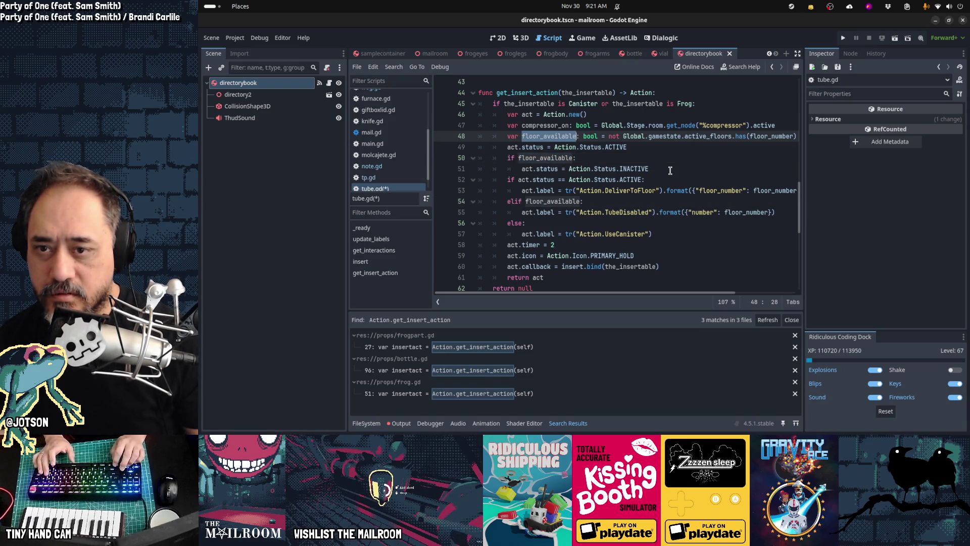
key(ctrl+Right)
key(ctrl+Right)
key(ctrl+Right)
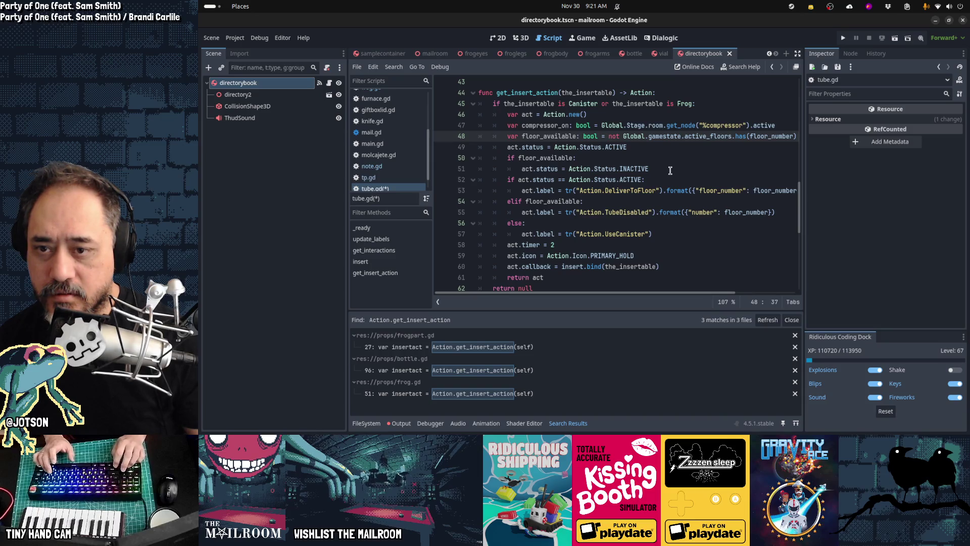
key(Delete)
key(ctrl+Right)
key(ctrl+Right)
key(ctrl+Right)
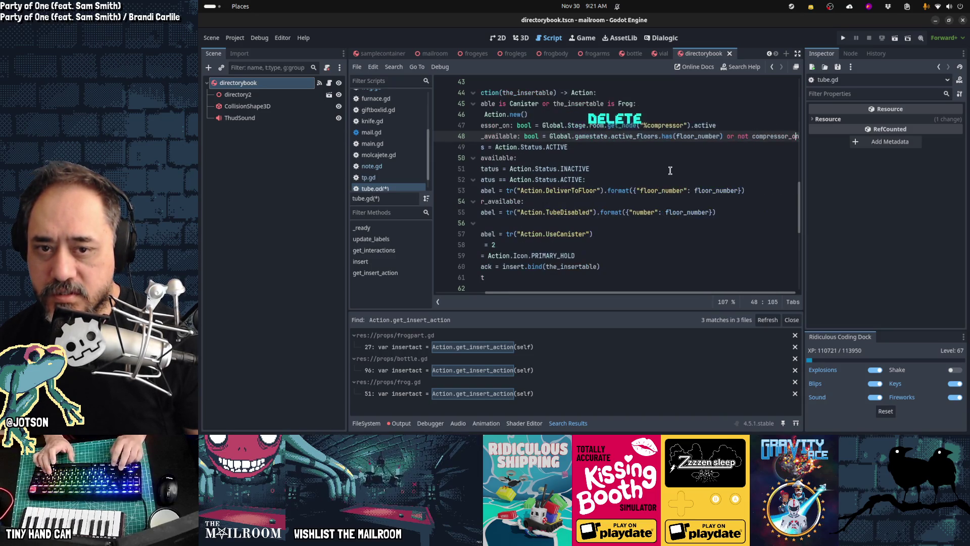
key(Delete)
key(Delete)
text(and)
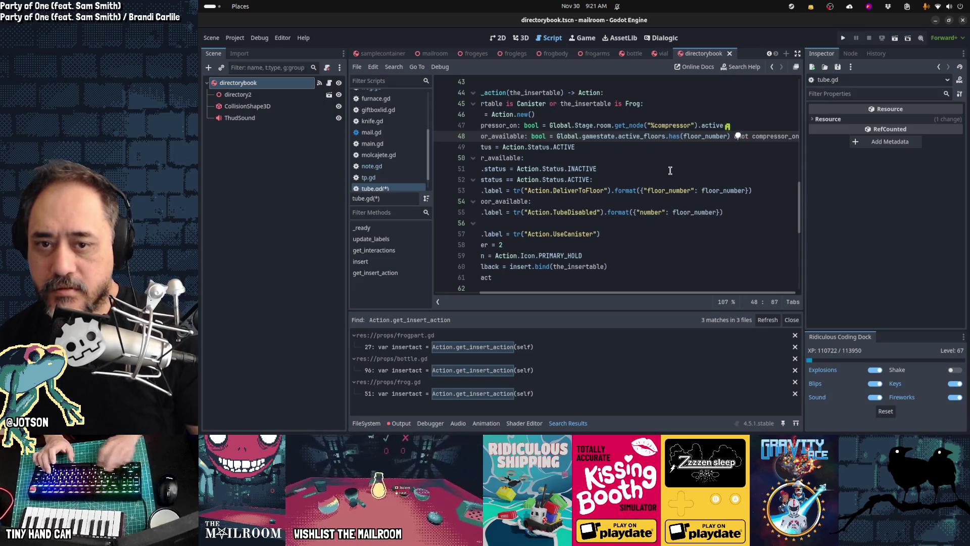
key(BackSpace)
key(Home)
- Make both the if and elif checks test 'not floor_available'
key(Down)
key(Down)
key(Right)
key(Right)
key(Right)
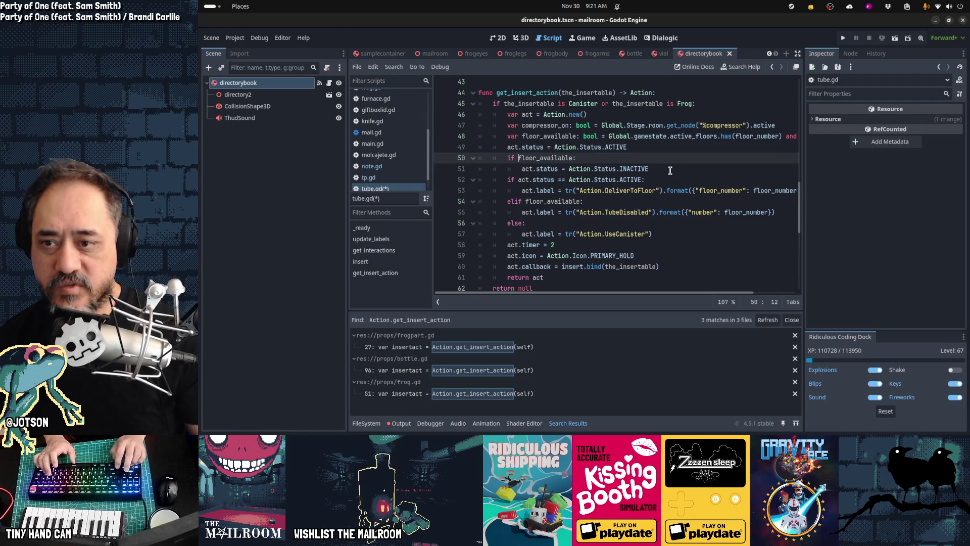
text(not)
key(Down)
key(Down)
key(Down)
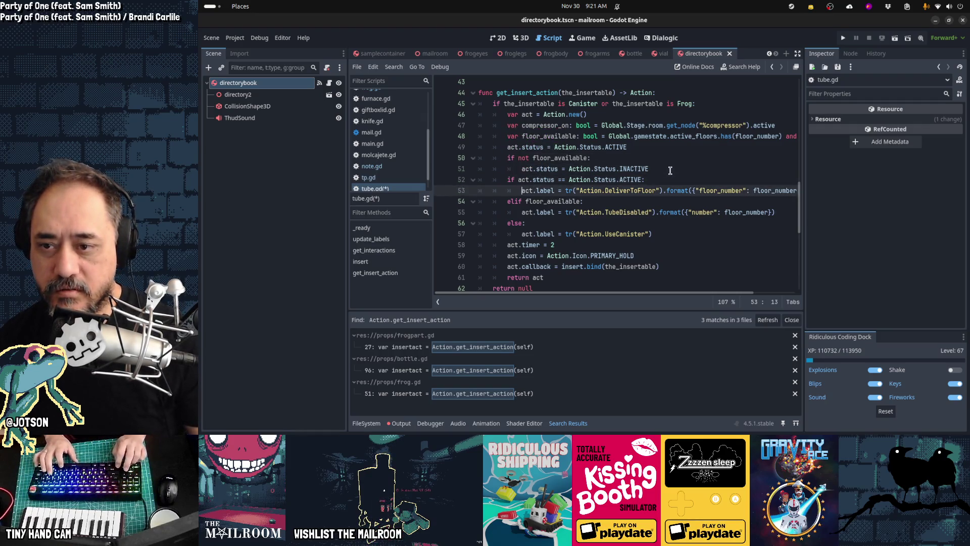
key(ctrl+v)
key(Up)
key(Up)
key(Up)
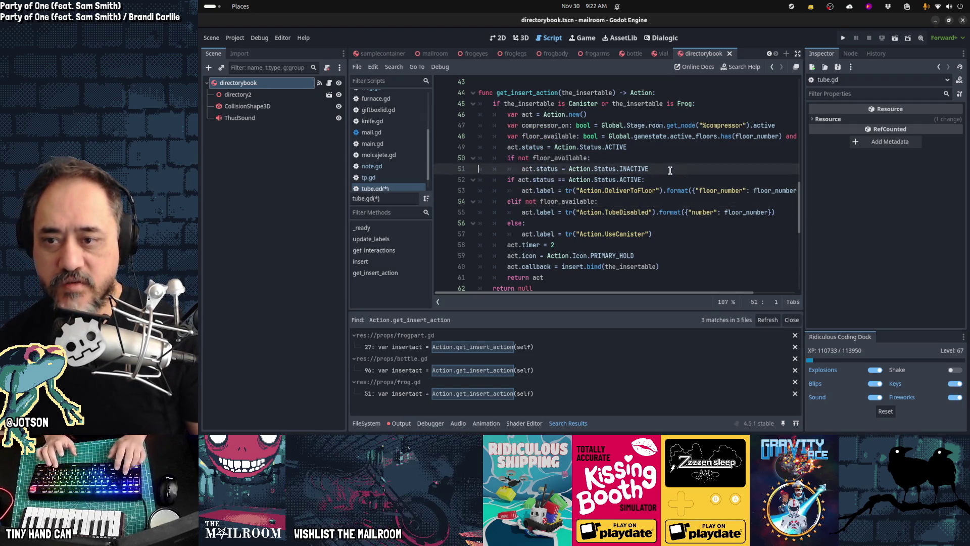
key(Home)
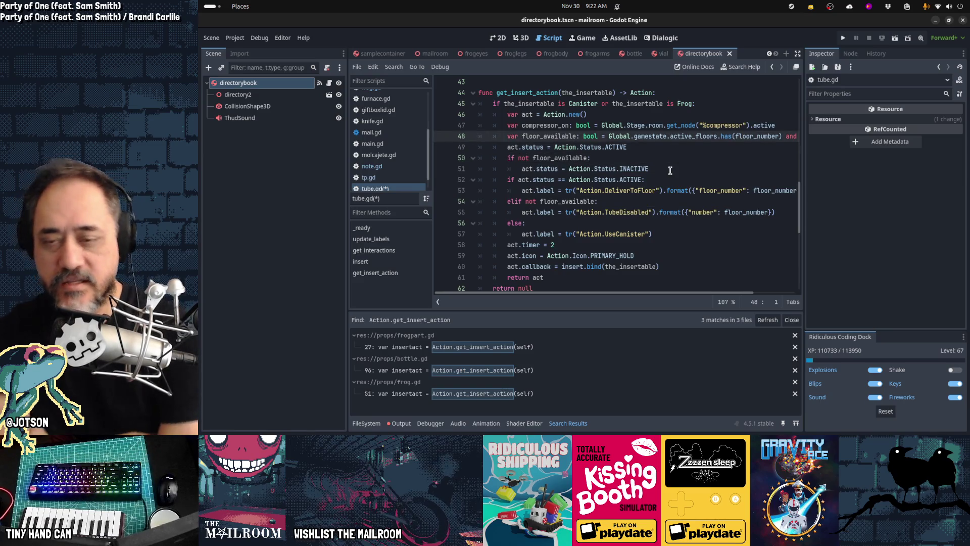
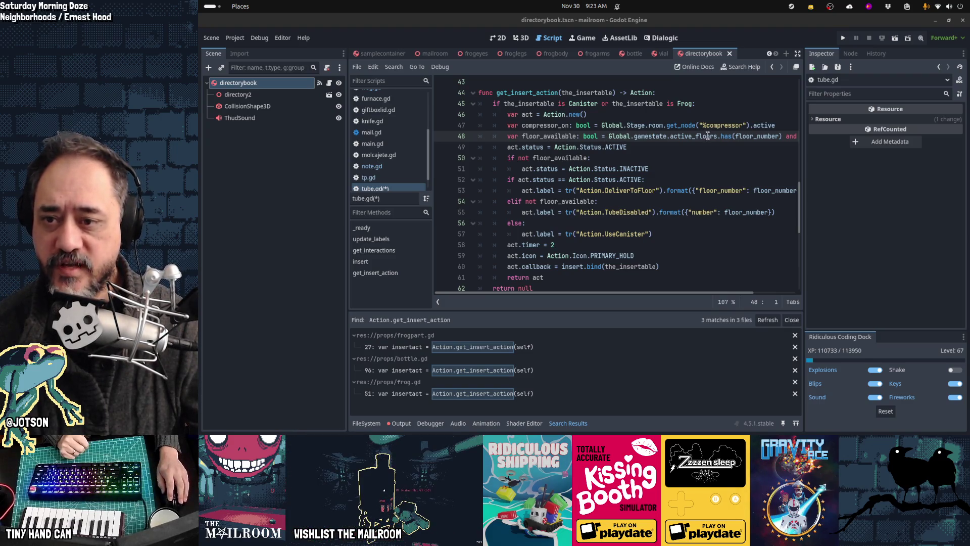
- Review the status lines and the DeliverToFloor, TubeDisabled and UseCanister label lines in get_insert_action
drag(515, 147, 650, 148)
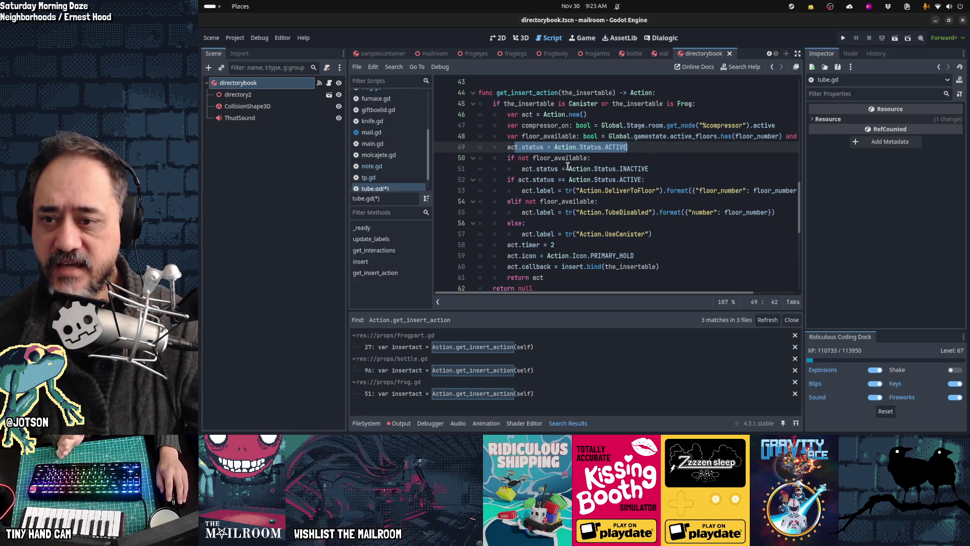
drag(502, 157, 650, 160)
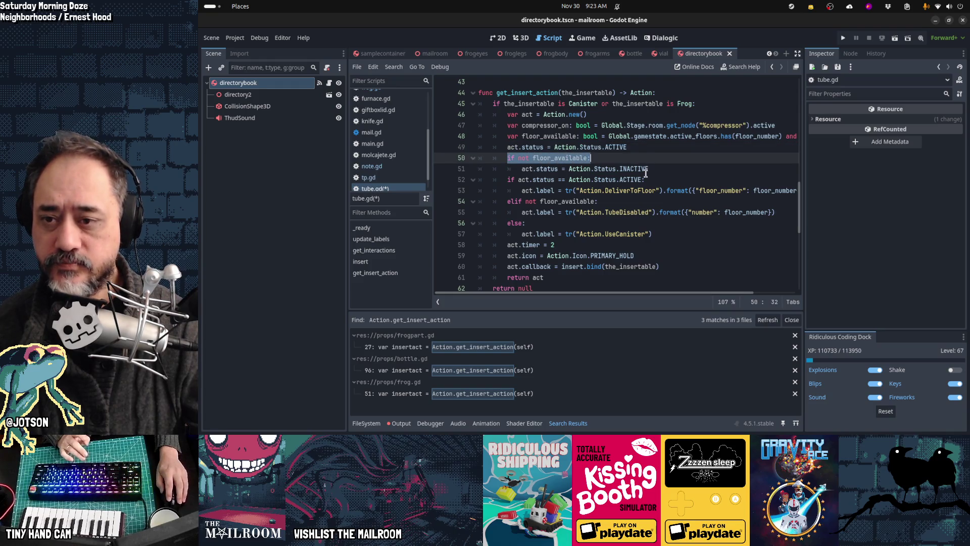
click(621, 169)
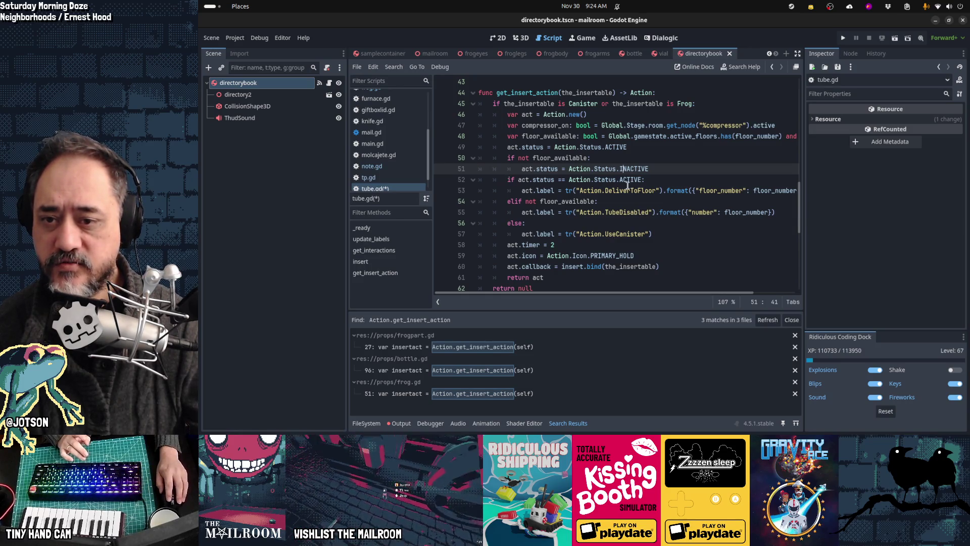
click(598, 190)
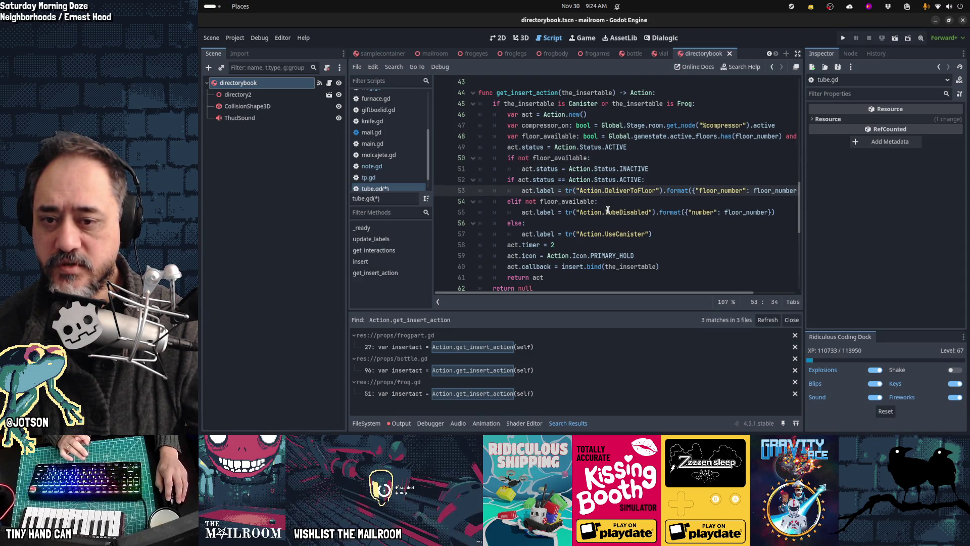
click(608, 211)
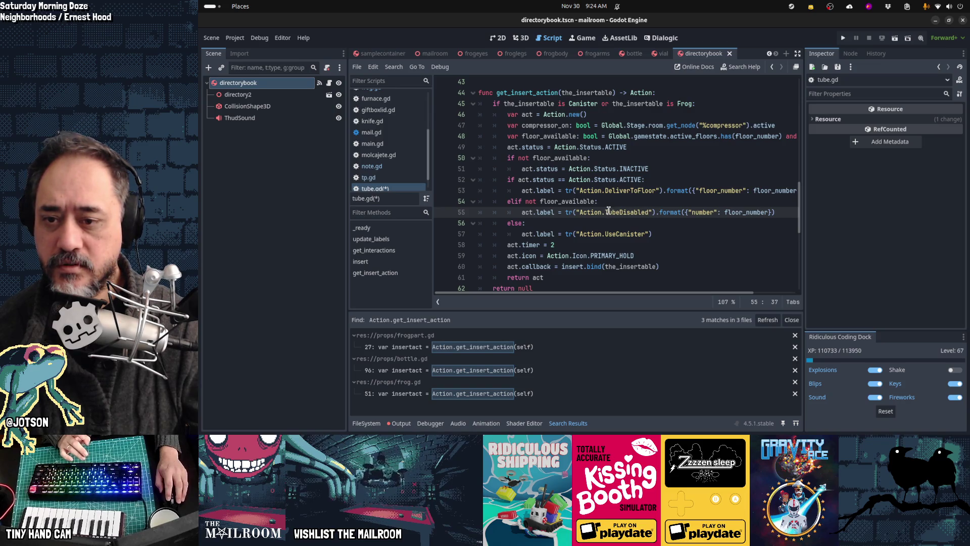
click(617, 235)
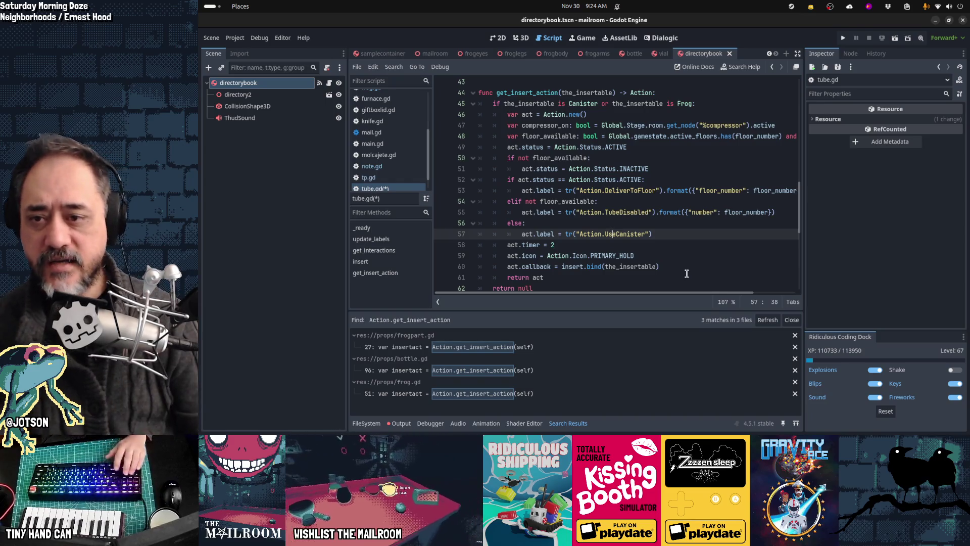
key(Up)
key(Up)
key(Up)
key(Up)
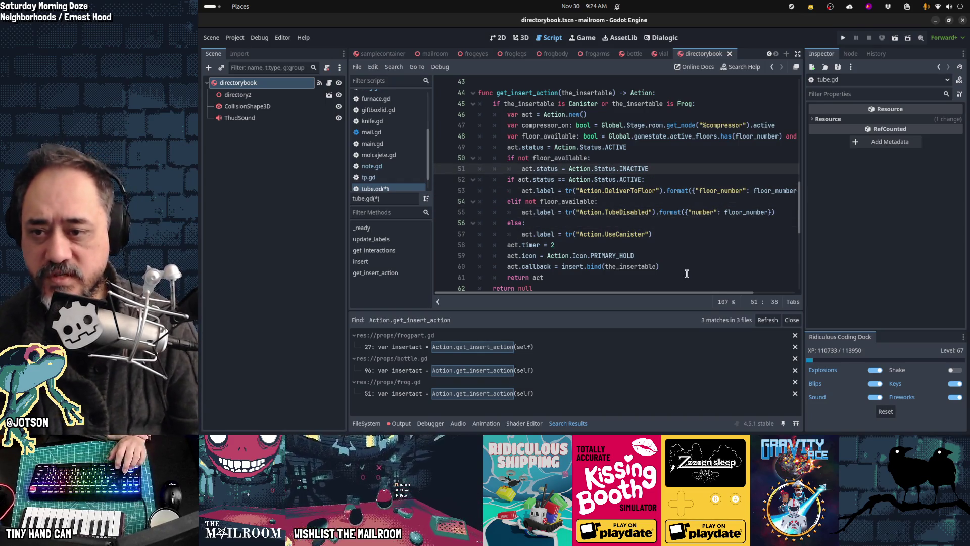
key(Down)
key(Down)
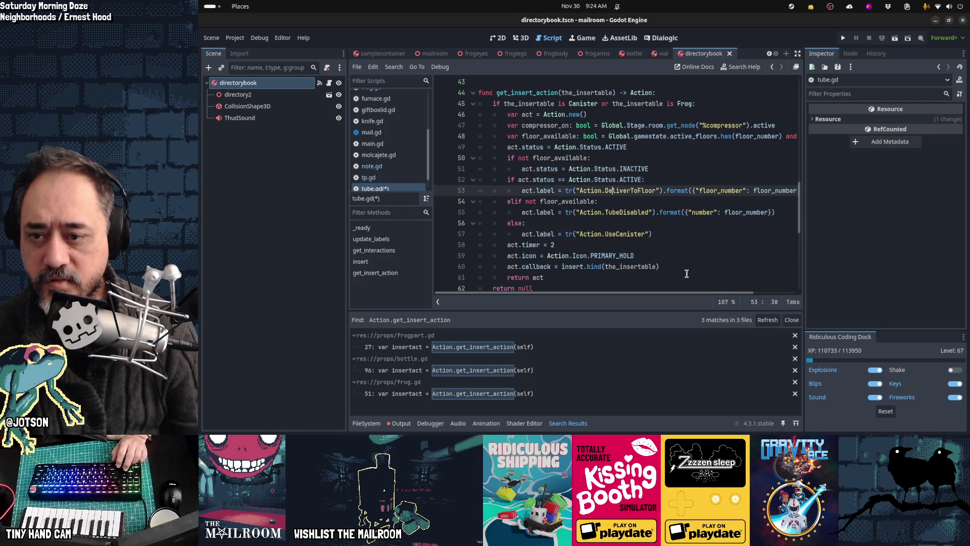
key(End)
key(shift+Home)
key(Down)
key(Down)
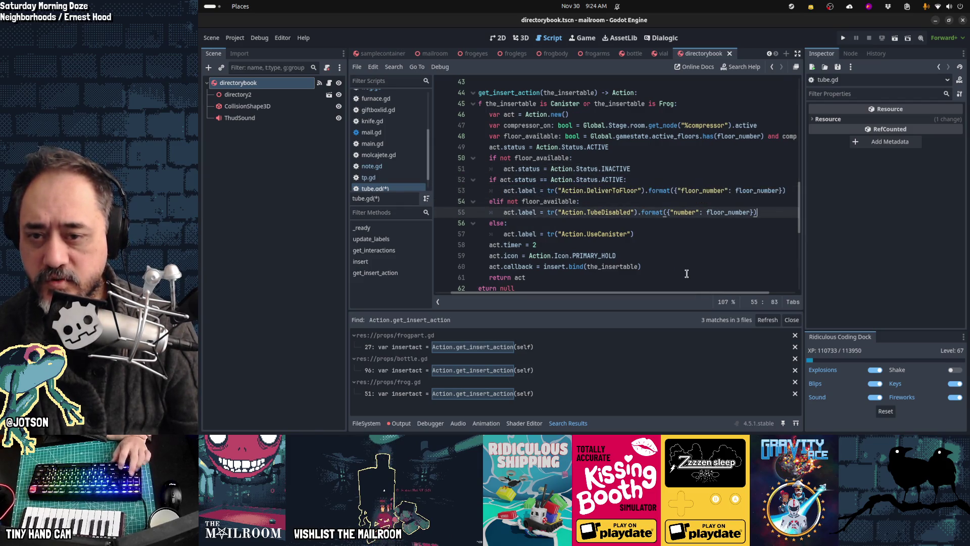
key(End)
key(shift+Home)
key(Down)
key(Down)
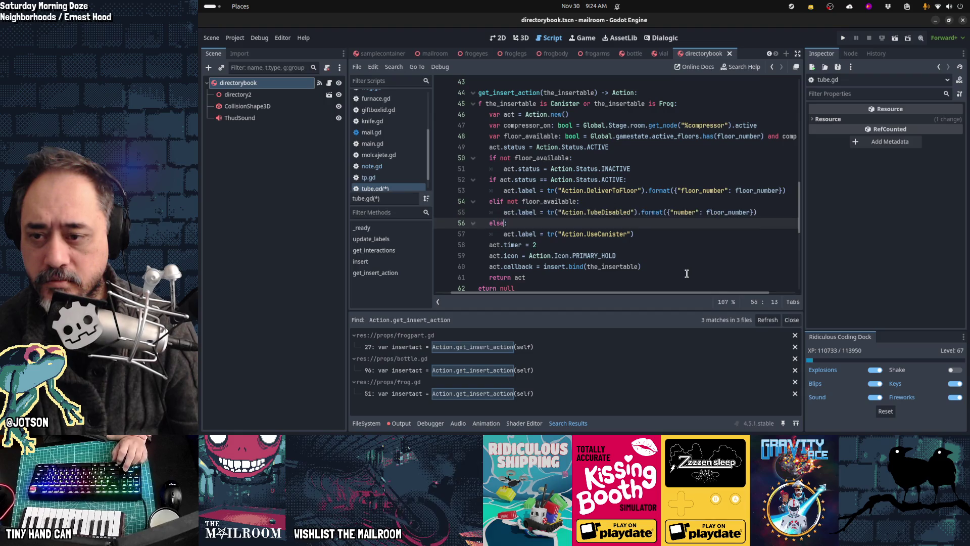
key(shift+End)
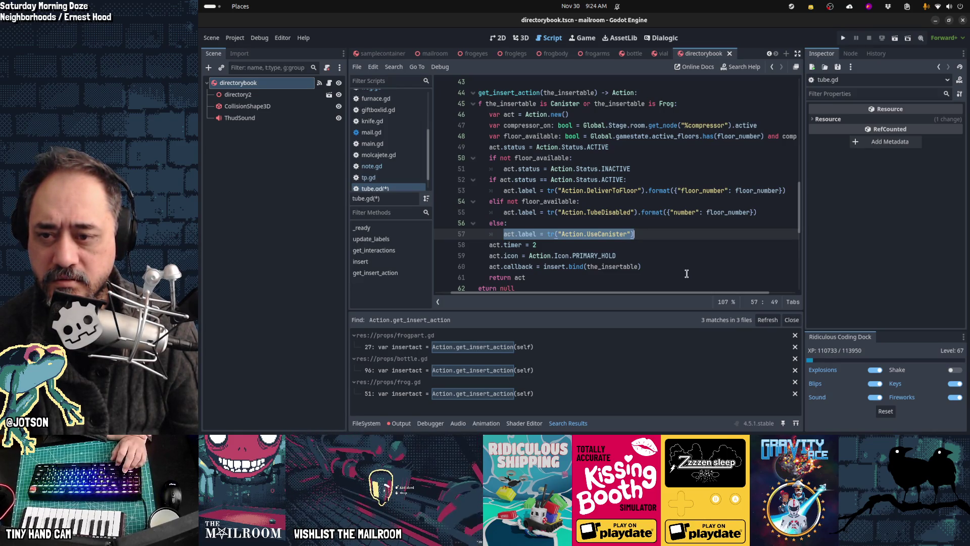
- Select the whole existing status and label block in get_insert_action
key(Up)
key(Up)
key(Up)
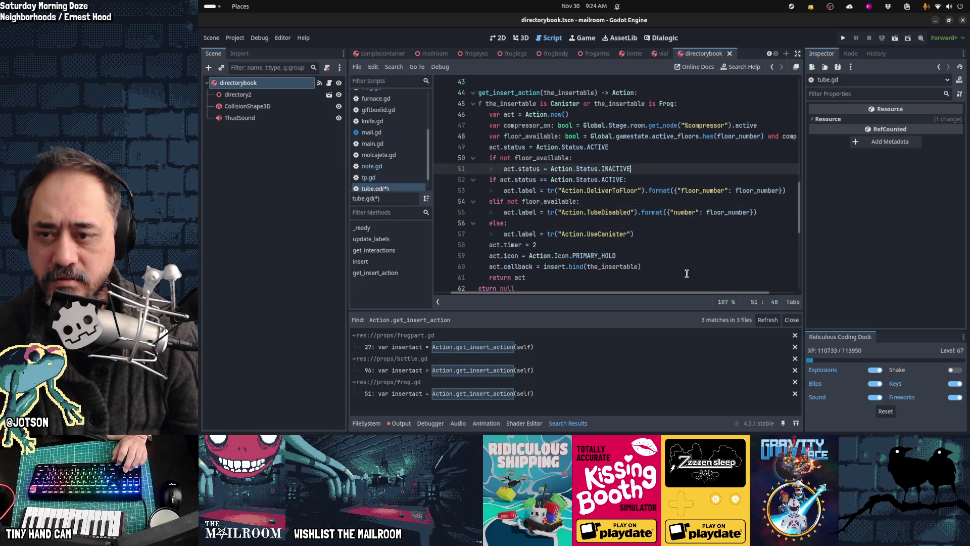
key(Down)
key(Down)
key(Down)
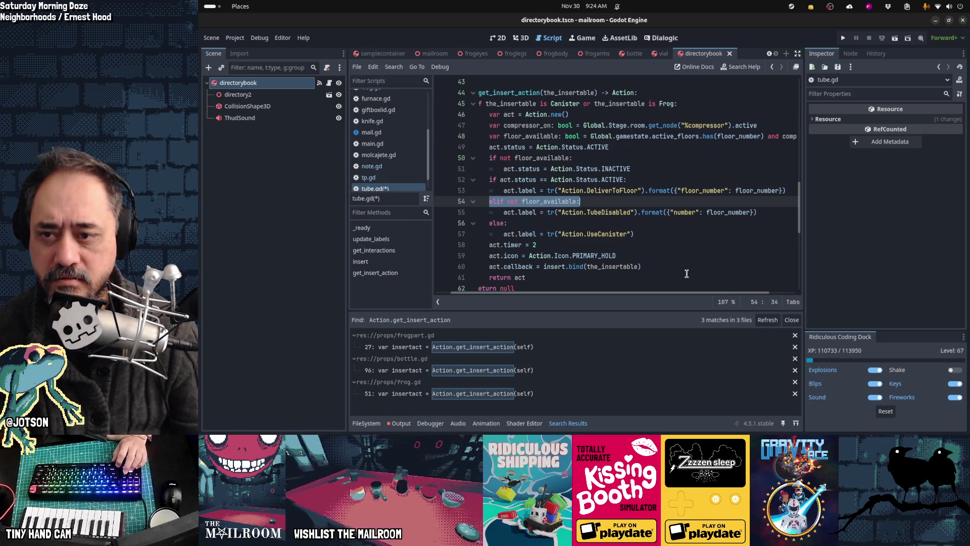
key(Up)
key(Up)
key(Up)
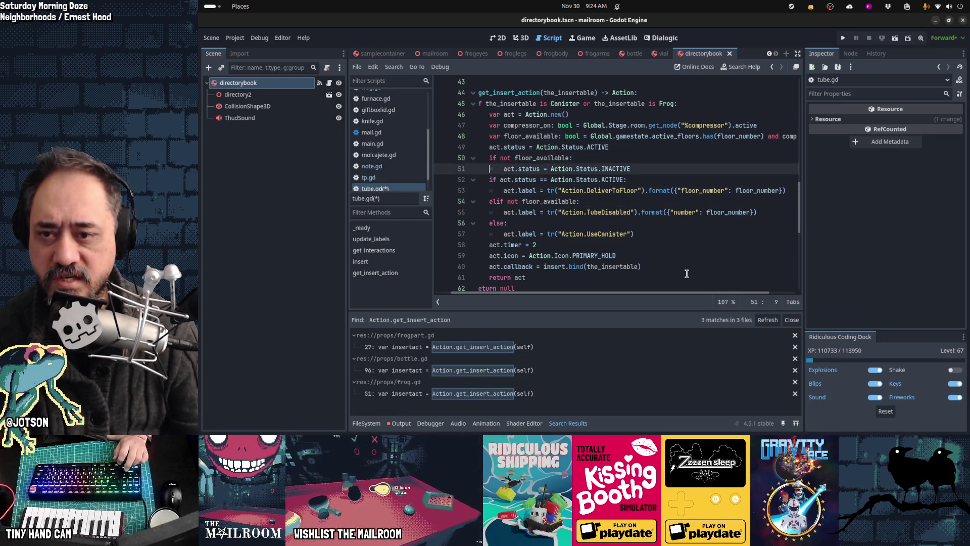
key(Down)
key(Down)
key(Down)
key(Down)
key(Down)
key(Down)
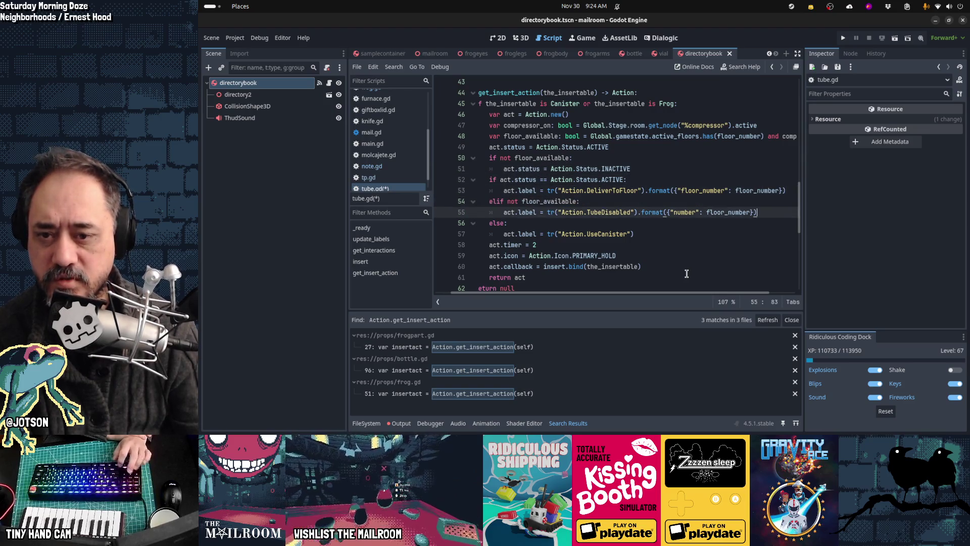
key(End)
key(shift+Home)
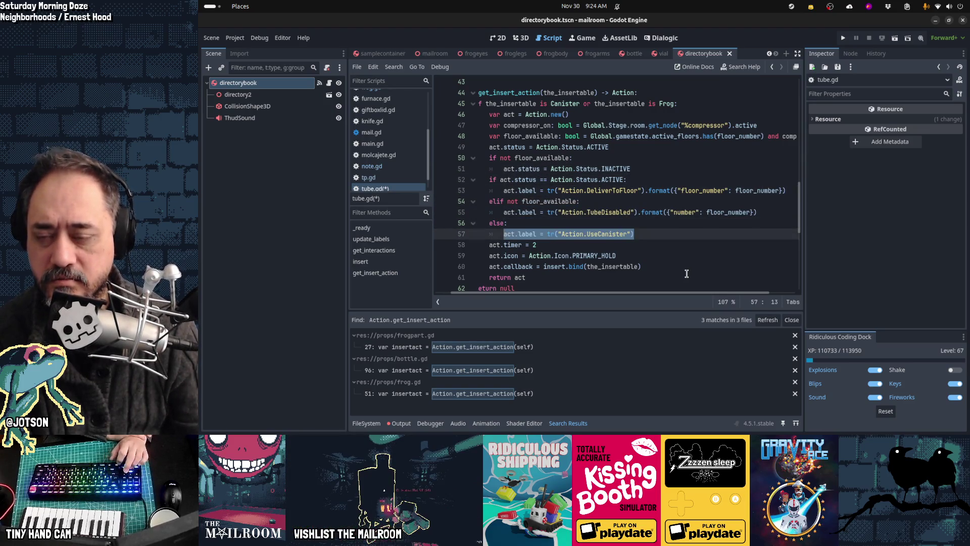
key(shift+Home)
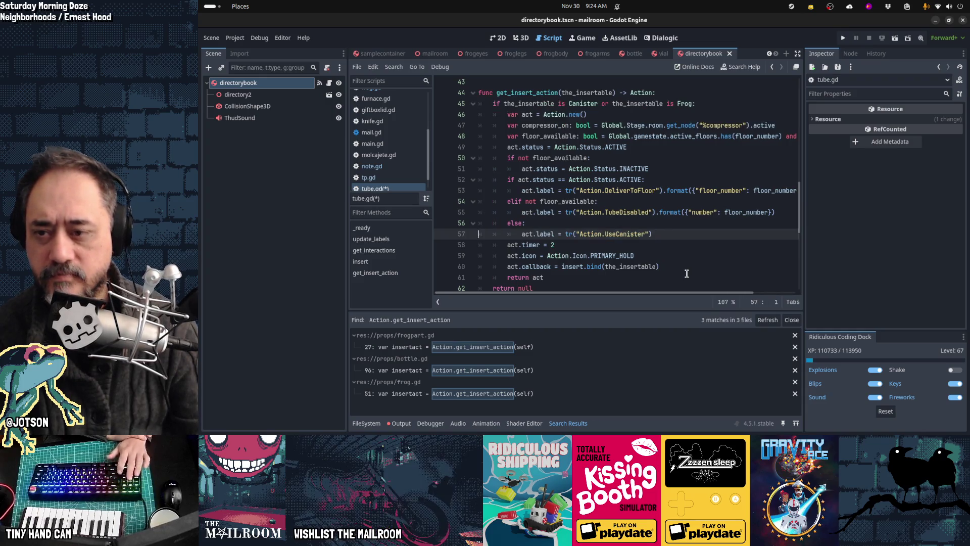
key(shift+Up)
key(shift+Up)
key(shift+Up)
key(shift+Up)
key(shift+Up)
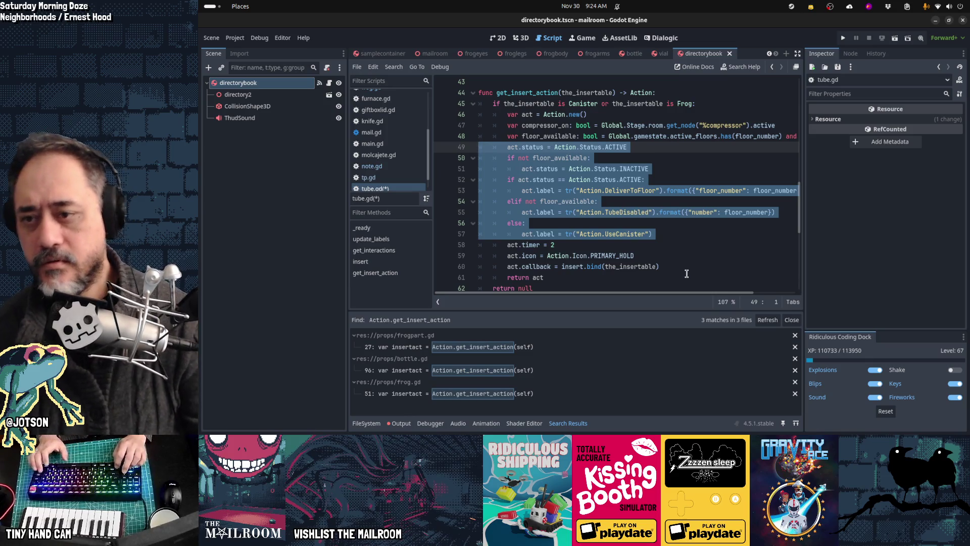
- Replace that block with the indented commented get_insert_status lines, minus the compressor_on comment
key(ctrl+x)
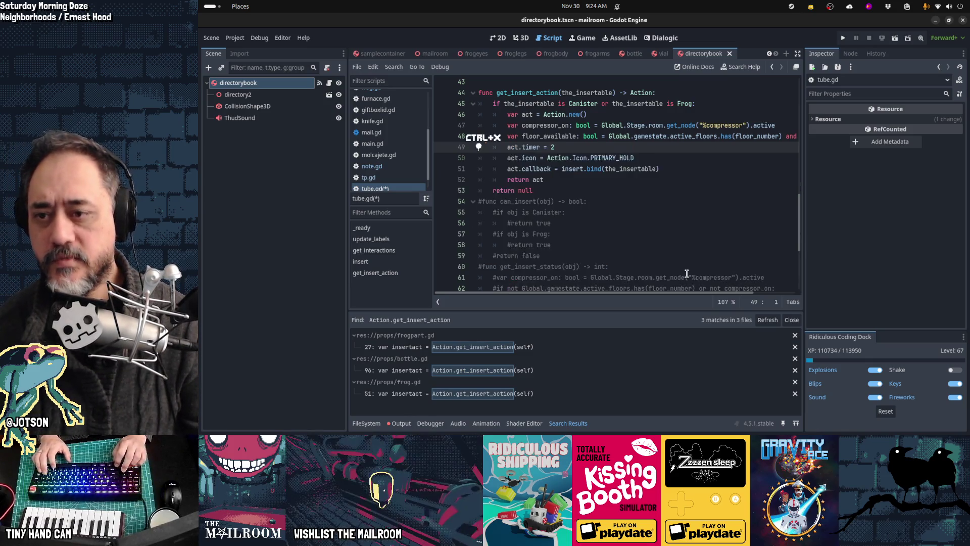
key(Down)
key(Down)
key(Down)
key(Down)
key(Down)
key(Down)
key(shift+Down)
key(shift+Down)
key(shift+Down)
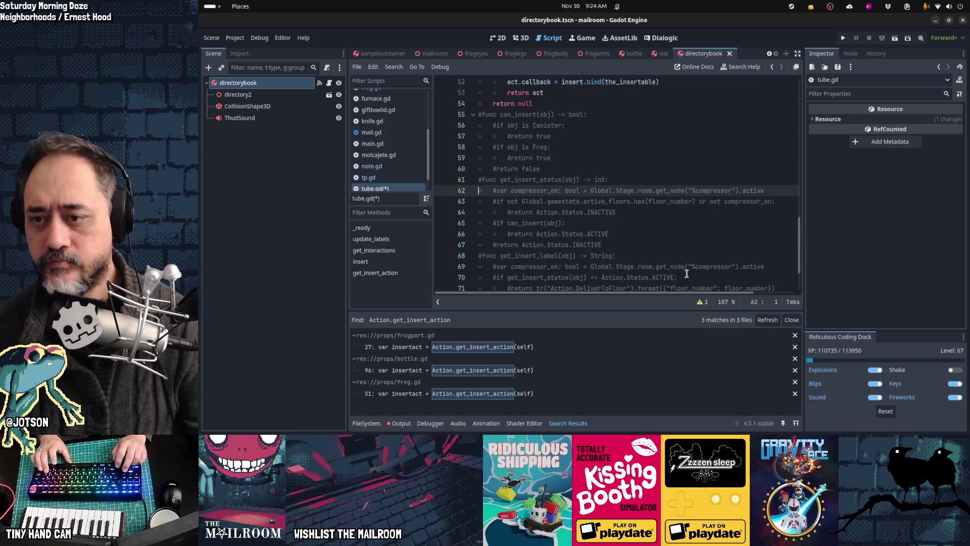
key(Up)
key(Up)
key(Up)
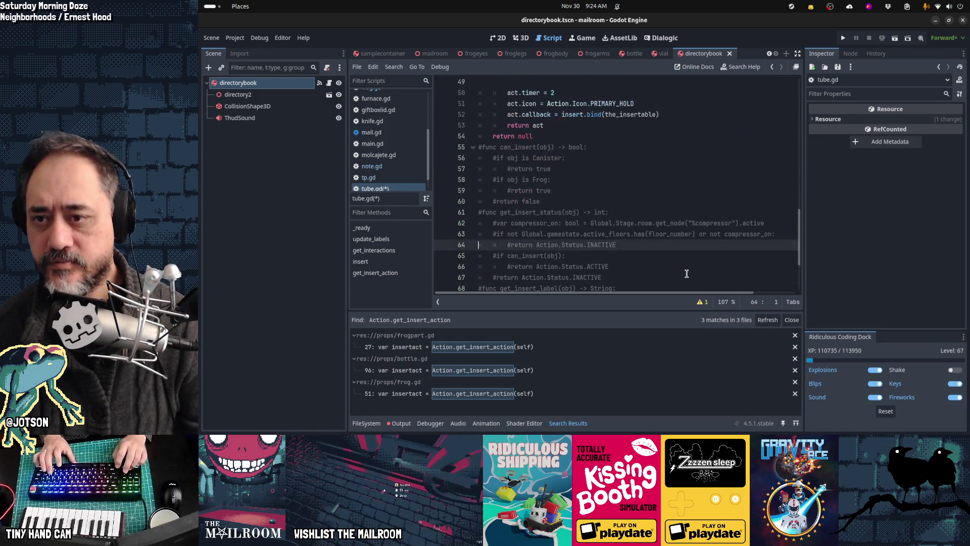
key(Up)
key(Up)
key(Up)
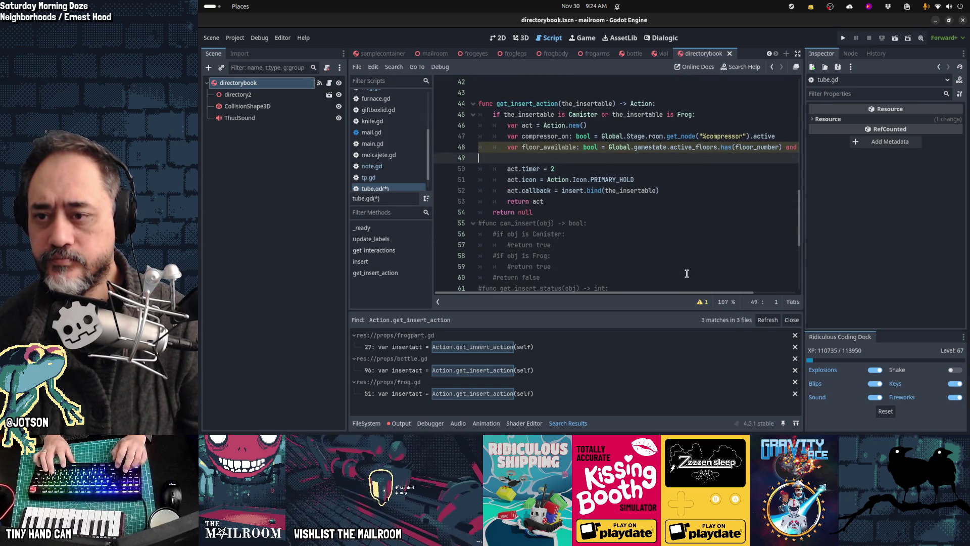
key(ctrl+v)
key(shift+Up)
key(shift+Up)
key(shift+Up)
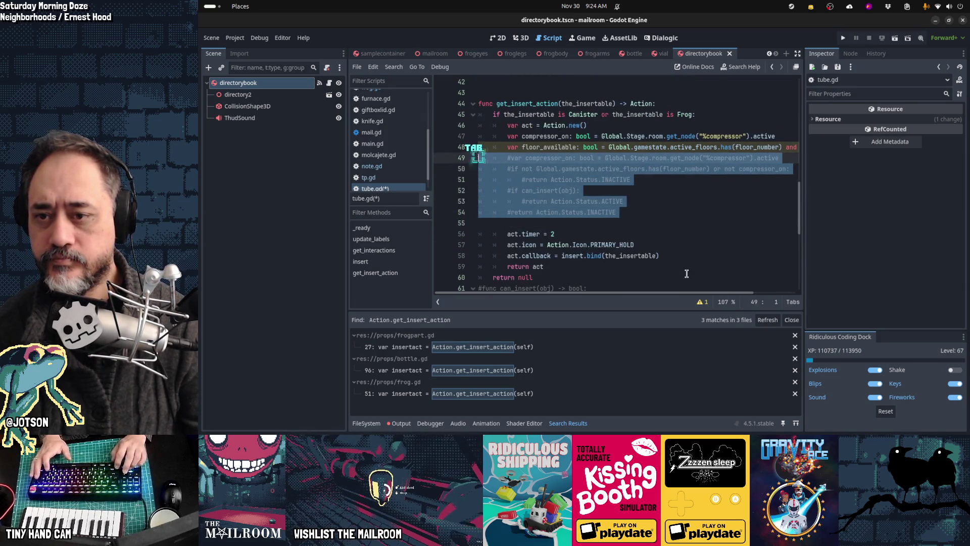
key(Tab)
key(Up)
key(ctrl+x)
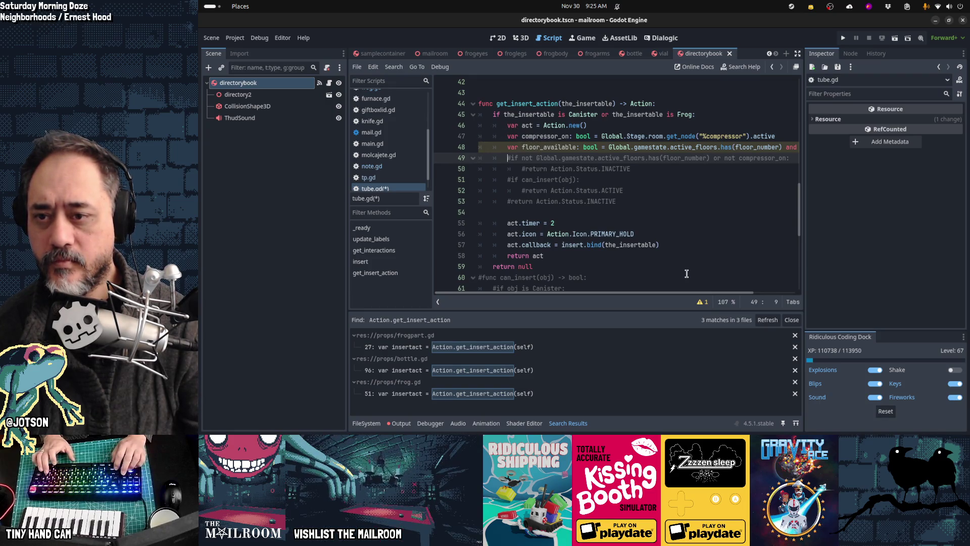
- Uncomment the check as 'if not floor_available:' and turn its #return into 'act.status ='
key(Delete)
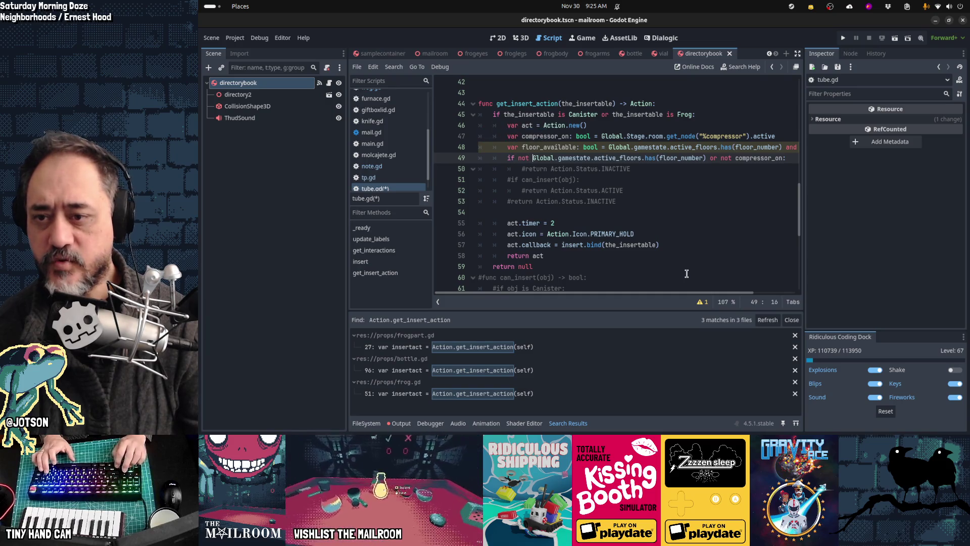
key(ctrl+Right)
key(ctrl+Right)
key(shift+End)
text(floor_available:)
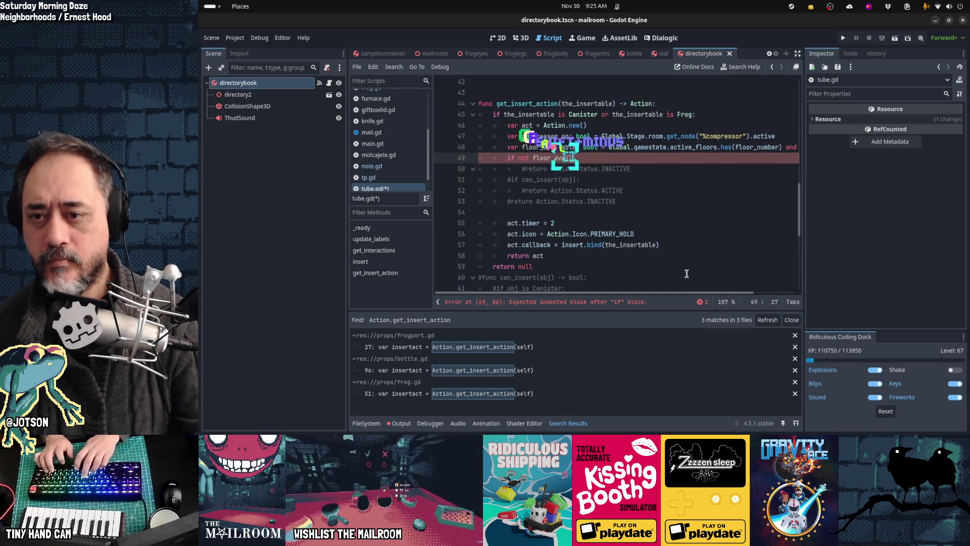
key(Down)
key(Home)
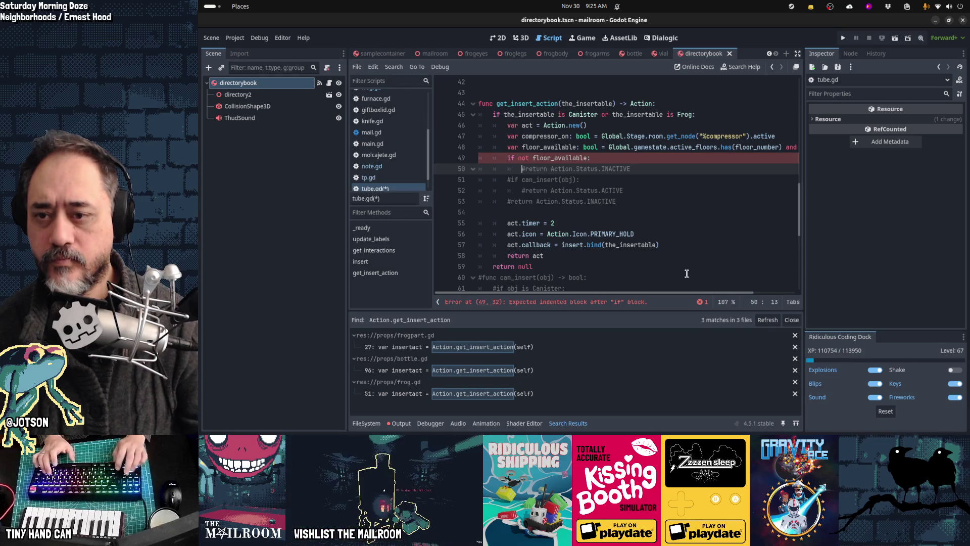
text(act.status =)
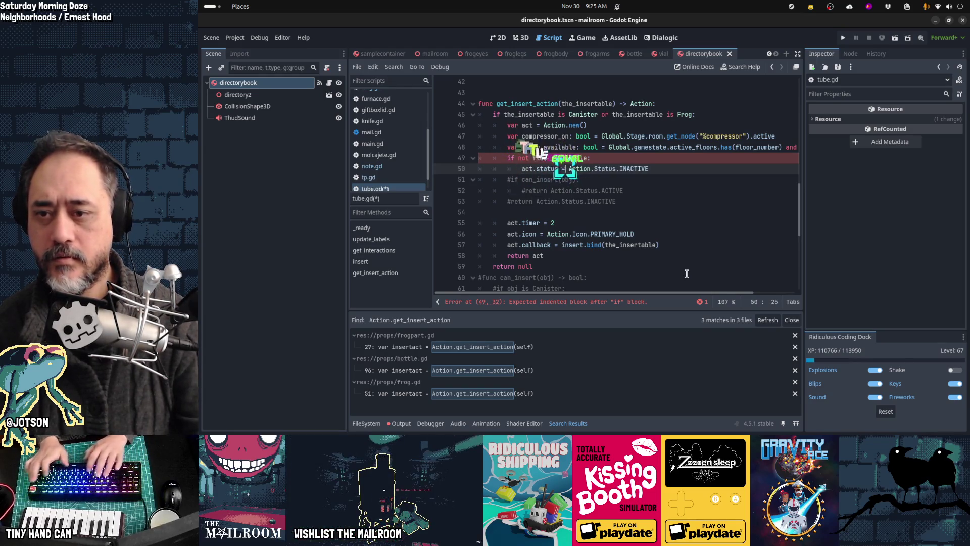
key(Down)
key(Home)
key(Right)
key(Right)
key(Right)
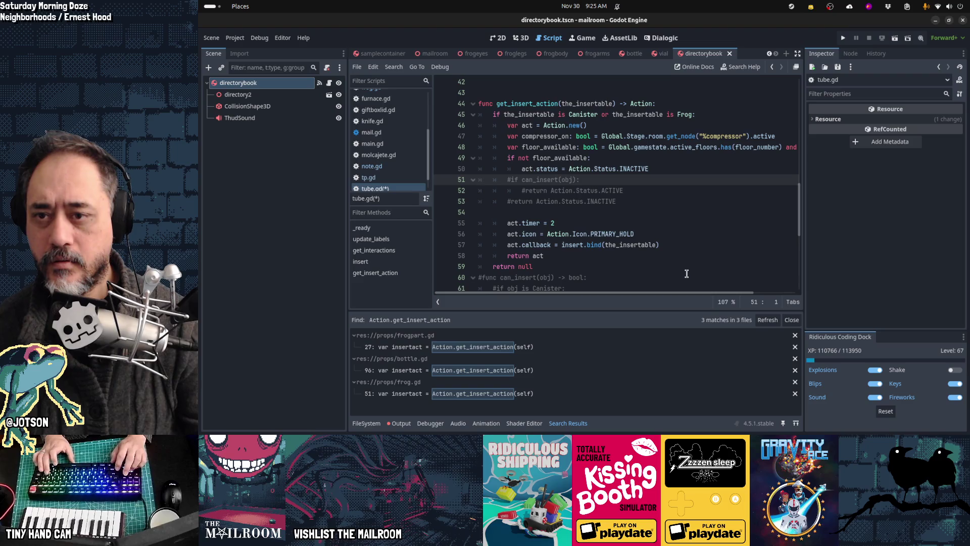
- Restore the #if can_insert(obj) line and uncomment it as an active if
key(shift+Down)
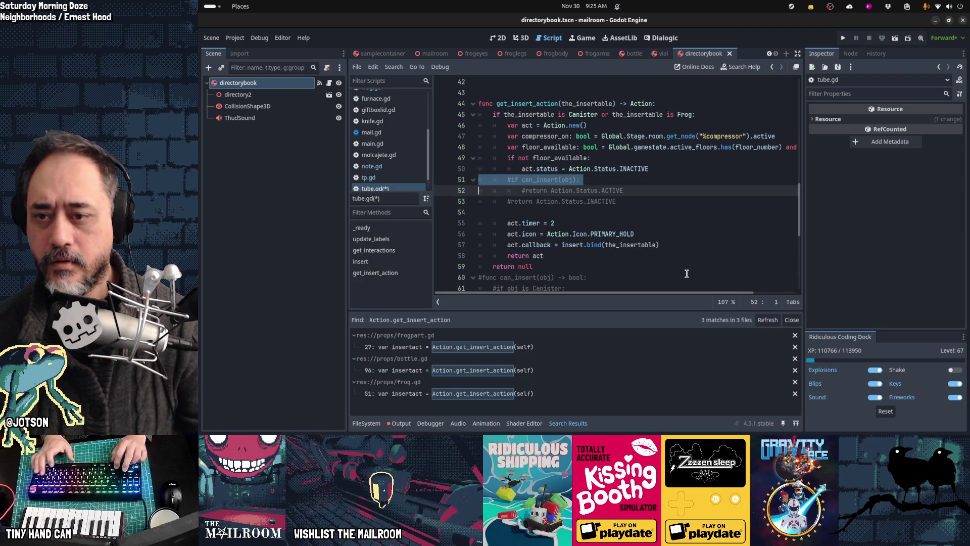
key(Delete)
key(ctrl+z)
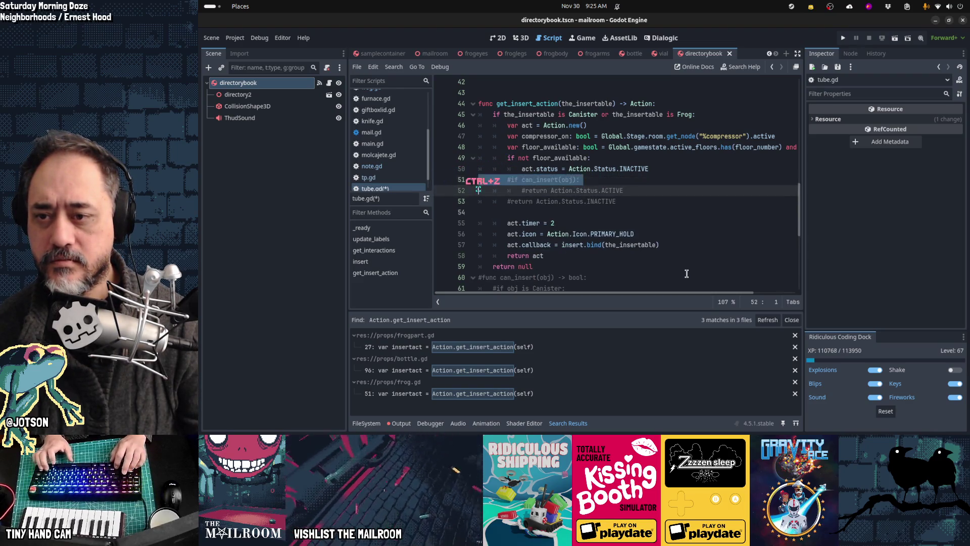
key(ctrl+z)
key(Delete)
text(if)
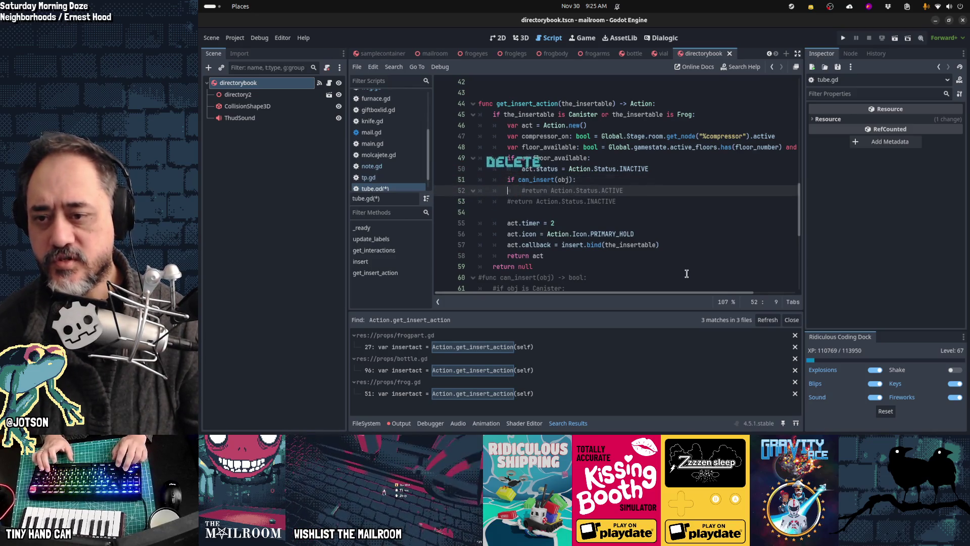
- Replace the commented ACTIVE return with an 'act.status =' assignment
key(Down)
key(shift+End)
key(ctrl+v)
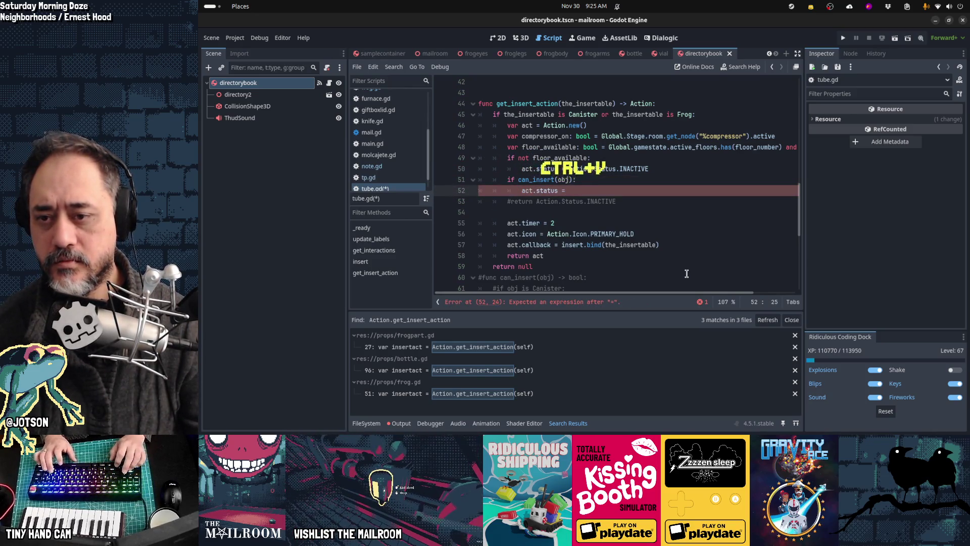
key(ctrl+z)
key(ctrl+z)
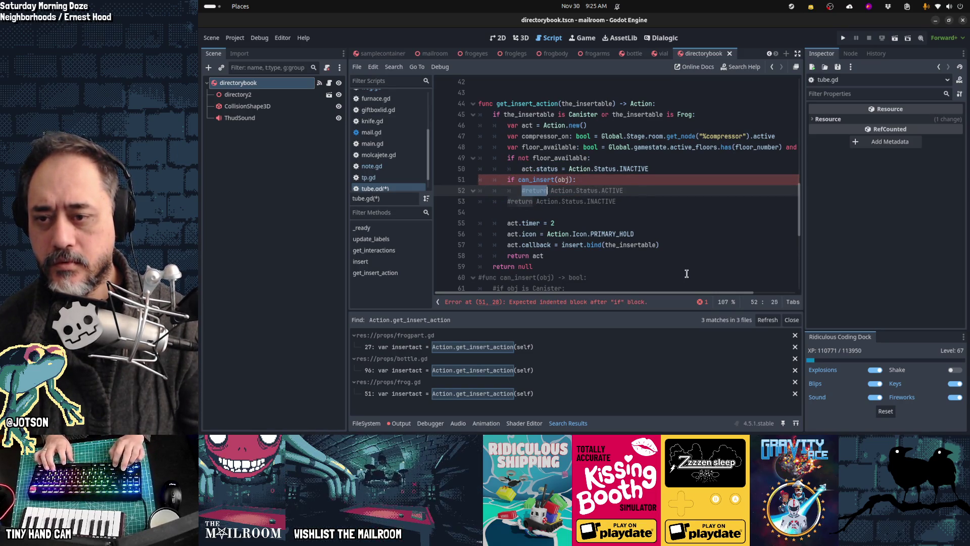
key(ctrl+v)
- Cut the if can_insert(obj) condition line out of get_insert_action
key(Up)
key(Home)
key(Home)
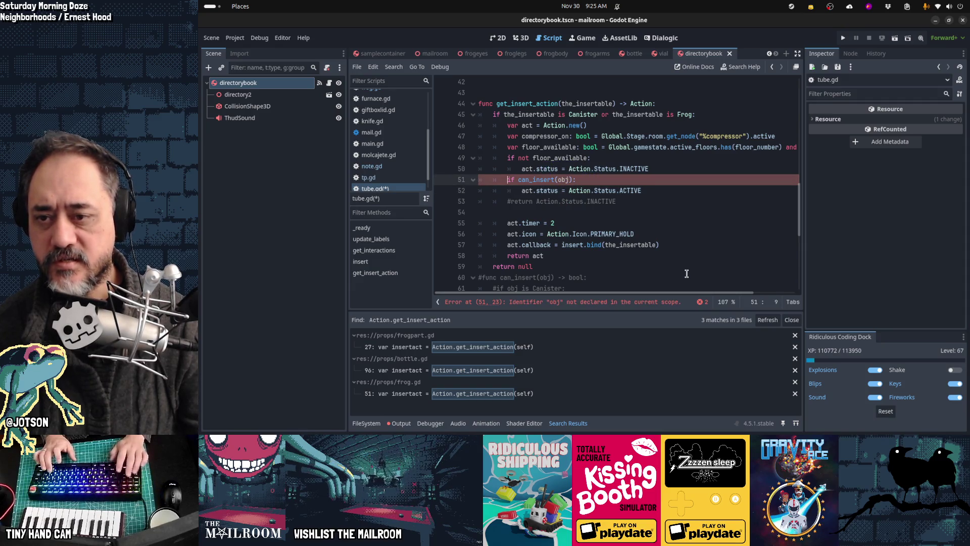
key(Up)
key(Up)
key(Up)
key(Left)
key(Down)
key(Down)
key(Down)
key(Right)
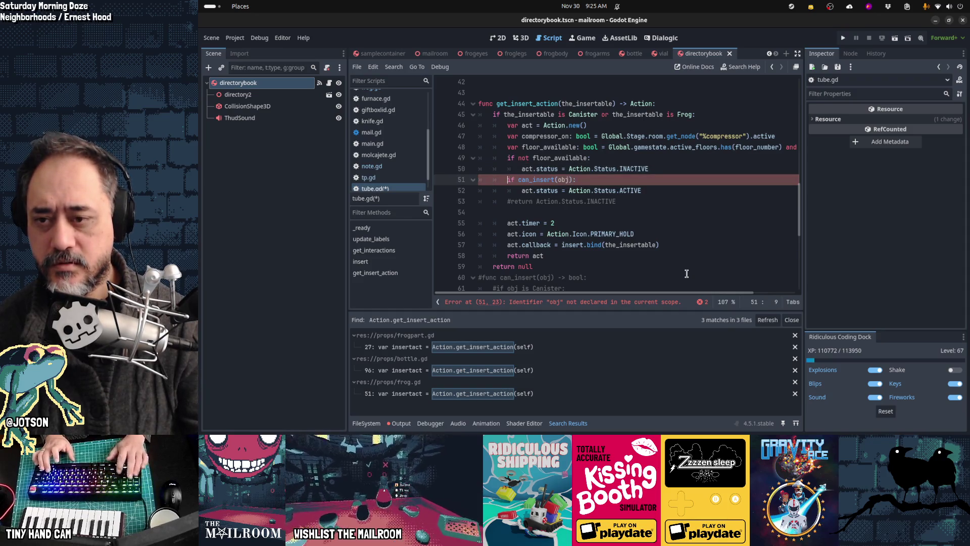
key(Down)
key(Home)
key(Home)
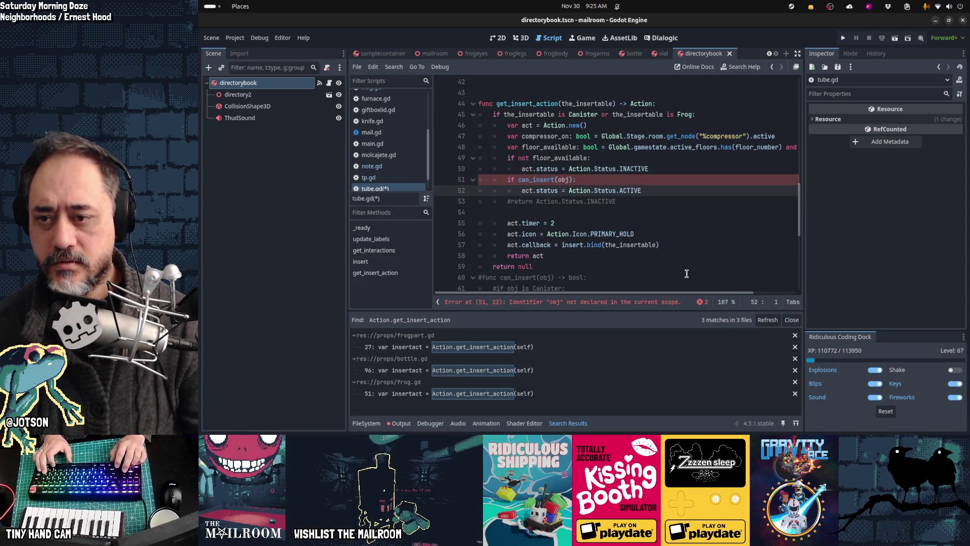
key(Up)
key(ctrl+x)
key(alt+Up)
key(alt+Up)
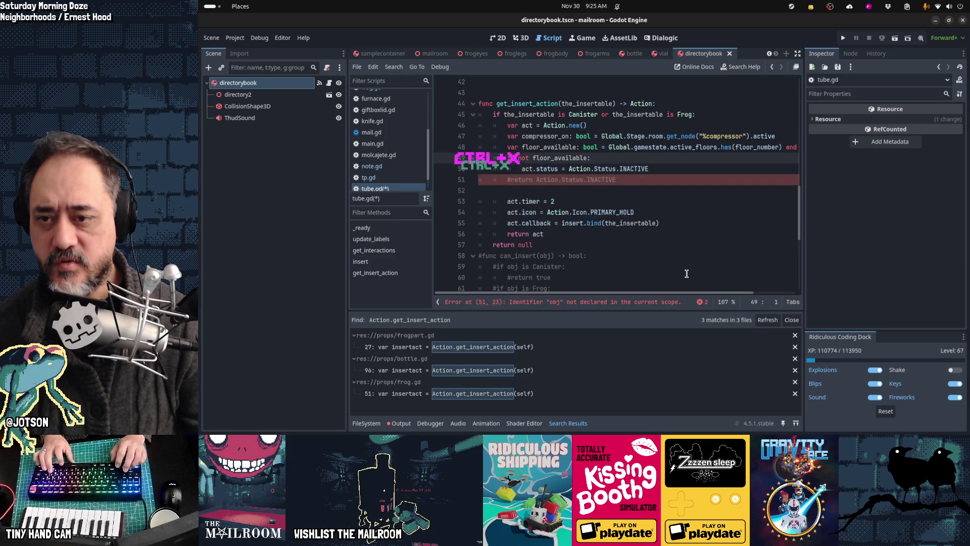
- Make 'if floor_available:' set act.status to ACTIVE, with an else branch for INACTIVE
key(shift+Tab)
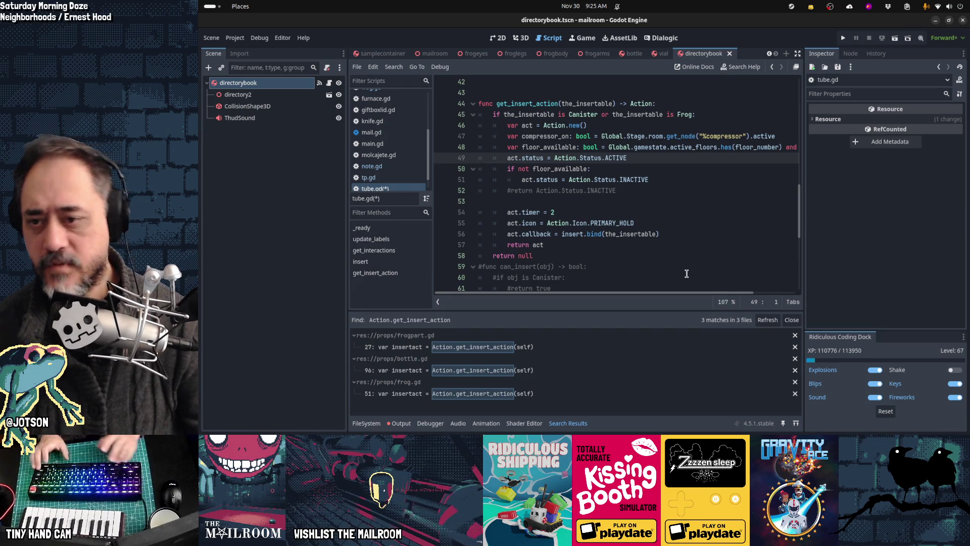
key(ctrl+x)
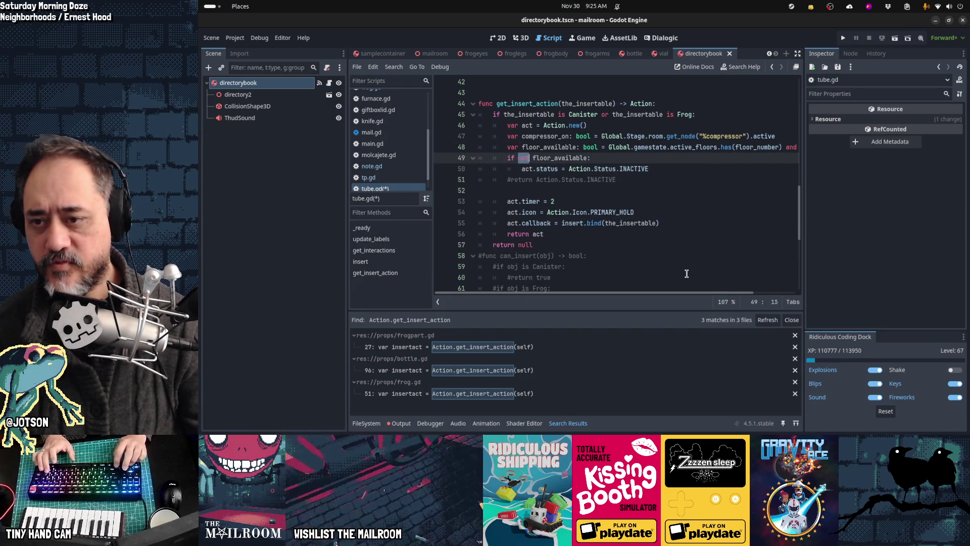
key(Delete)
key(Delete)
key(Delete)
key(Down)
key(ctrl+v)
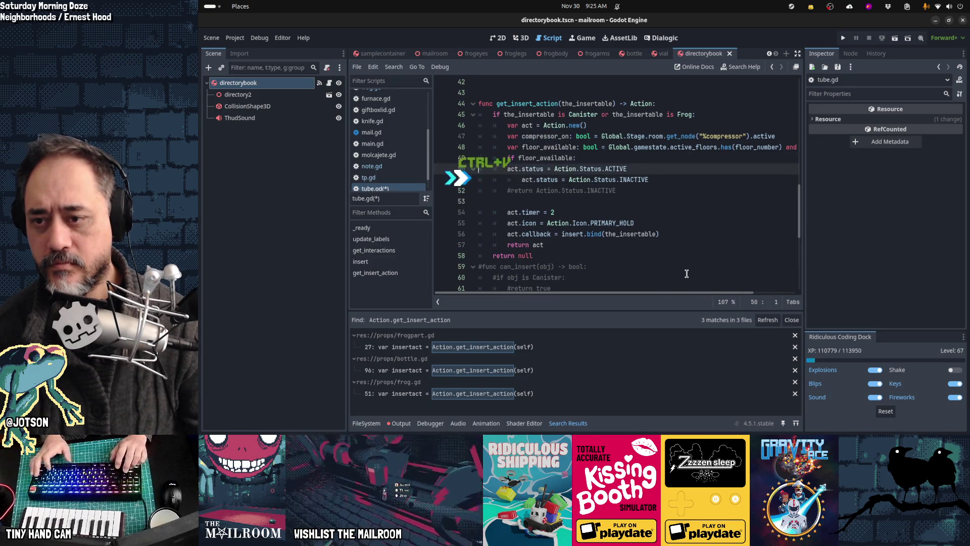
key(Tab)
key(End)
key(Return)
key(BackSpace)
text(else:)
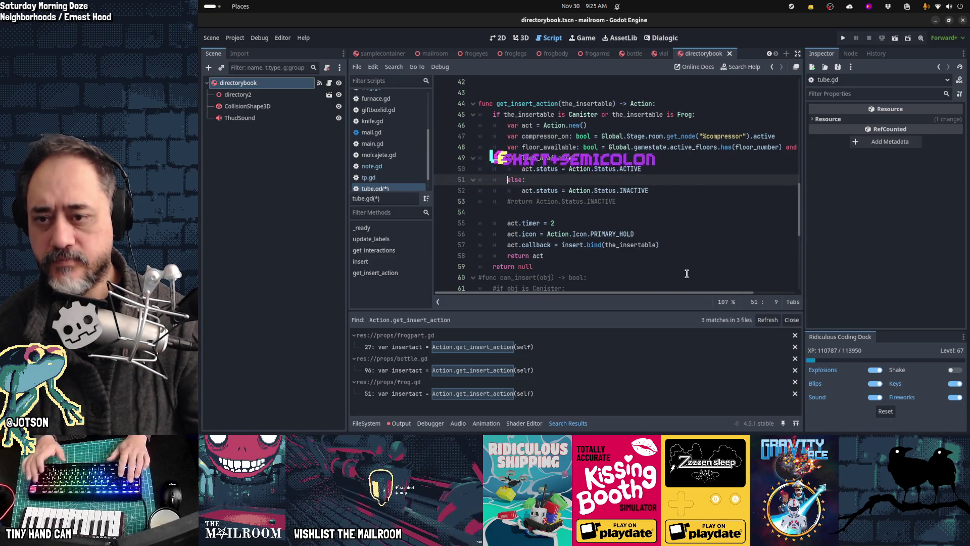
key(Home)
- Delete the leftover commented INACTIVE return line
key(Up)
key(Up)
key(Up)
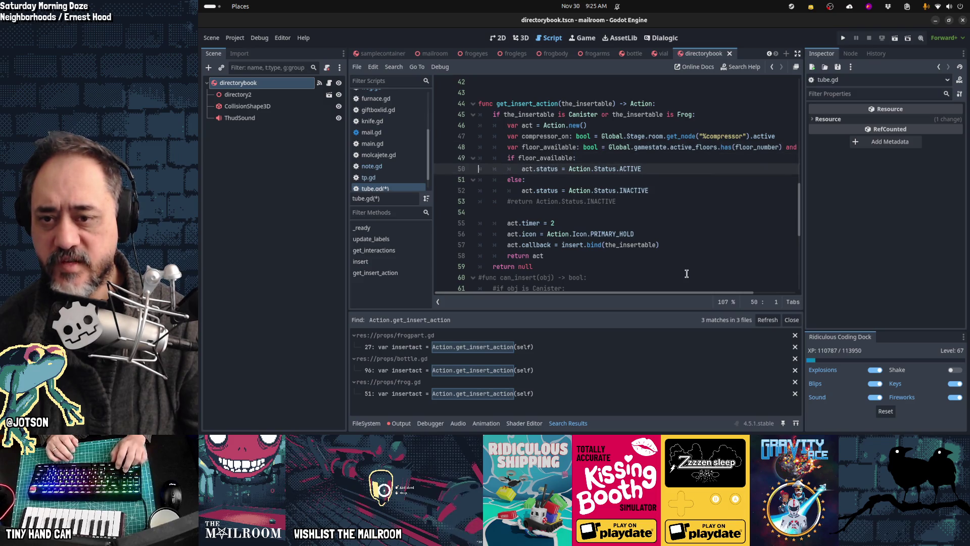
key(Down)
key(Down)
key(Down)
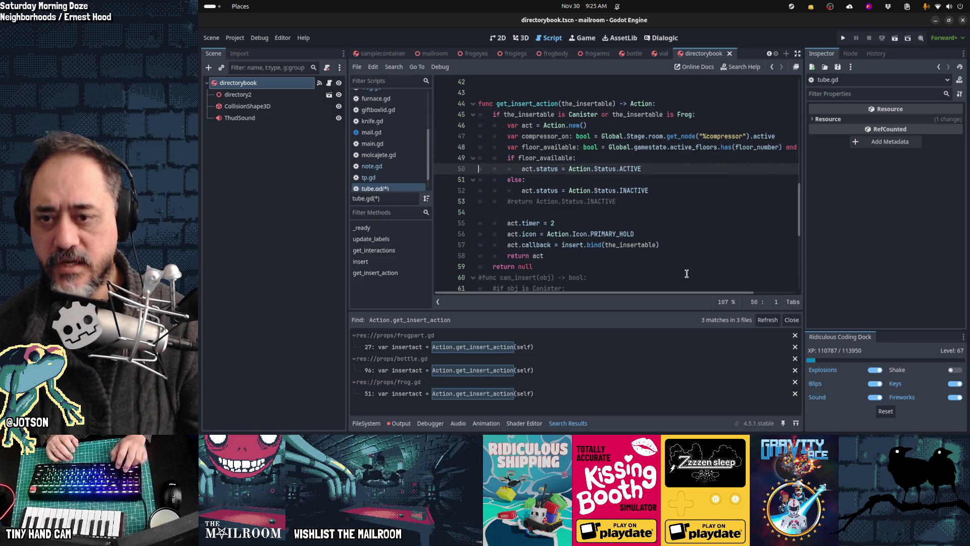
key(Down)
key(Down)
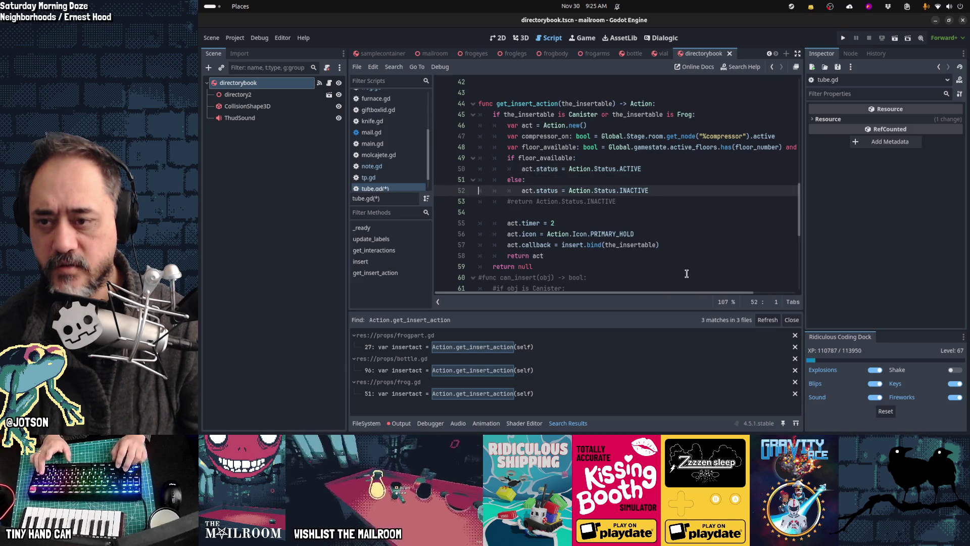
key(Down)
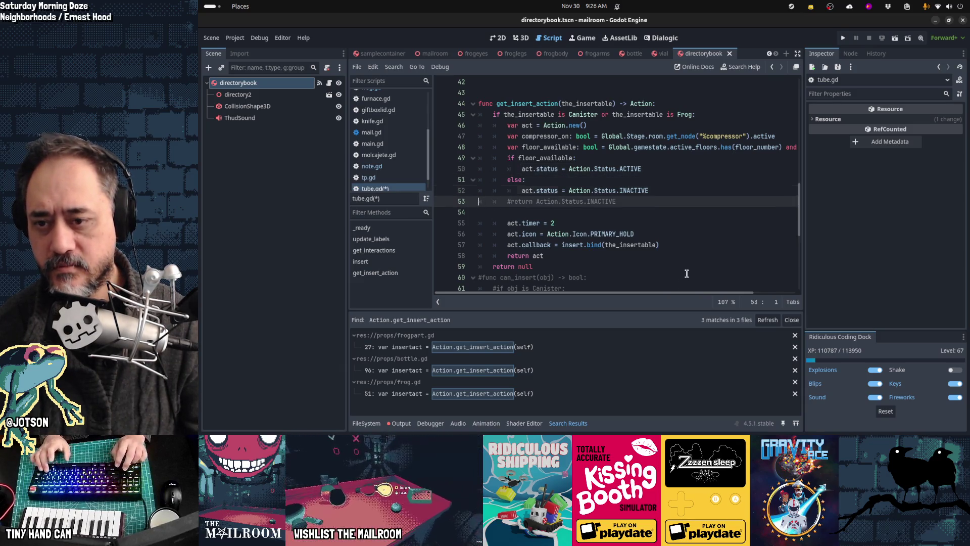
key(ctrl+shift+k)
- Move the commented DeliverToFloor/TubeDisabled/UseCanister label block under the status code, indented one level
key(Down)
key(Down)
key(Down)
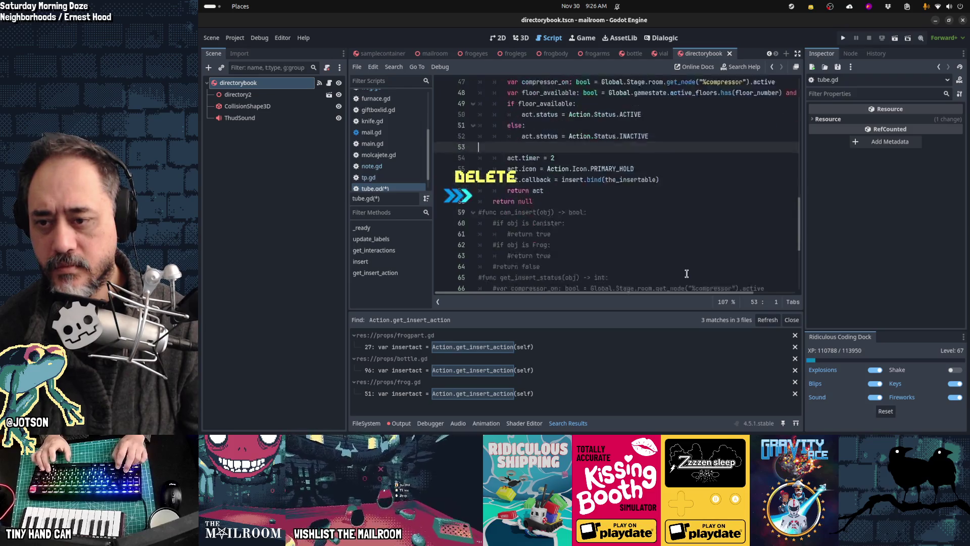
key(Down)
key(Down)
key(Down)
key(shift+Down)
key(shift+Down)
key(shift+Down)
key(shift+Down)
key(BackSpace)
key(Up)
key(Up)
key(Up)
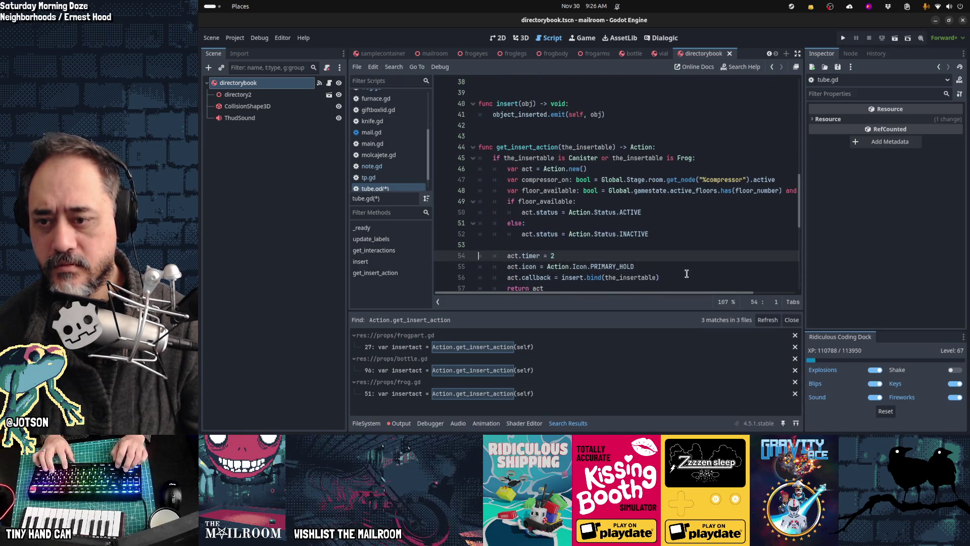
key(ctrl+v)
key(Up)
key(Up)
key(Up)
key(shift+Down)
key(shift+Down)
key(shift+Down)
key(Tab)
key(Up)
key(Up)
key(Up)
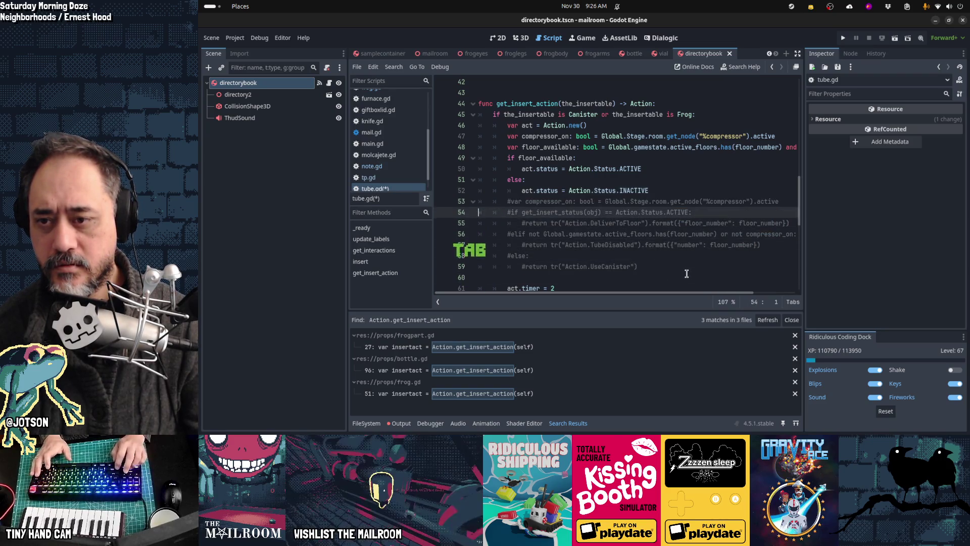
- Drop the compressor_on line and make ACTIVE status set act.label to DeliverToFloor
key(Home)
key(ctrl+x)
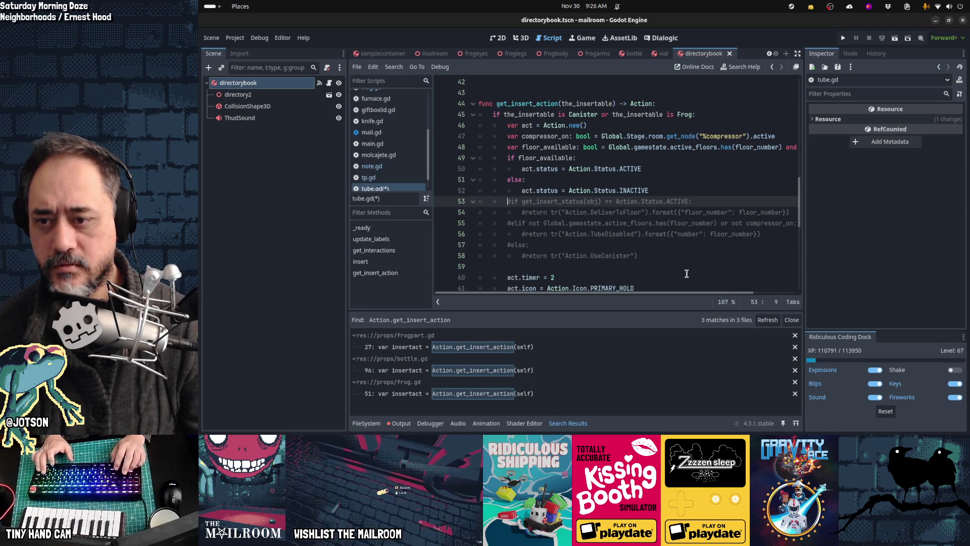
key(Right)
key(Right)
key(Right)
key(ctrl+shift+Right)
key(ctrl+shift+Right)
key(ctrl+shift+Right)
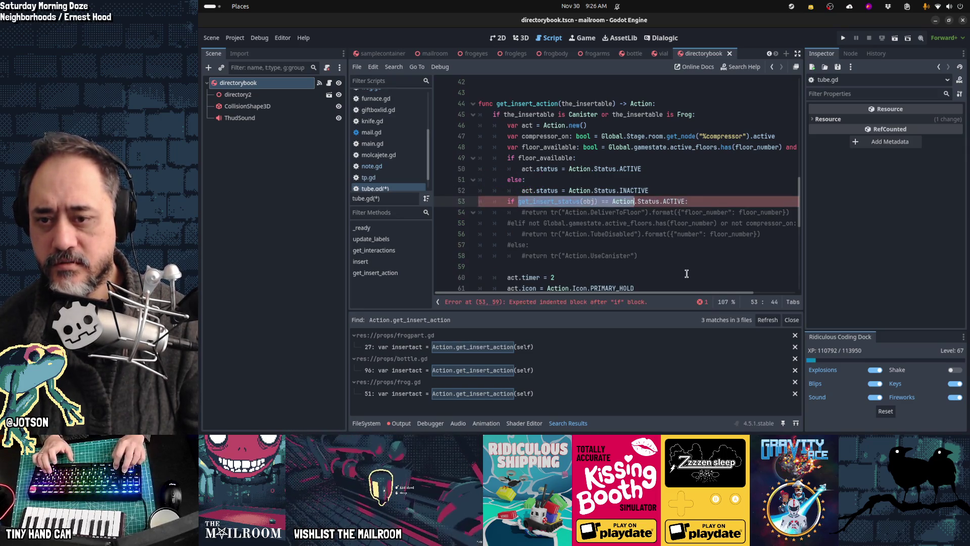
text(status ==)
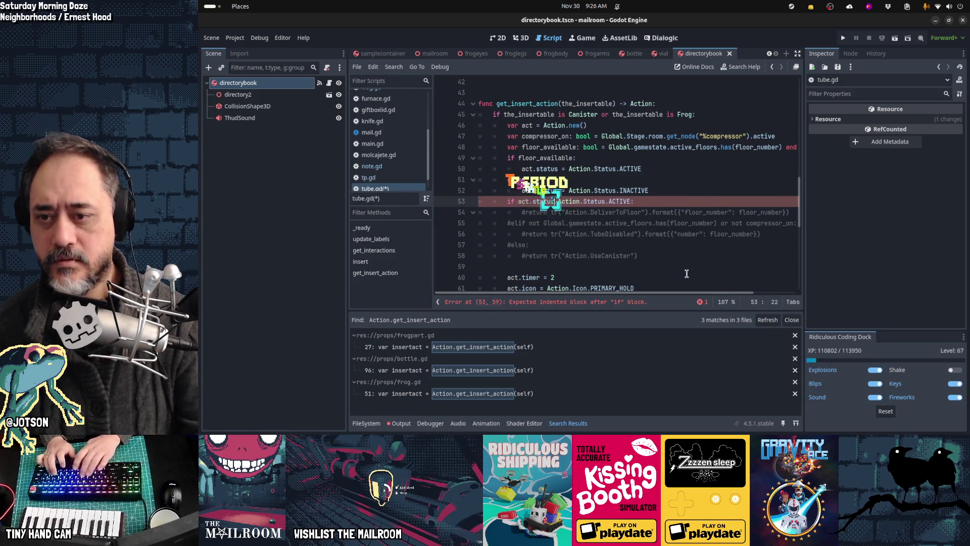
key(Down)
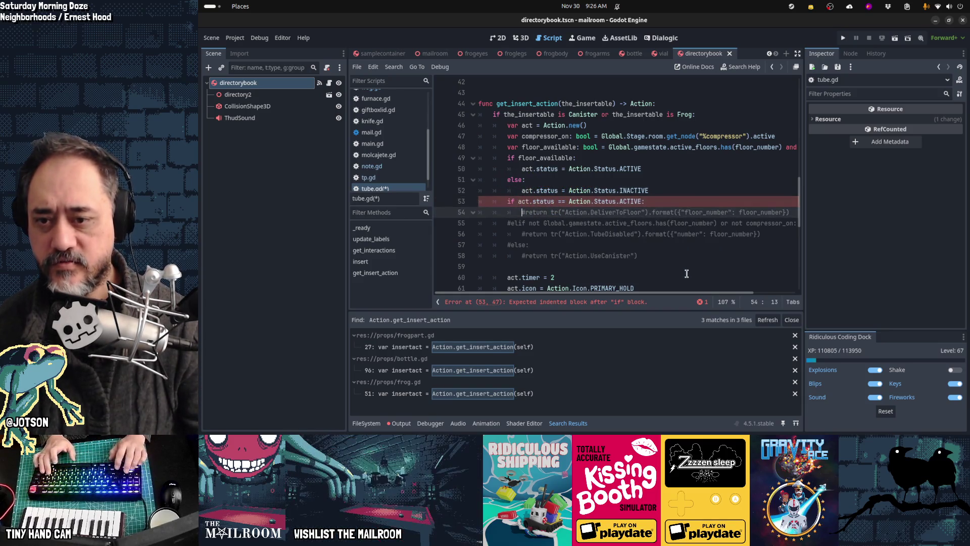
text(act.label =)
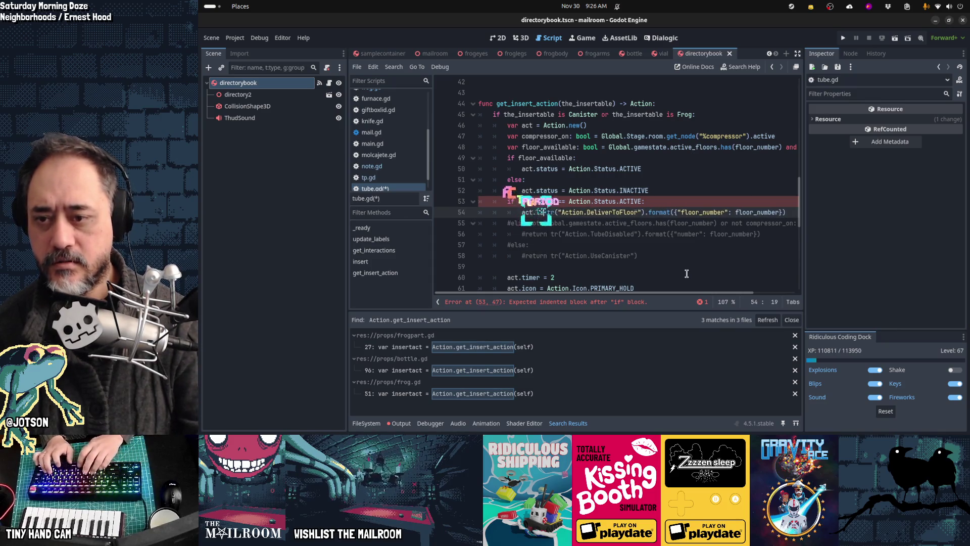
- Uncomment 'elif not floor_available' and have it set act.label to TubeDisabled
key(Down)
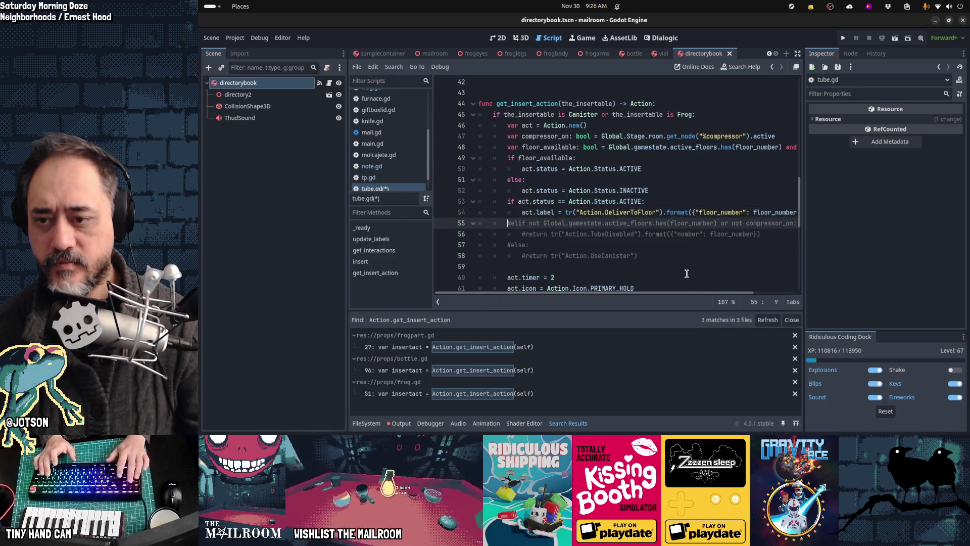
key(Home)
key(Delete)
key(Right)
key(Right)
key(Right)
key(ctrl+Right)
key(shift+End)
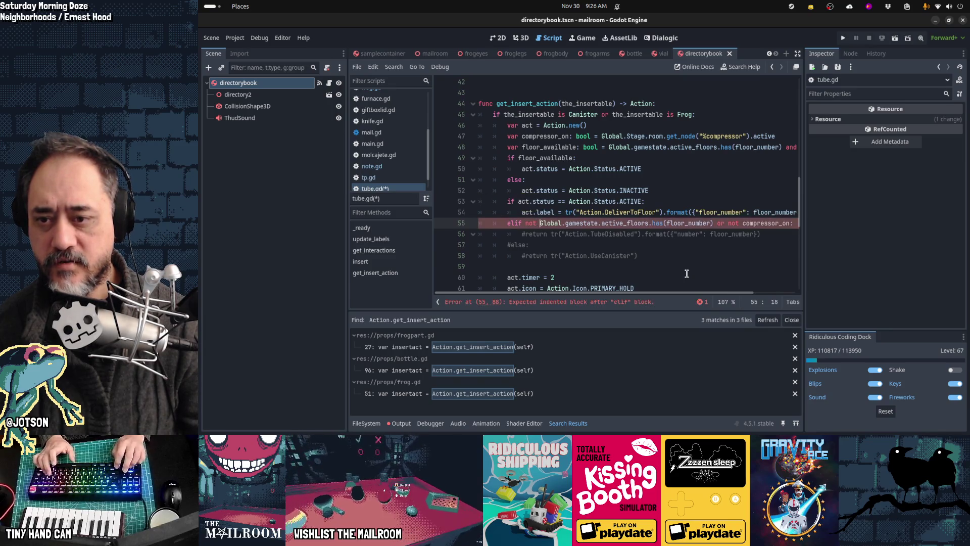
key(Delete)
text(floor_available:)
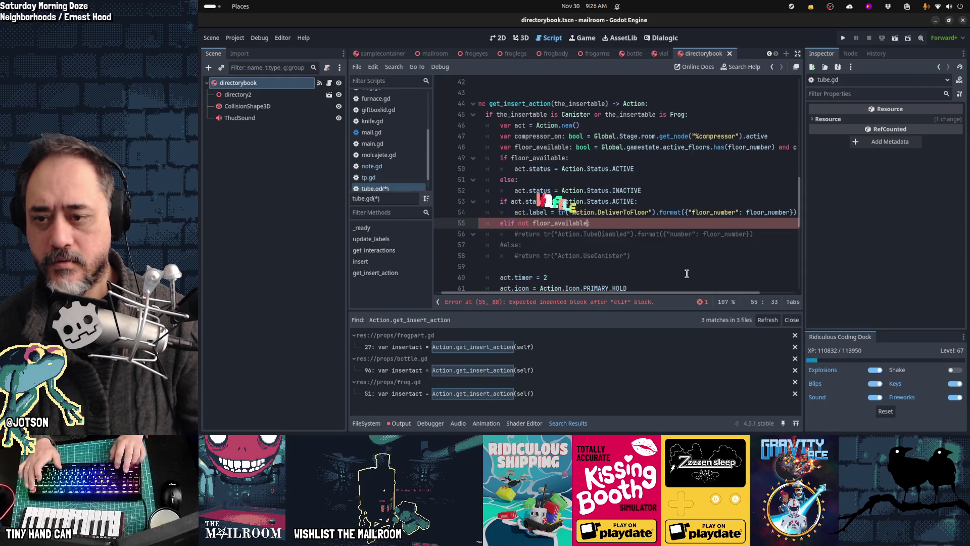
key(Down)
key(Home)
key(ctrl+shift+Right)
text(act.label =)
- Uncomment the else branch so it sets act.label to UseCanister
key(Down)
key(Home)
key(Delete)
key(Down)
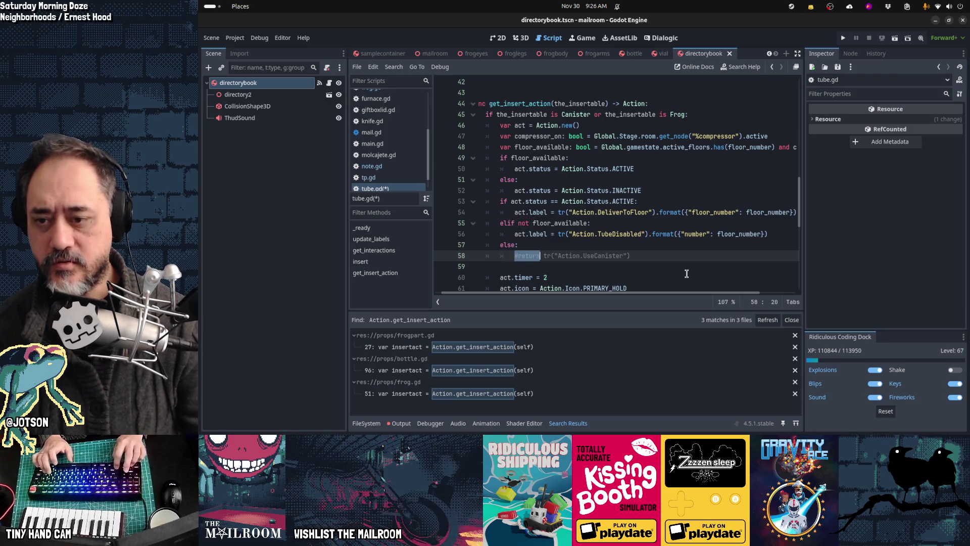
text(act.label =)
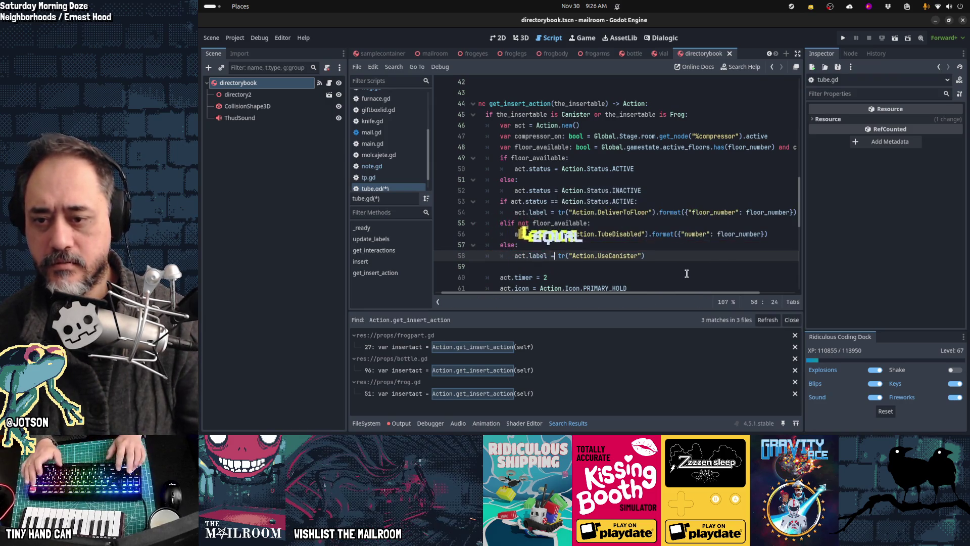
key(Home)
key(Home)
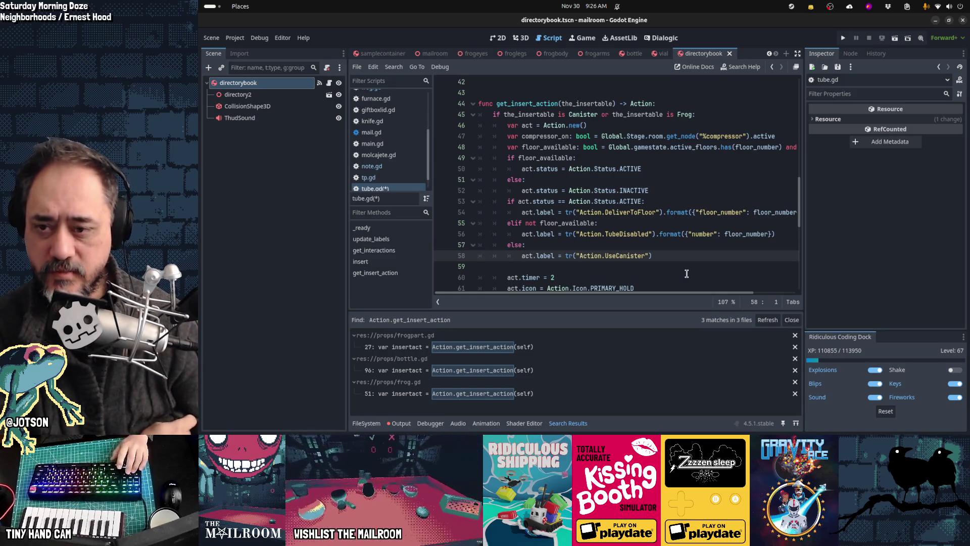
- Remove the blank line after the label block in get_insert_action
key(Up)
key(Up)
key(Up)
key(Down)
key(Down)
key(Down)
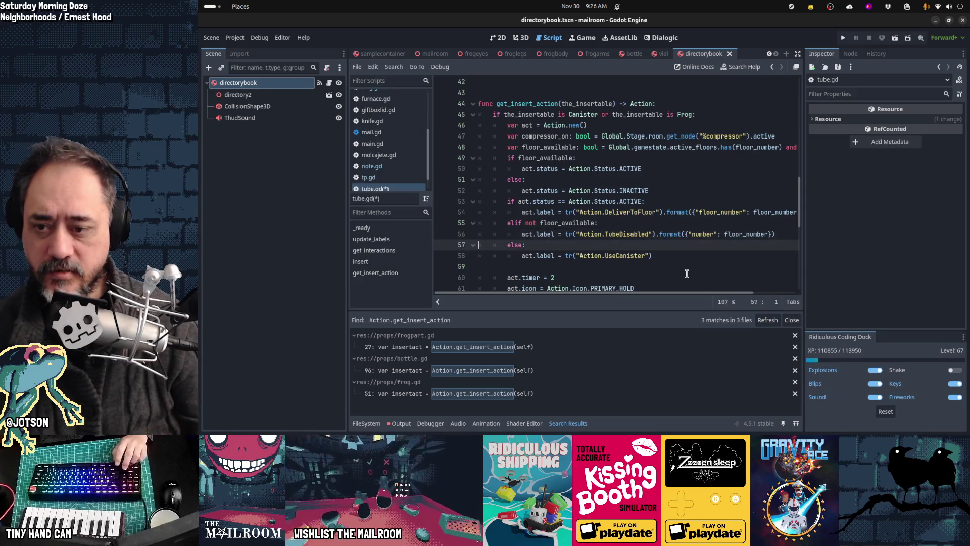
key(BackSpace)
- Review the floor_available status lines, the INACTIVE status, and the elif not floor_available check
key(Up)
key(Up)
key(Up)
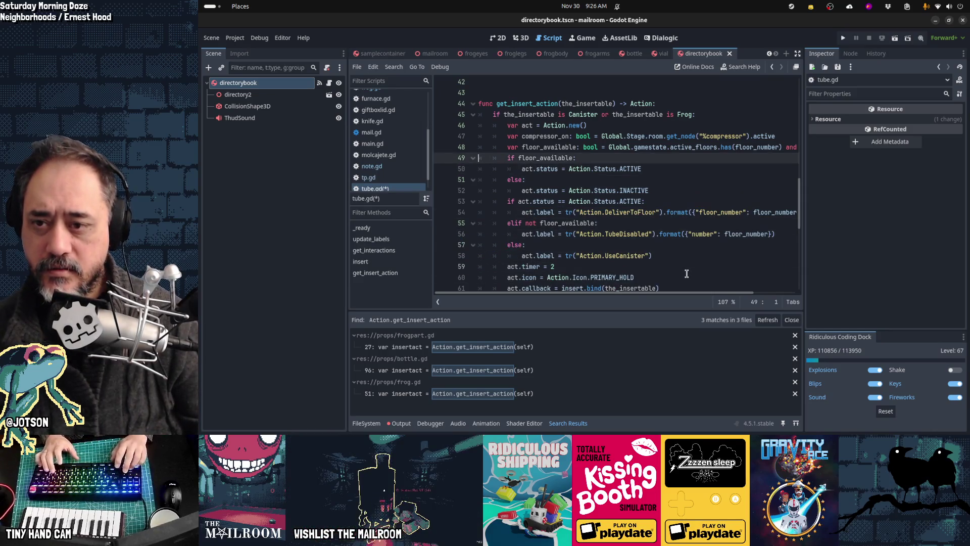
key(shift+Down)
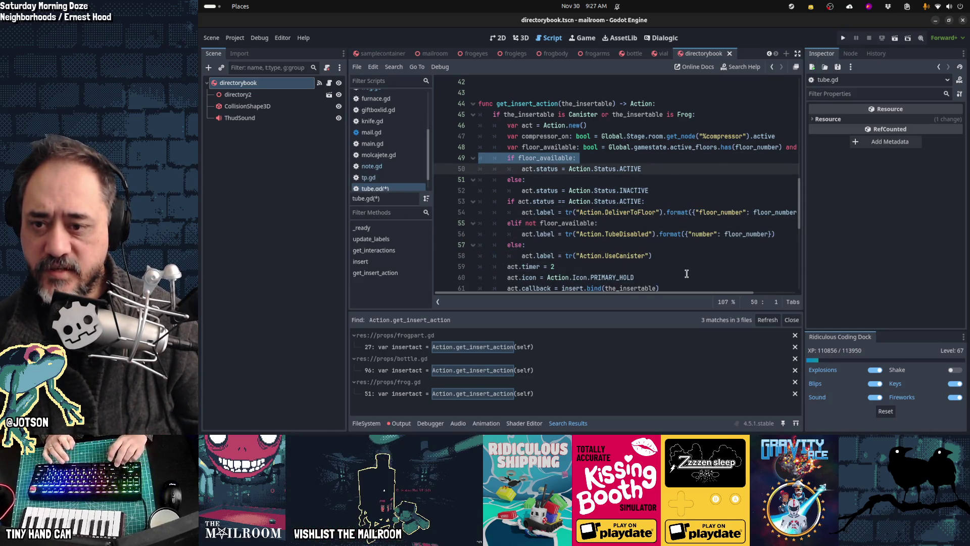
key(Down)
key(Down)
key(shift+Down)
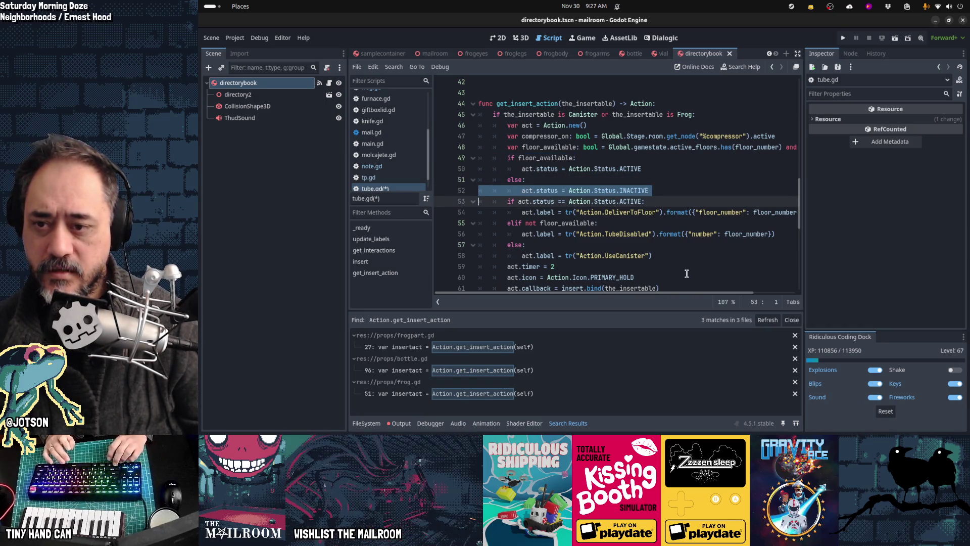
key(Down)
key(Up)
key(shift+Down)
key(Down)
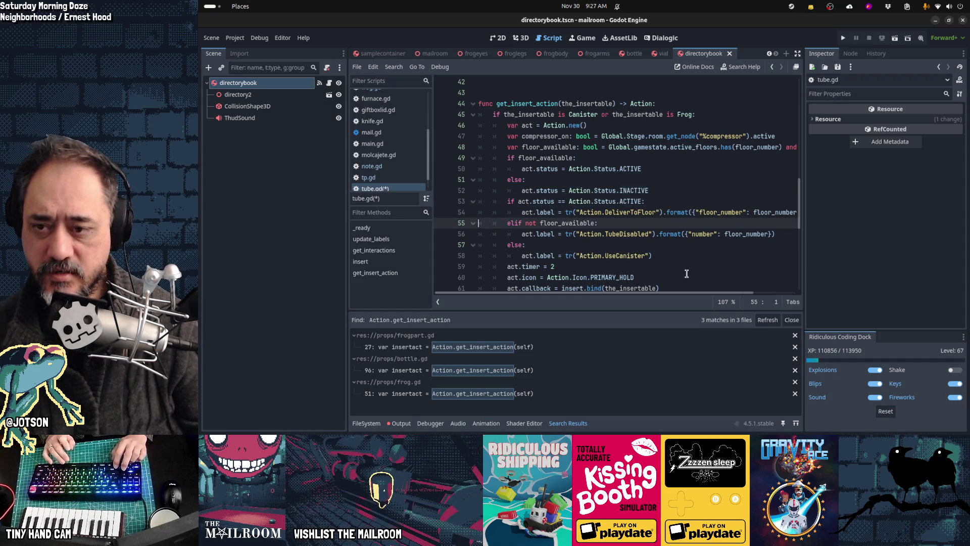
key(shift+Down)
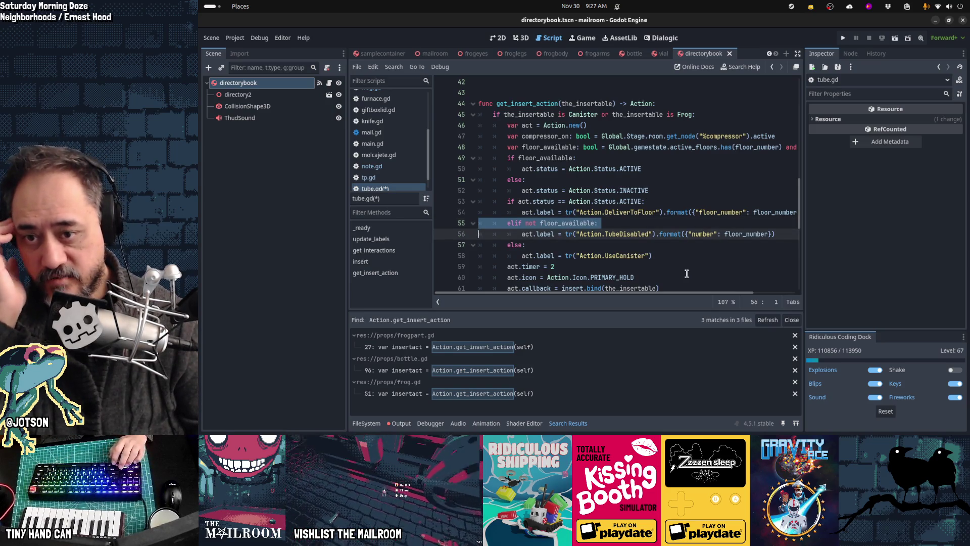
- Review the TubeDisabled label line and the else branch with the UseCanister label
key(Up)
key(Up)
key(Up)
key(Up)
key(Down)
key(Down)
key(Down)
key(shift+Down)
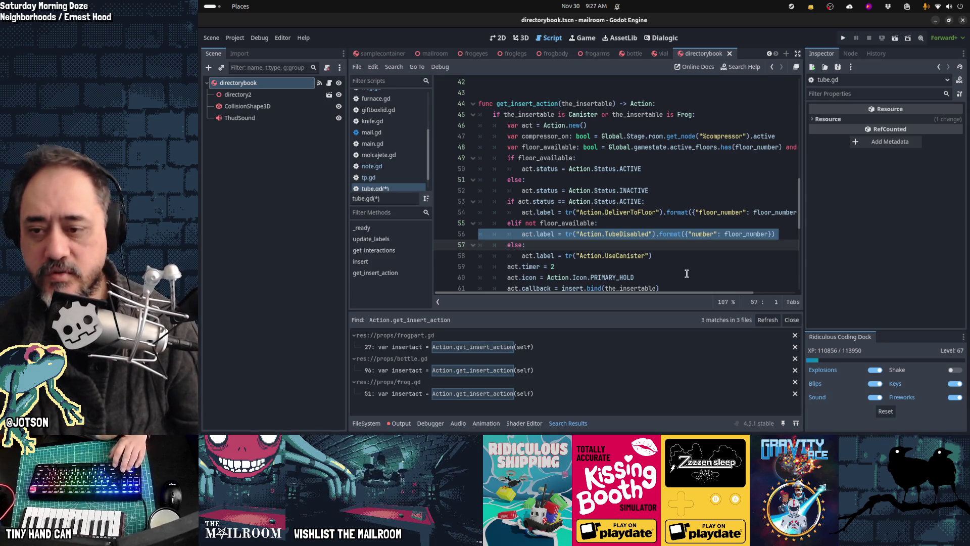
key(Down)
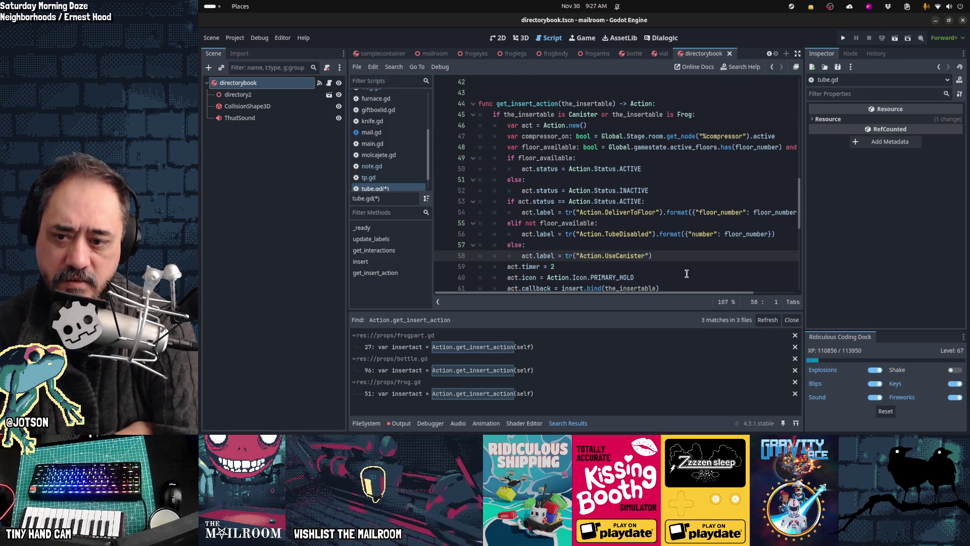
key(Up)
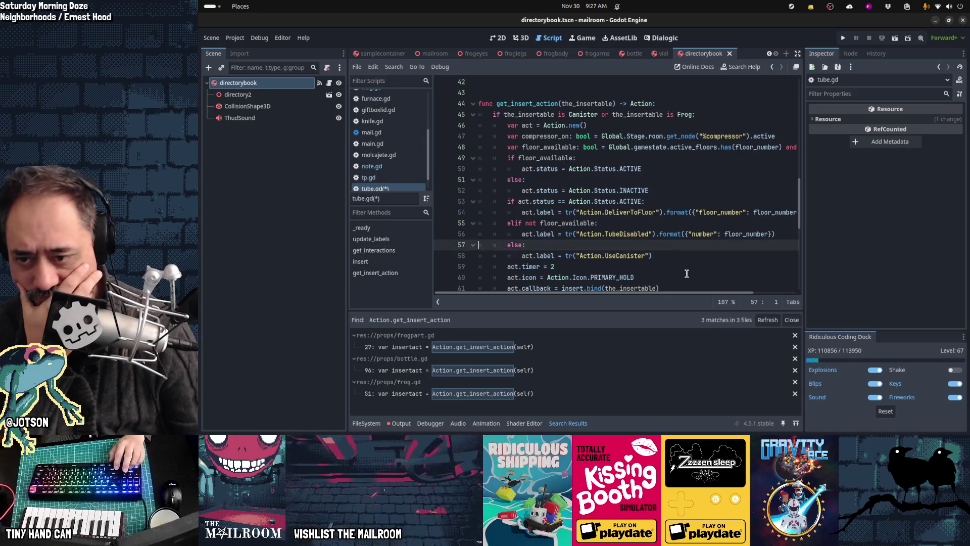
key(shift+Down)
key(shift+Down)
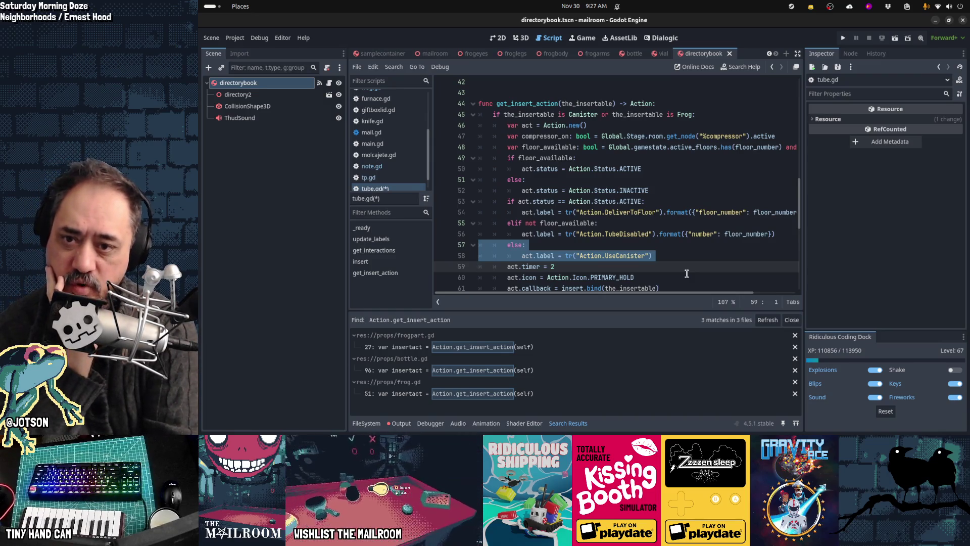
key(Up)
key(Up)
key(Up)
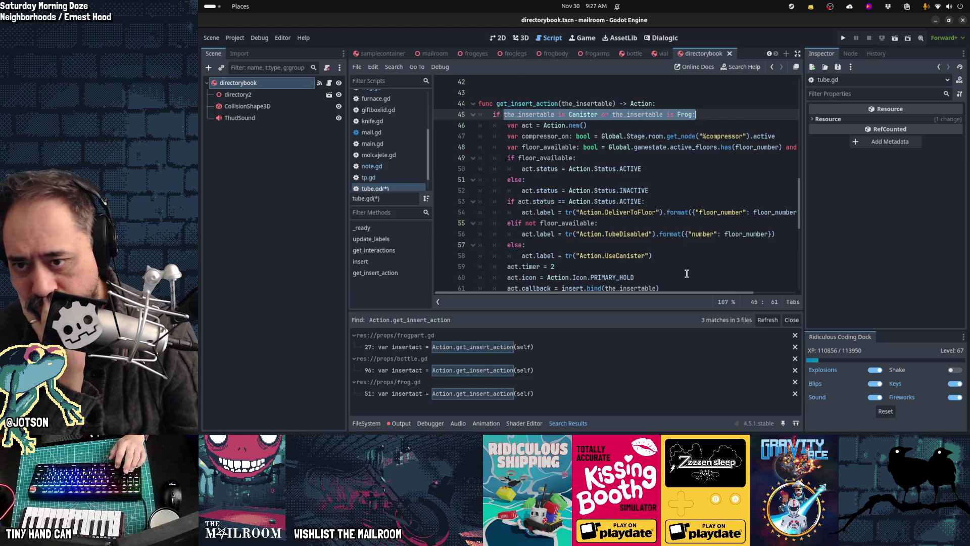
- Inspect the return null line and the commented-out can_insert code below it
scroll(686, 274, down, 1)
click(687, 273)
scroll(687, 273, down, 2)
key(Down)
key(Down)
key(End)
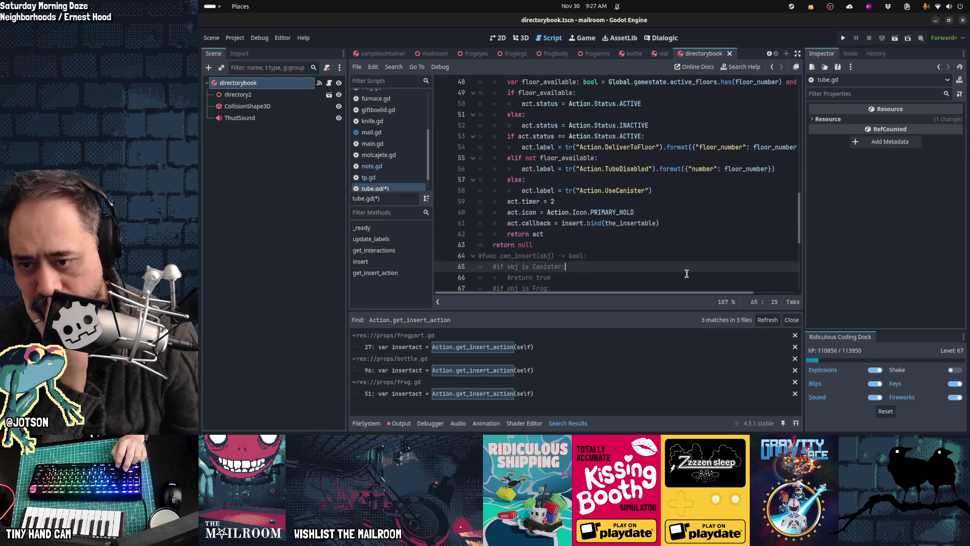
key(Down)
key(Down)
key(Down)
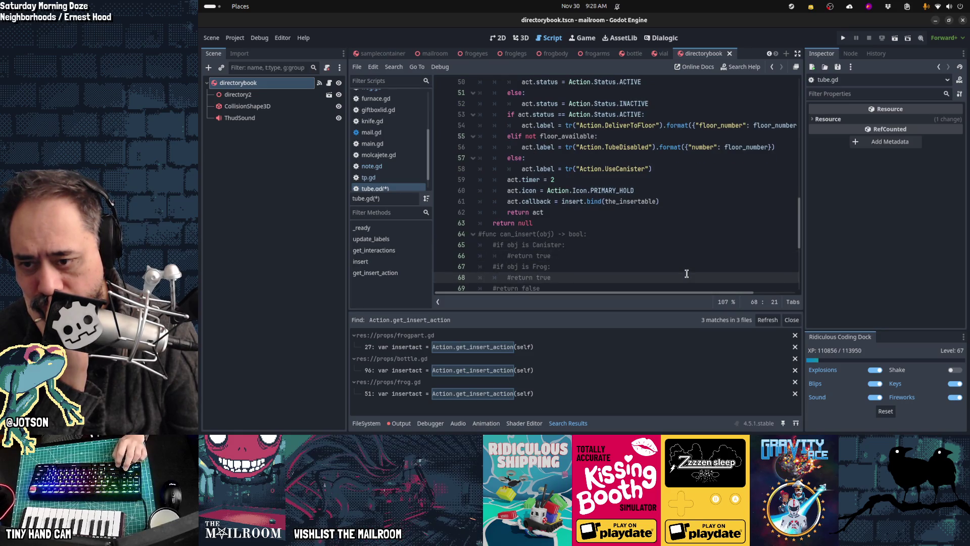
scroll(686, 273, down, 1)
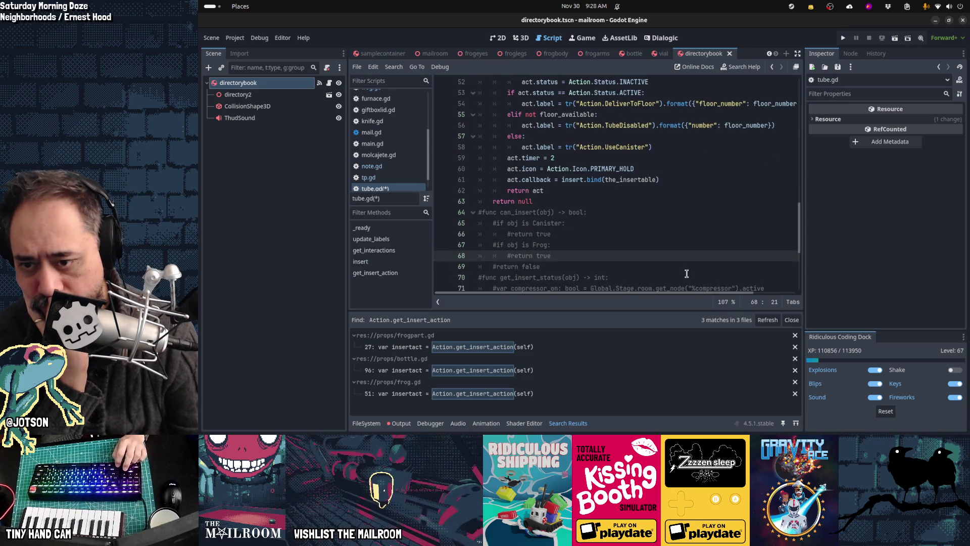
scroll(686, 273, down, 1)
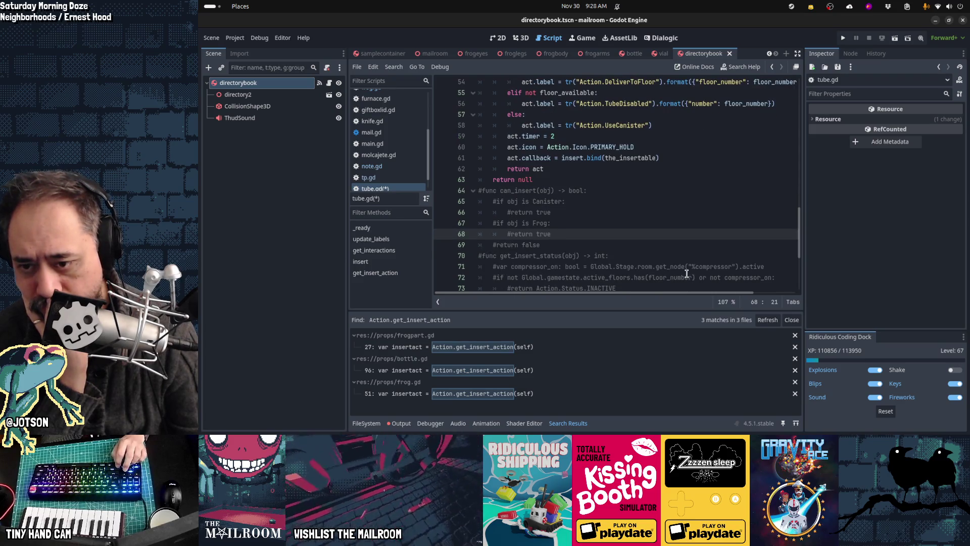
key(Down)
scroll(686, 274, down, 1)
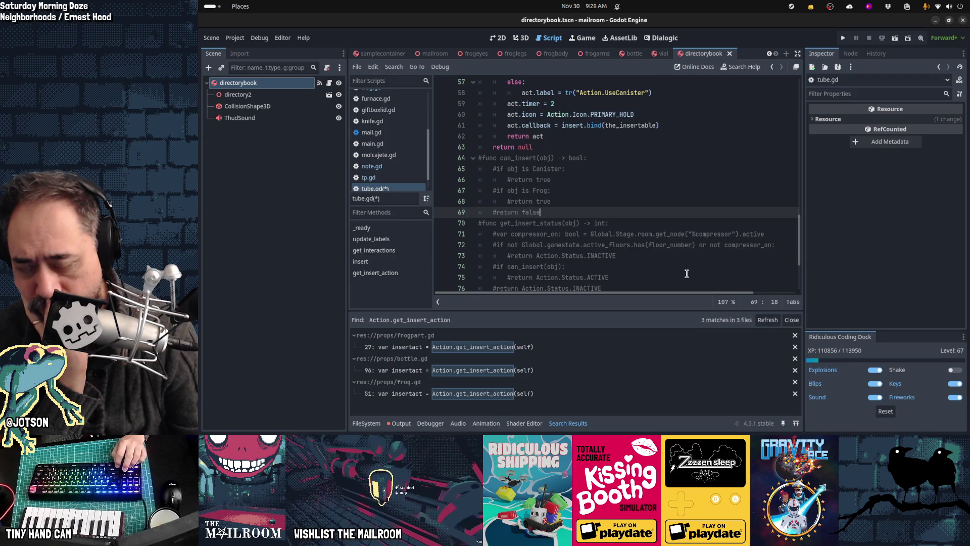
- Undo three edits, then select the else: and UseCanister label lines
key(ctrl+z)
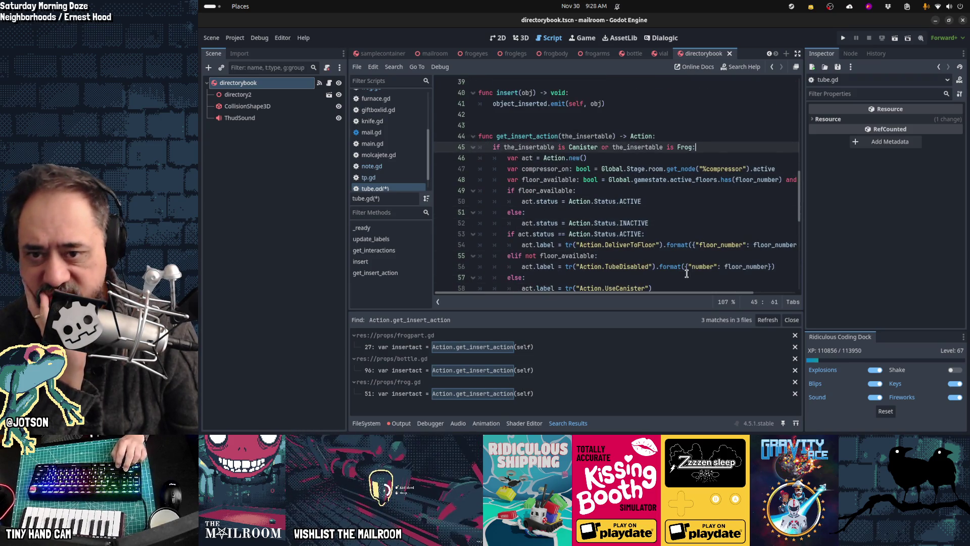
key(ctrl+z)
key(ctrl+z)
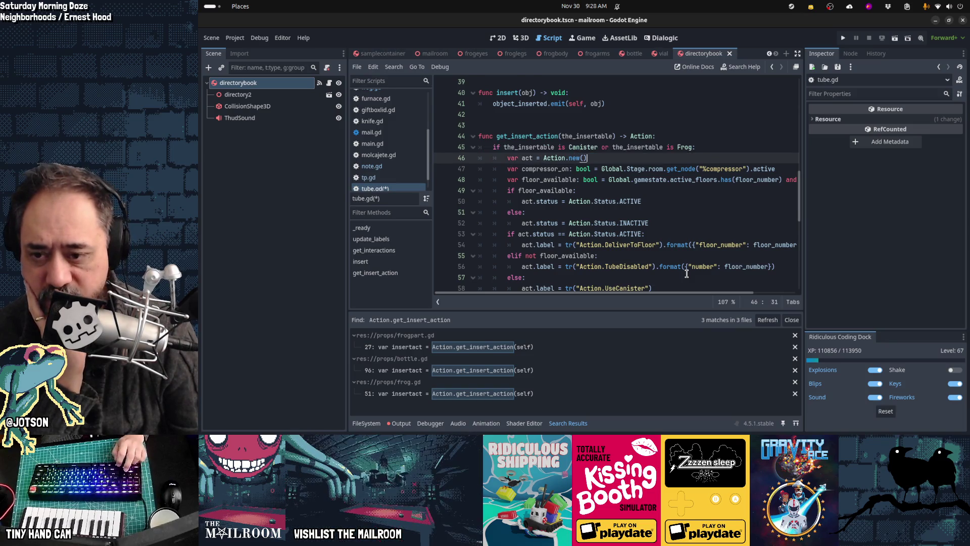
key(ctrl+z)
key(ctrl+z)
key(ctrl+z)
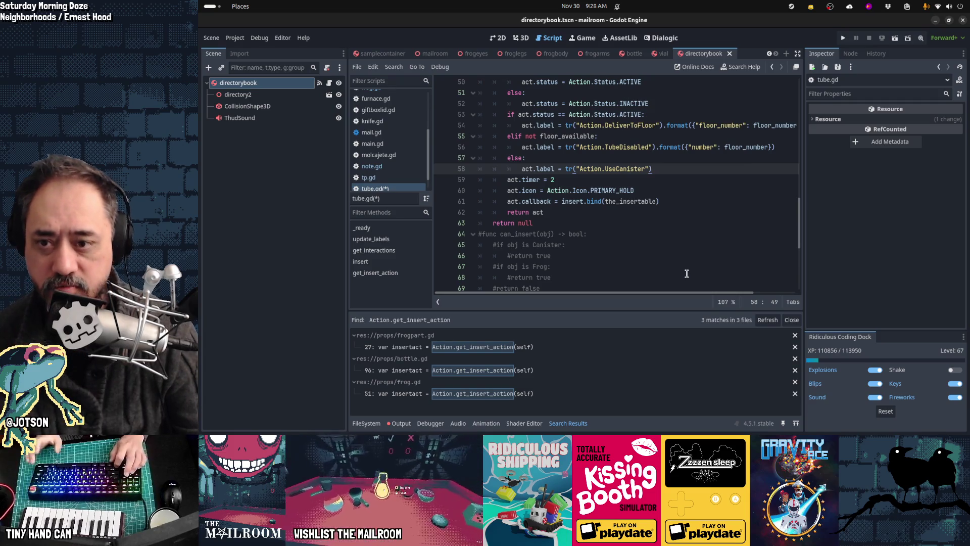
key(Home)
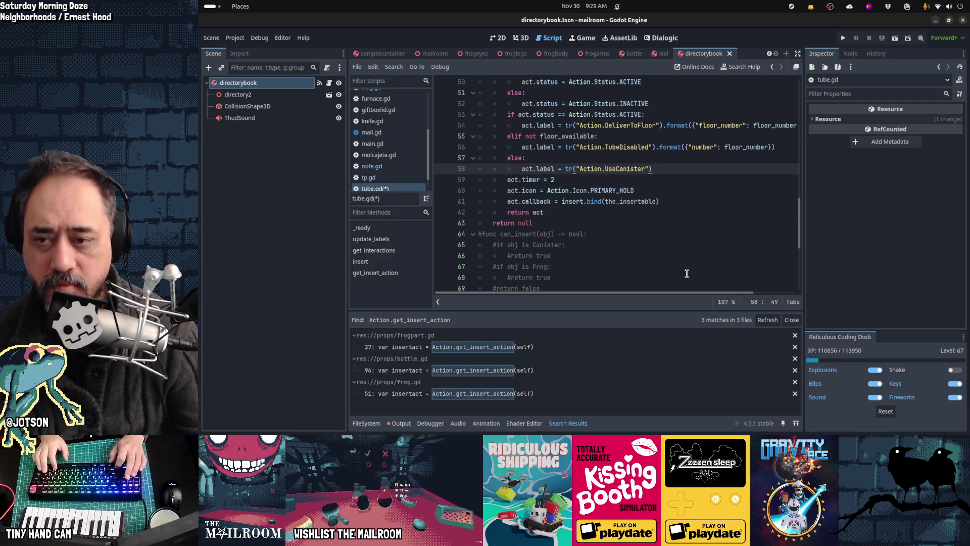
key(Up)
key(shift+Down)
key(shift+Down)
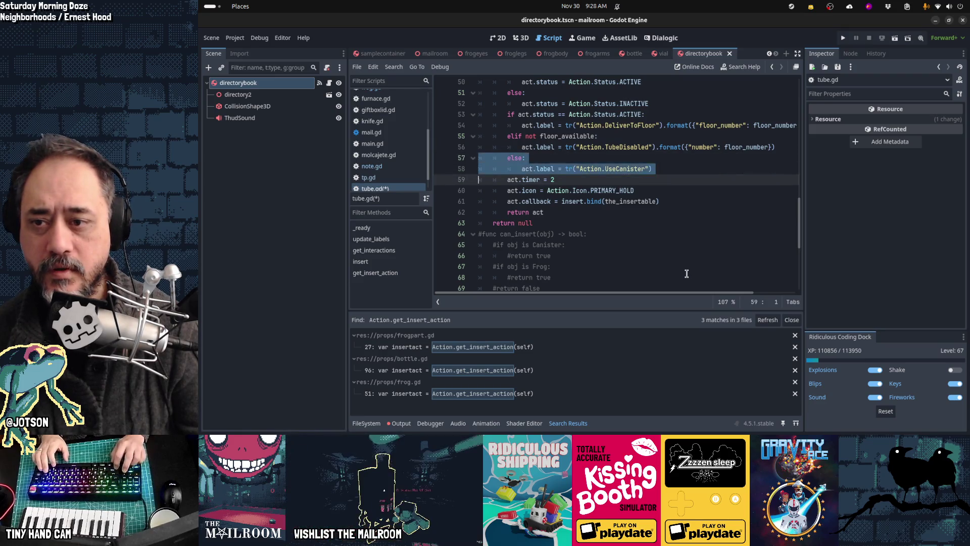
- Delete the else branch and copy the body from var act through return act
key(Delete)
scroll(687, 273, up, 2)
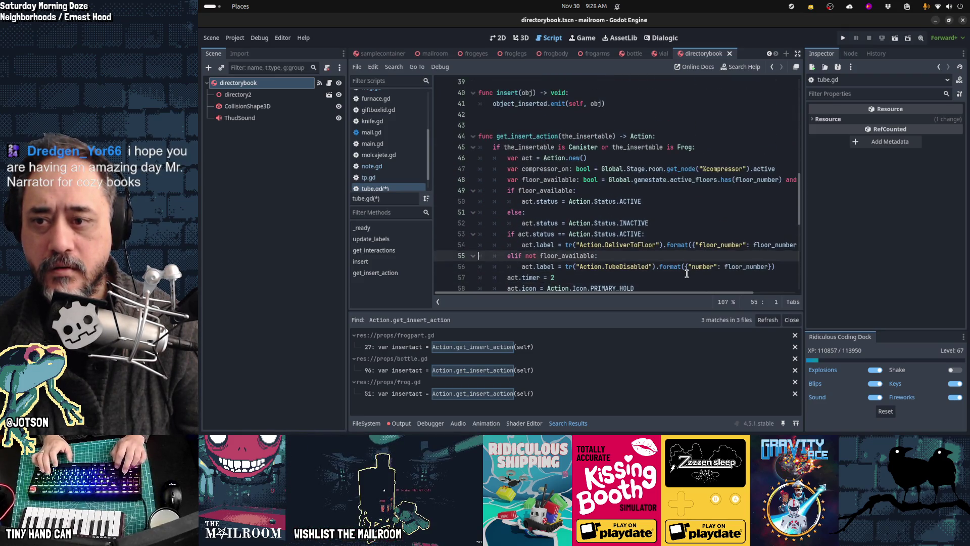
scroll(686, 274, down, 2)
key(Up)
key(Up)
key(Up)
key(Up)
key(Up)
key(Up)
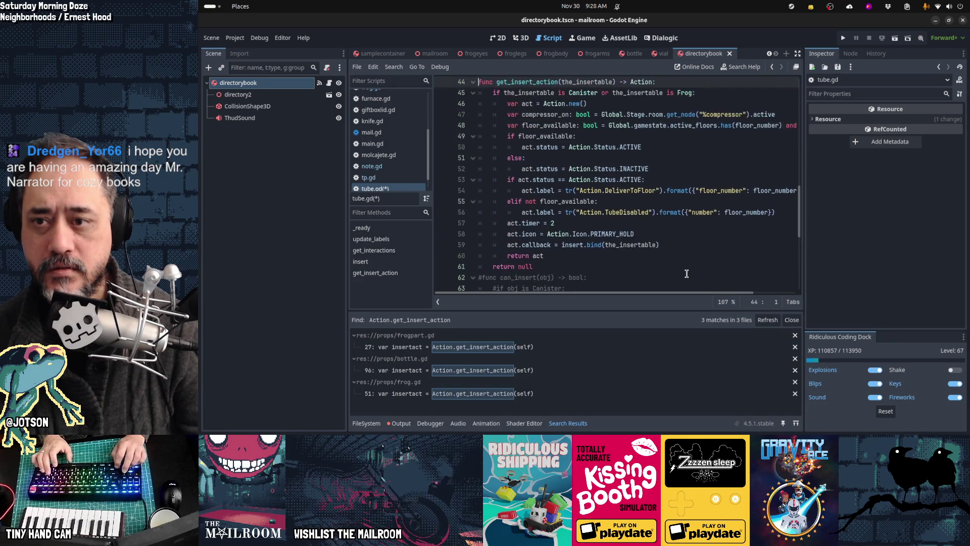
key(shift+Down)
key(shift+Down)
key(shift+Down)
key(shift+Down)
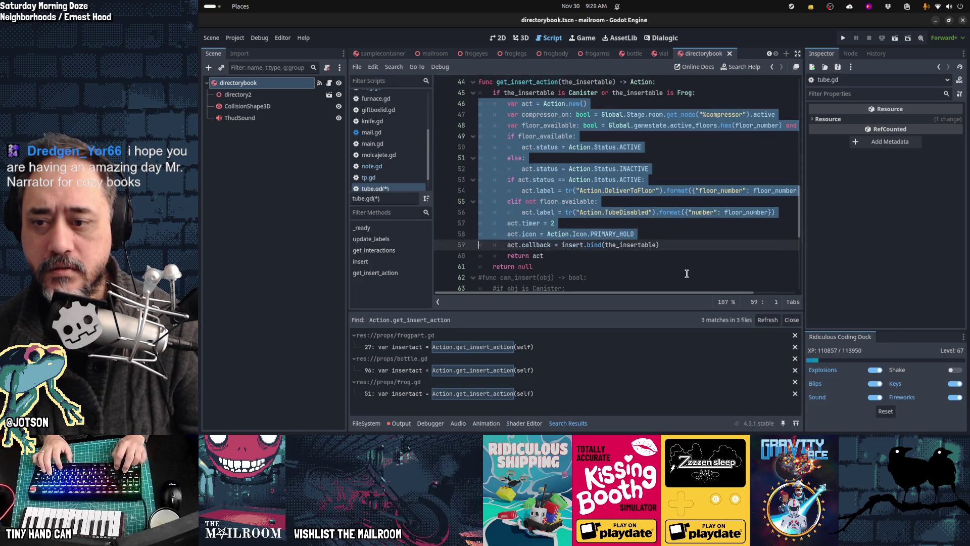
key(Right)
- Replace return null with the copied body and dedent it one level
key(Up)
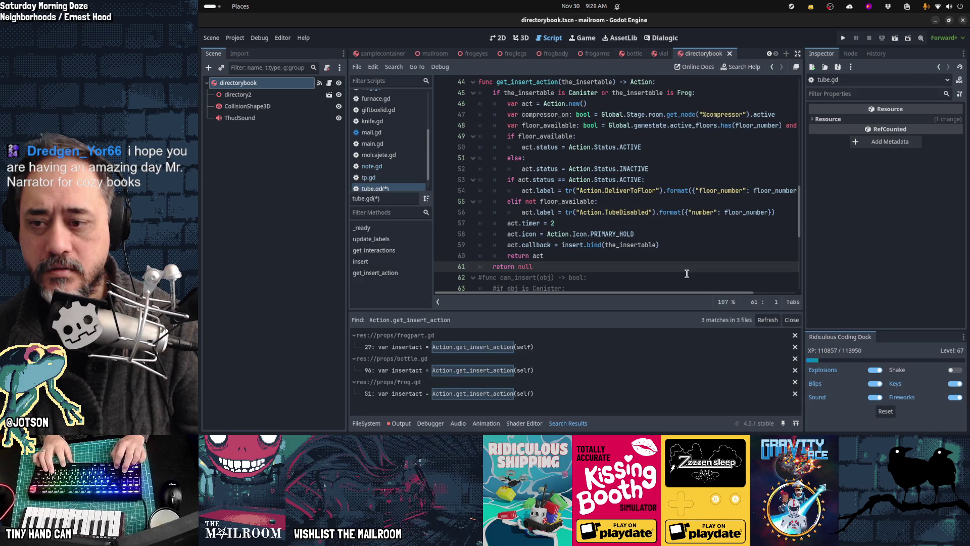
key(shift+Down)
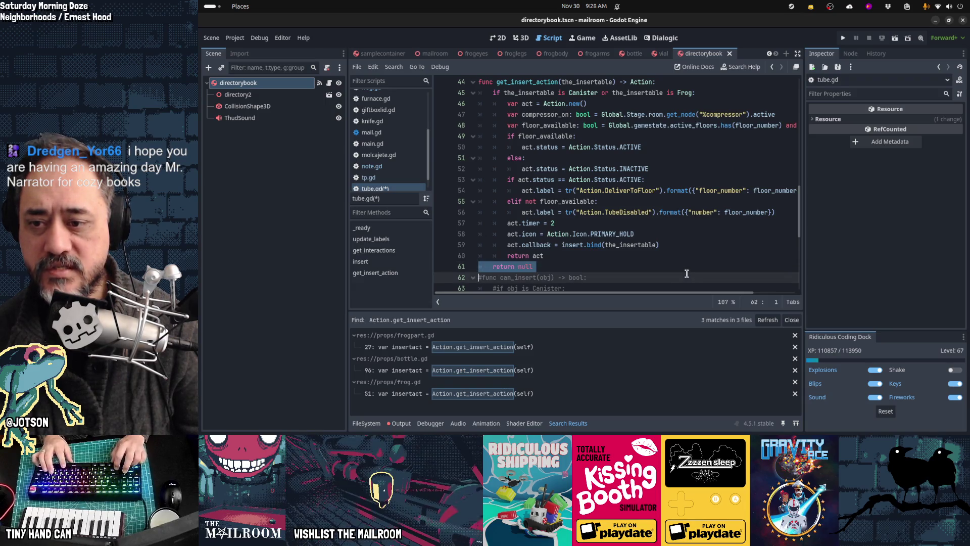
key(ctrl+v)
key(shift+Up)
key(shift+Up)
key(shift+Up)
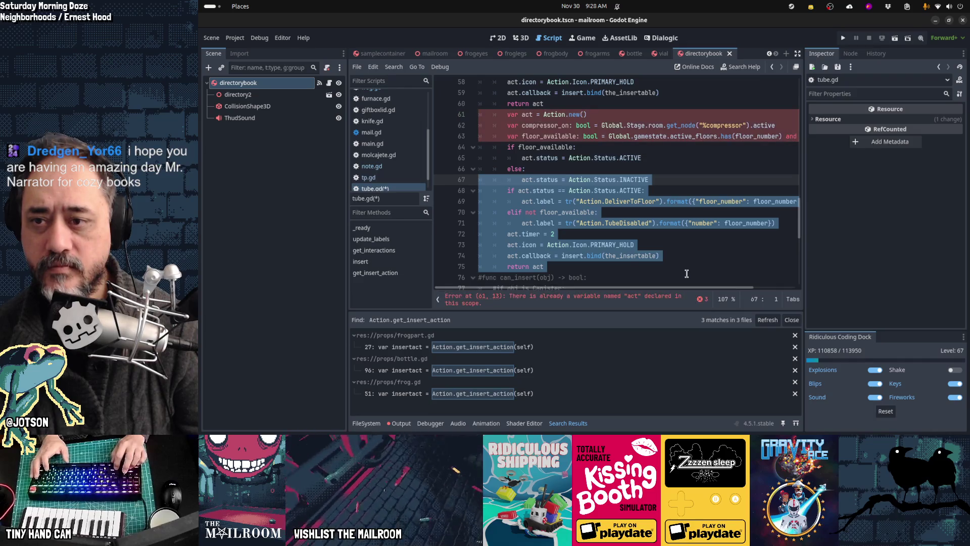
key(shift+Up)
key(shift+Tab)
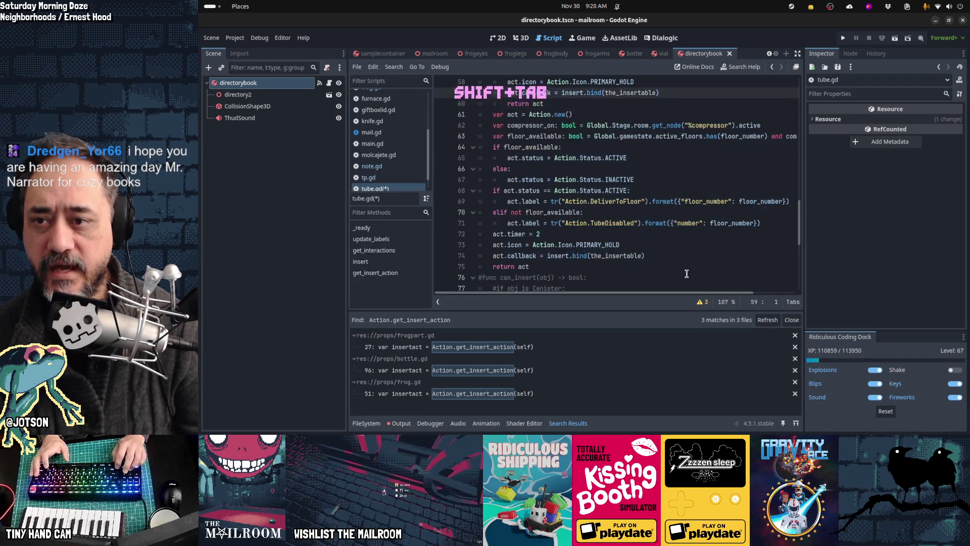
key(Left)
- Delete the duplicated compressor_on and floor_available declarations from the pasted block
key(Down)
key(shift+Down)
key(shift+Down)
key(Delete)
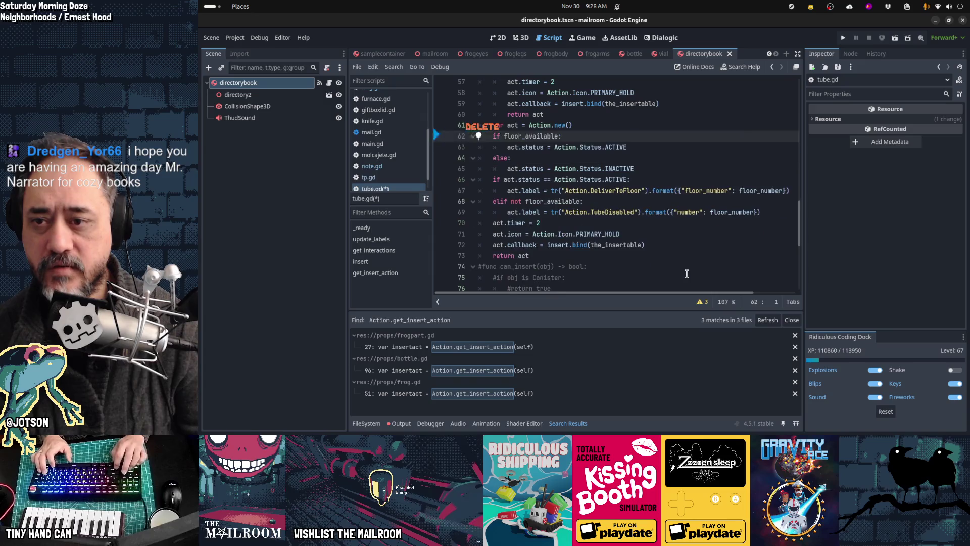
key(shift+Down)
key(shift+Down)
key(shift+Down)
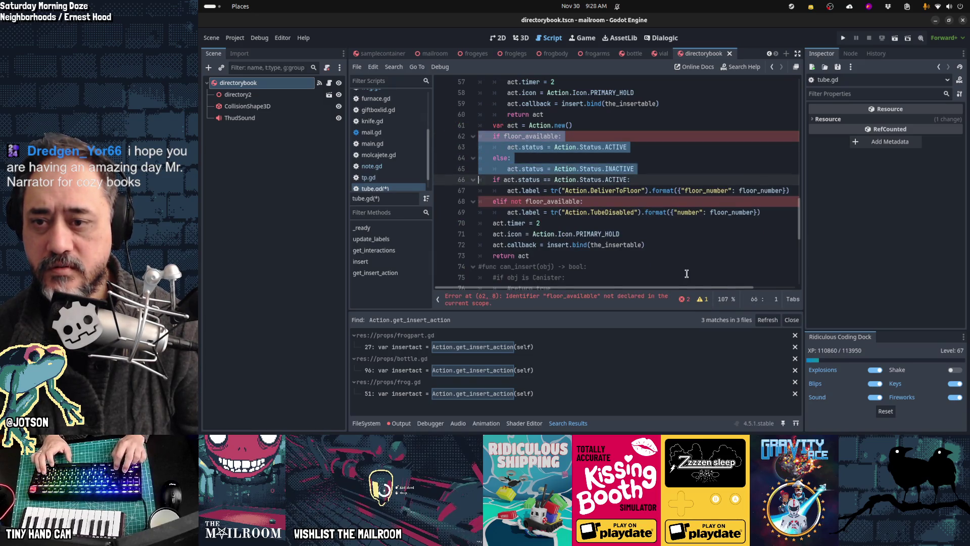